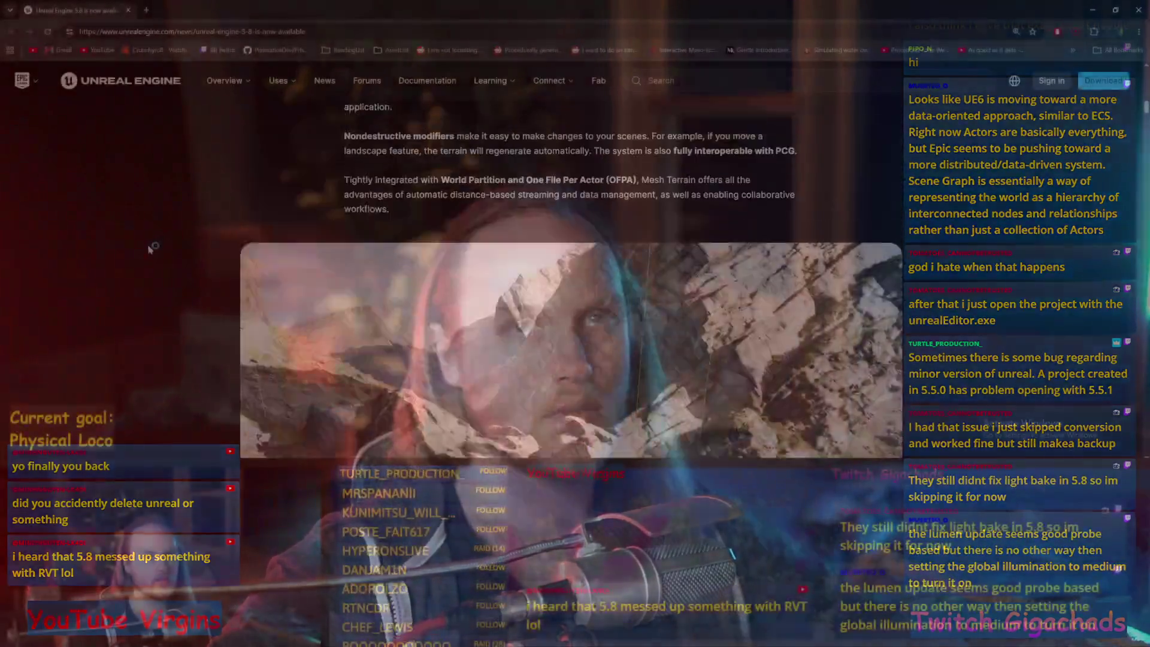
Scroll past the Mesh Terrain paragraphs and back so the tilted rock mountain video fills the view
{"action": "scroll", "coordinate": [185, 247], "scroll_direction": "down", "scroll_amount": 2}
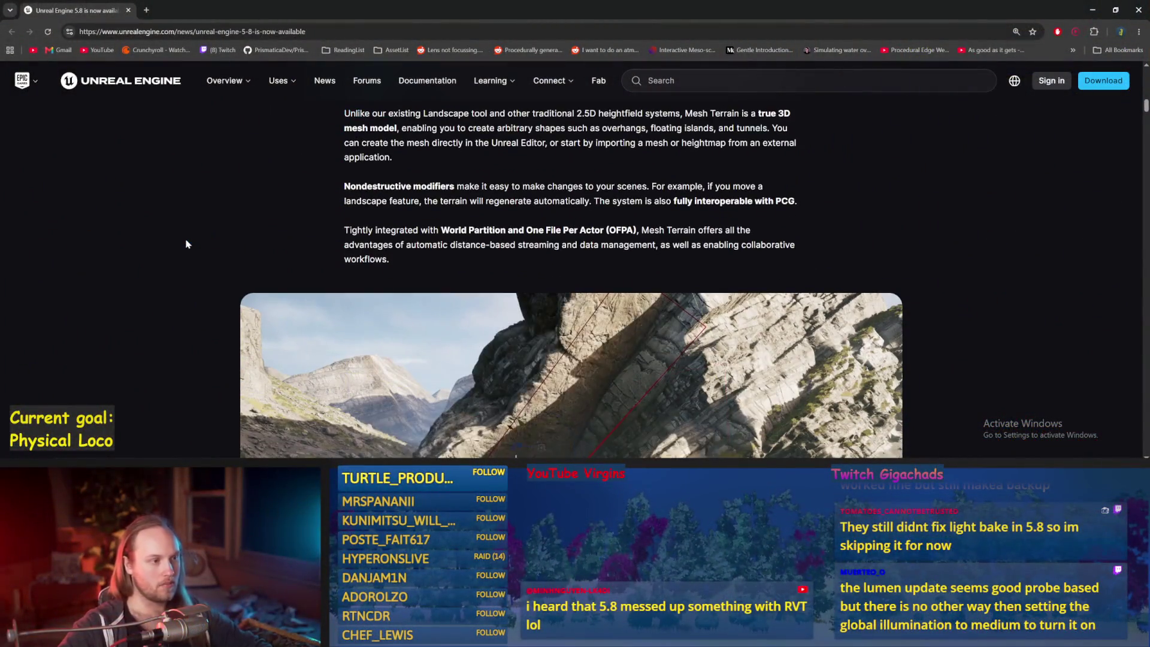
{"action": "scroll", "coordinate": [186, 246], "scroll_direction": "down", "scroll_amount": 1}
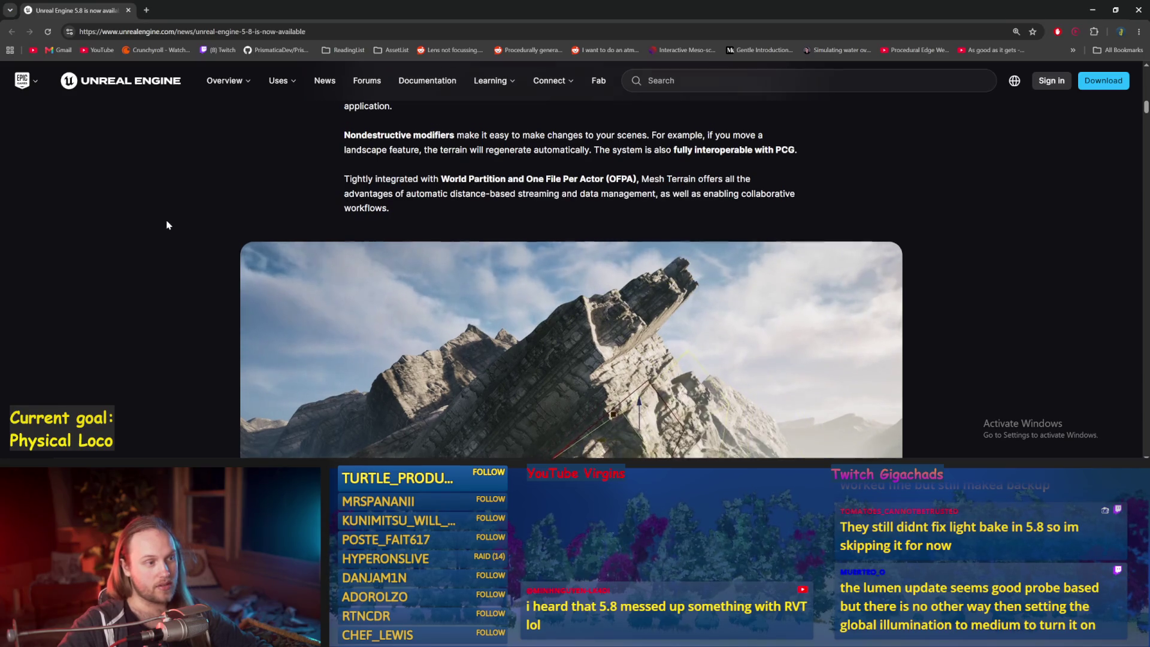
{"action": "scroll", "coordinate": [168, 226], "scroll_direction": "down", "scroll_amount": 6}
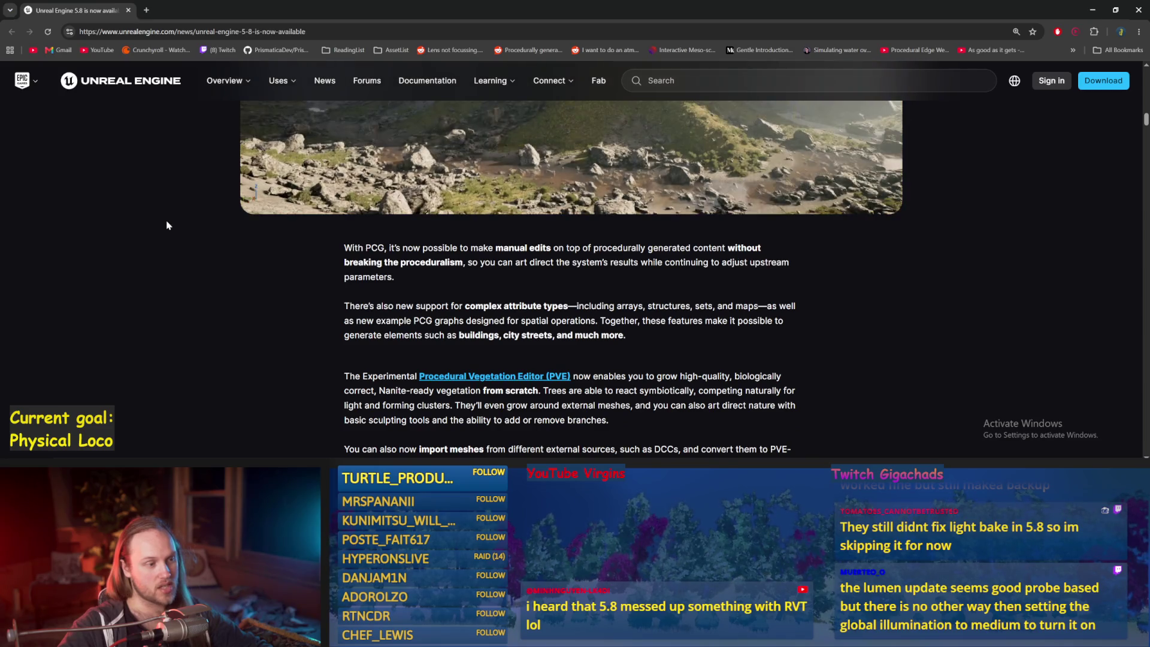
{"action": "scroll", "coordinate": [168, 225], "scroll_direction": "down", "scroll_amount": 1}
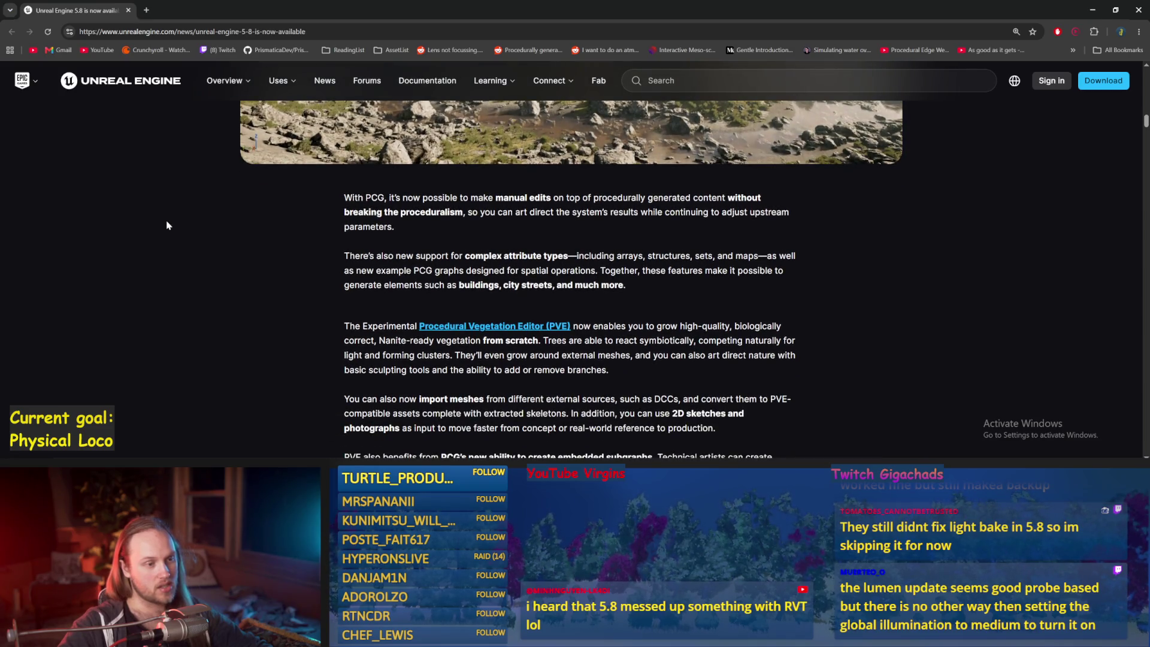
{"action": "scroll", "coordinate": [168, 226], "scroll_direction": "down", "scroll_amount": 1}
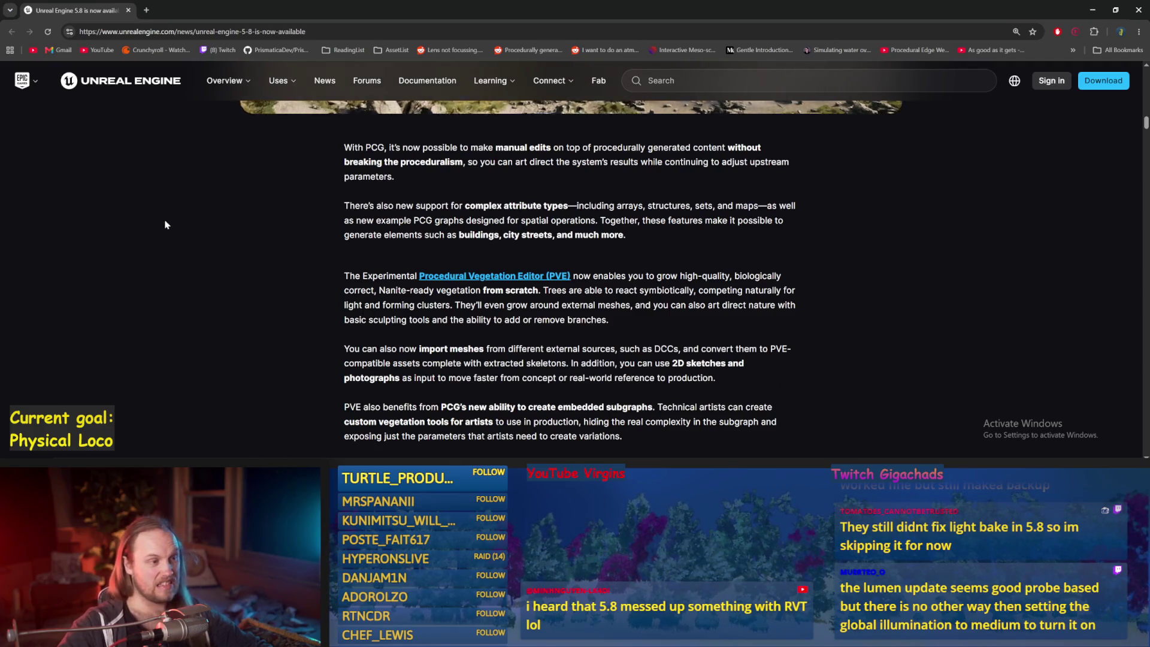
{"action": "scroll", "coordinate": [165, 225], "scroll_direction": "up", "scroll_amount": 3}
{"action": "scroll", "coordinate": [163, 224], "scroll_direction": "up", "scroll_amount": 4}
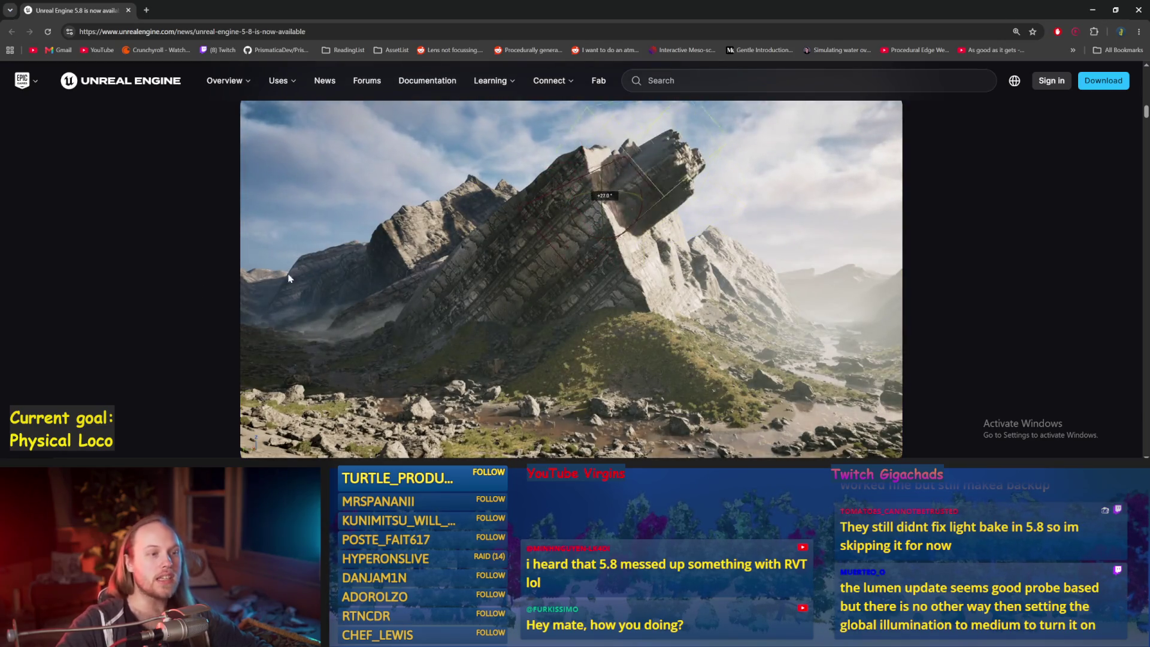
{"action": "scroll", "coordinate": [211, 329], "scroll_direction": "down", "scroll_amount": 1}
{"action": "scroll", "coordinate": [214, 320], "scroll_direction": "down", "scroll_amount": 2}
Read down through the PCG manual-edits and PVE paragraphs to the Quixel Megaplants note
{"action": "scroll", "coordinate": [217, 313], "scroll_direction": "up", "scroll_amount": 2}
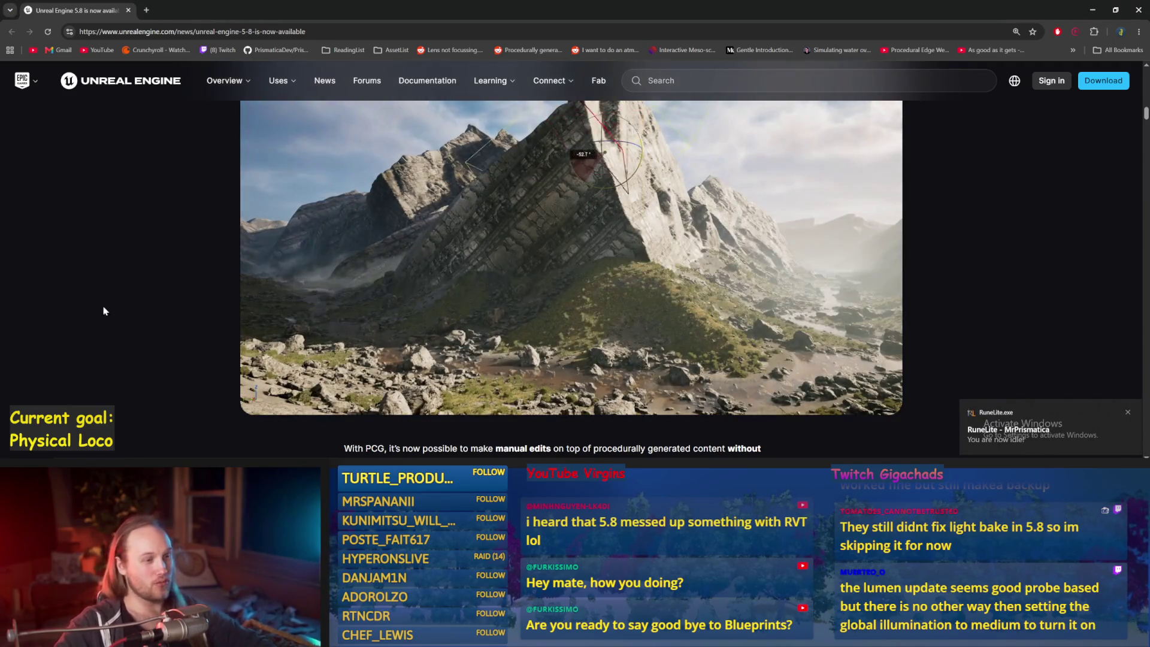
{"action": "scroll", "coordinate": [114, 294], "scroll_direction": "down", "scroll_amount": 4}
{"action": "scroll", "coordinate": [133, 273], "scroll_direction": "down", "scroll_amount": 2}
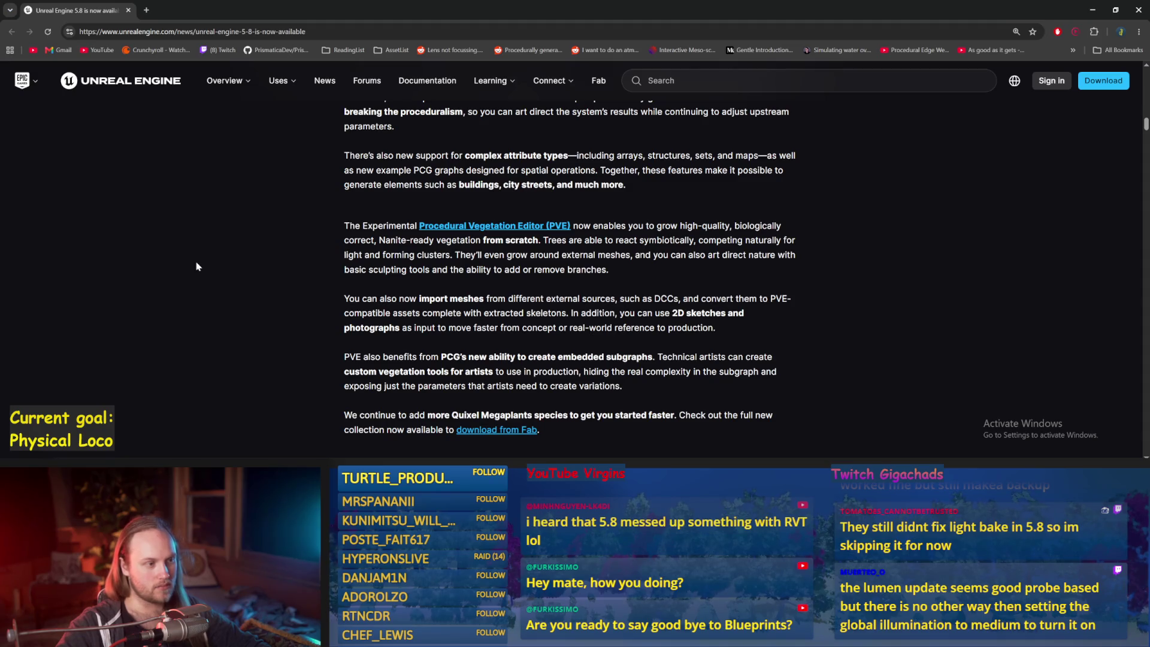
{"action": "scroll", "coordinate": [198, 267], "scroll_direction": "down", "scroll_amount": 1}
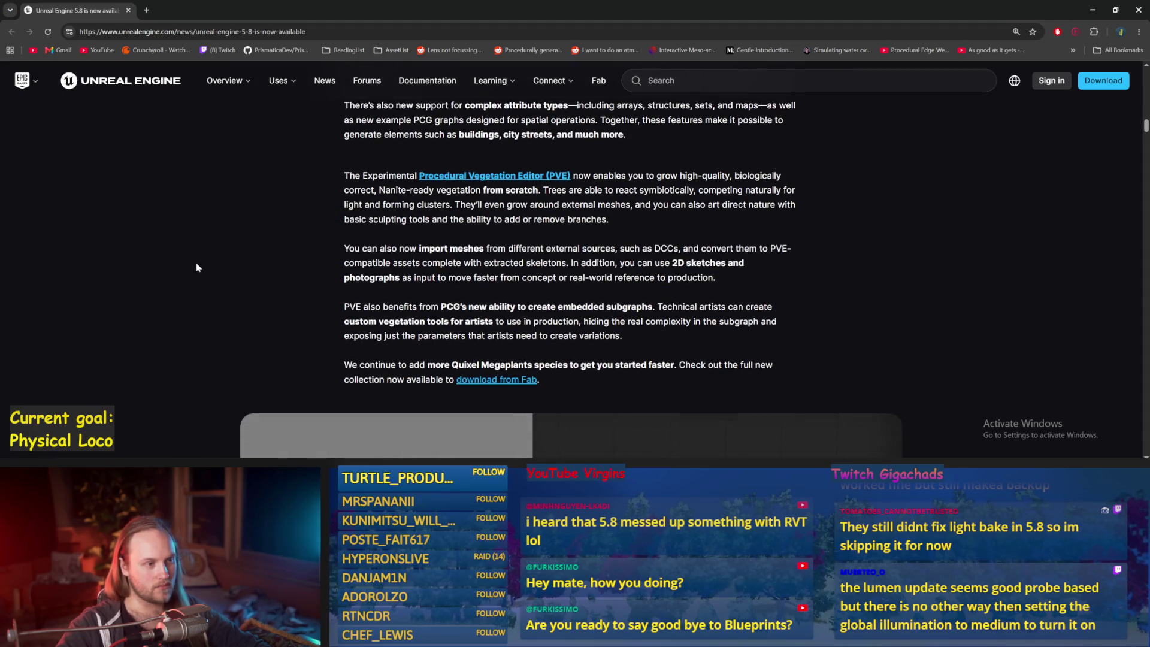
{"action": "scroll", "coordinate": [184, 261], "scroll_direction": "down", "scroll_amount": 1}
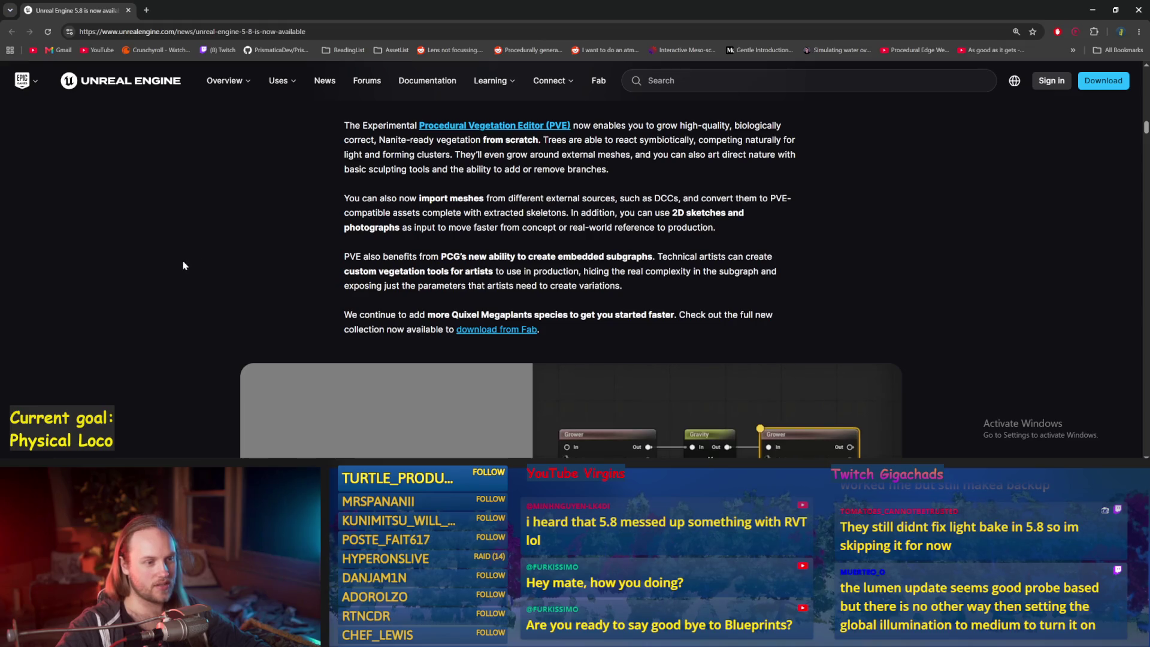
{"action": "scroll", "coordinate": [184, 265], "scroll_direction": "up", "scroll_amount": 2}
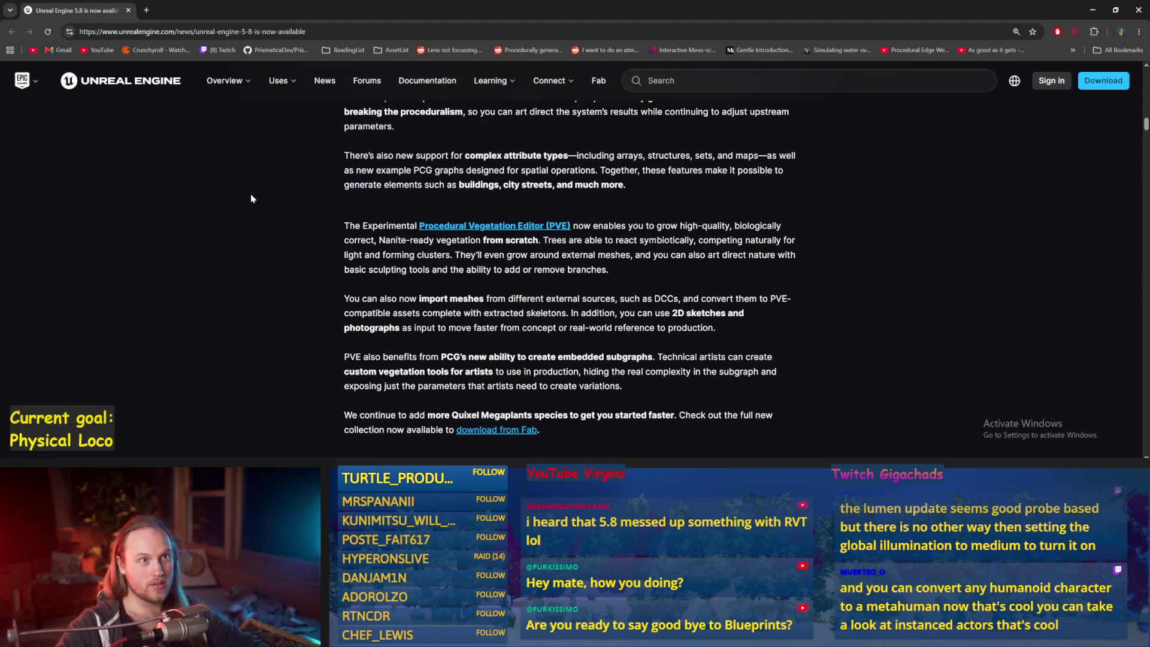
{"action": "scroll", "coordinate": [251, 193], "scroll_direction": "down", "scroll_amount": 1}
Scroll past the vegetation node-graph video to the 'Streamline character and animation workflows' heading
{"action": "scroll", "coordinate": [250, 193], "scroll_direction": "down", "scroll_amount": 2}
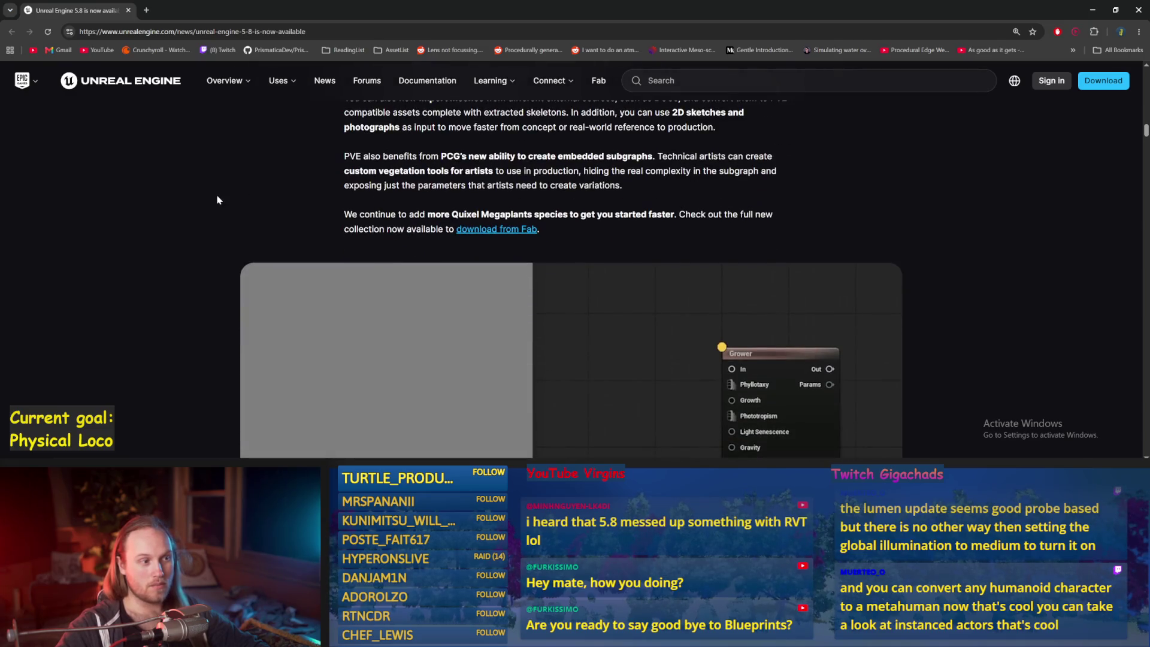
{"action": "scroll", "coordinate": [218, 199], "scroll_direction": "up", "scroll_amount": 2}
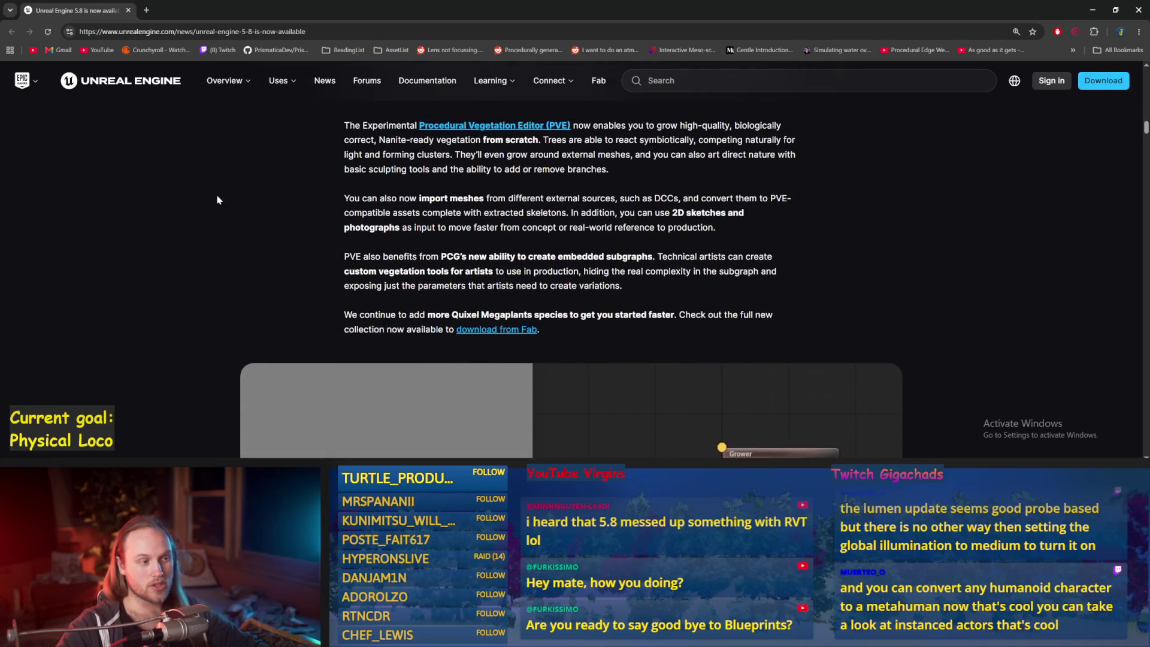
{"action": "scroll", "coordinate": [218, 196], "scroll_direction": "down", "scroll_amount": 3}
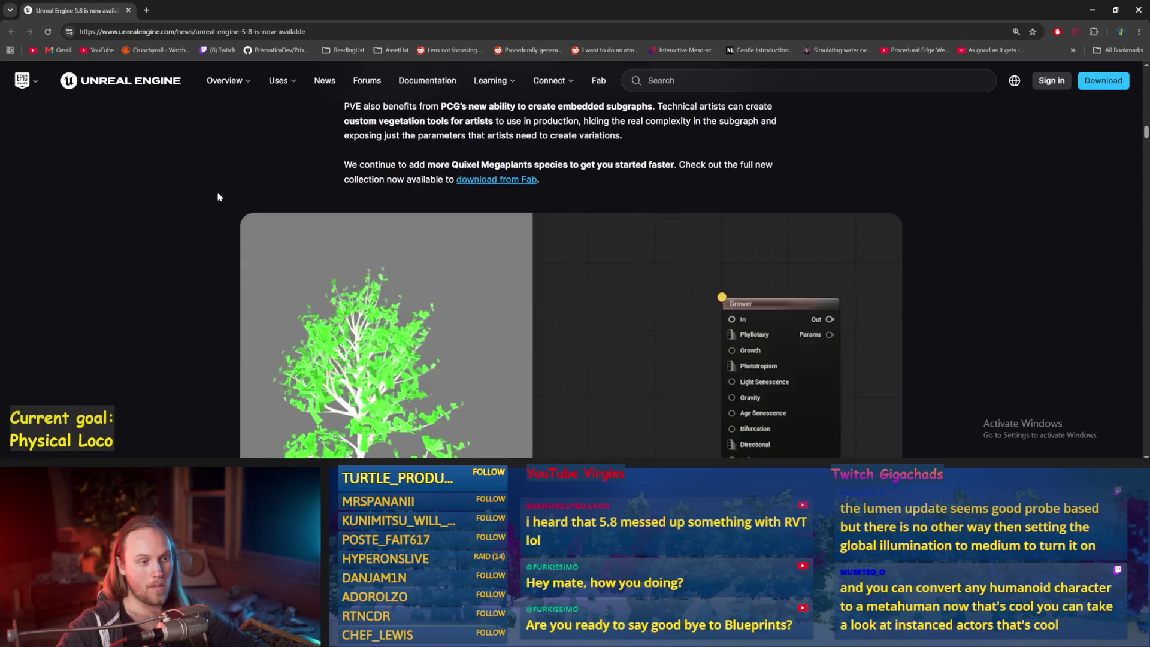
{"action": "scroll", "coordinate": [210, 196], "scroll_direction": "down", "scroll_amount": 2}
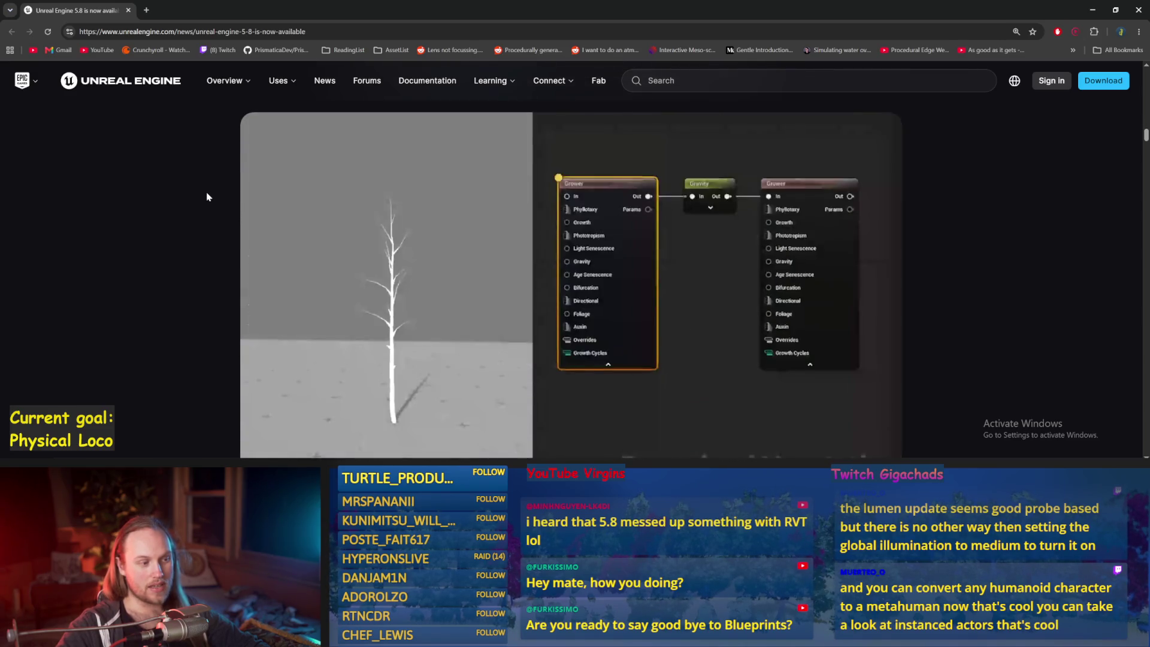
{"action": "scroll", "coordinate": [206, 197], "scroll_direction": "down", "scroll_amount": 2}
{"action": "scroll", "coordinate": [203, 198], "scroll_direction": "up", "scroll_amount": 2}
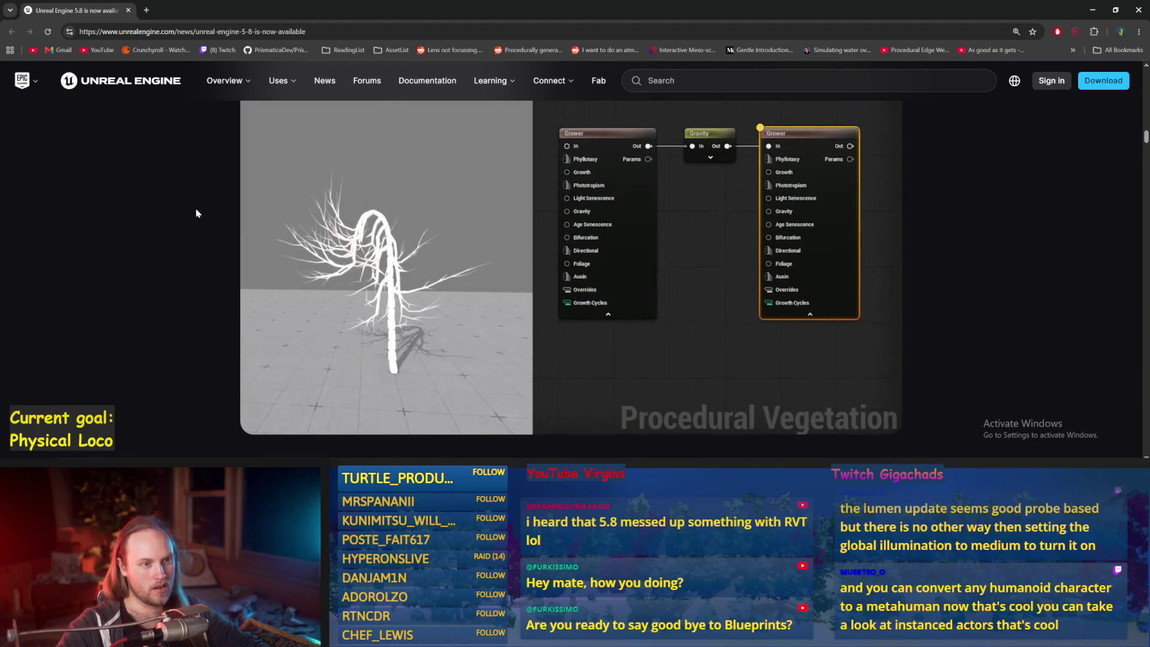
{"action": "scroll", "coordinate": [196, 207], "scroll_direction": "up", "scroll_amount": 1}
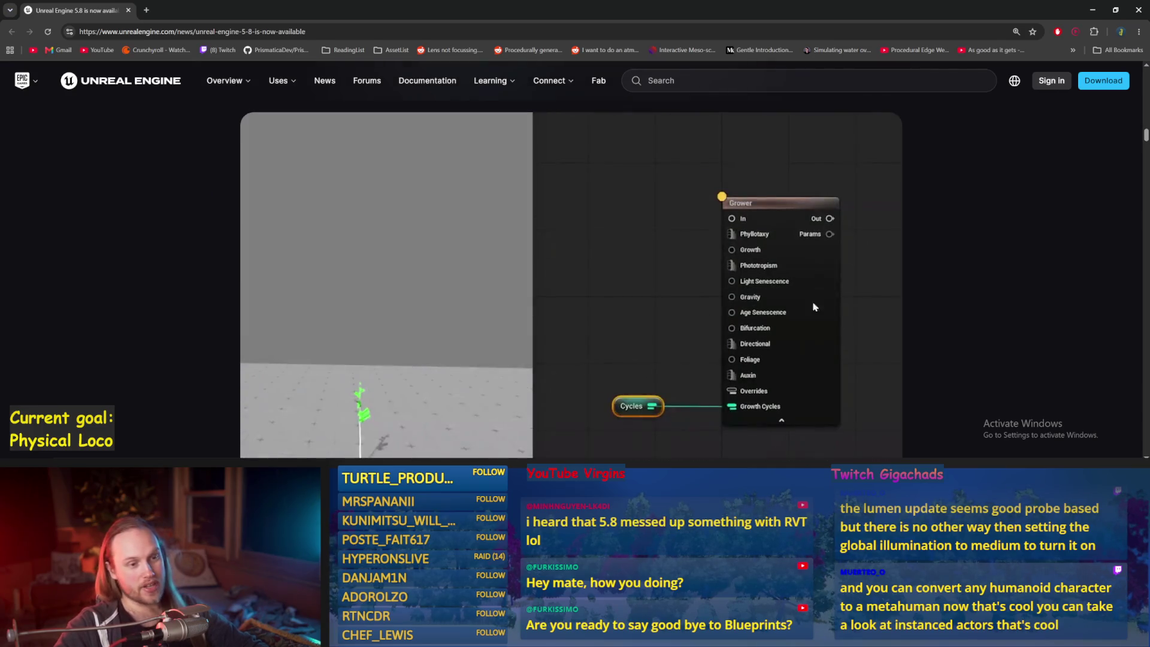
{"action": "scroll", "coordinate": [218, 336], "scroll_direction": "up", "scroll_amount": 2}
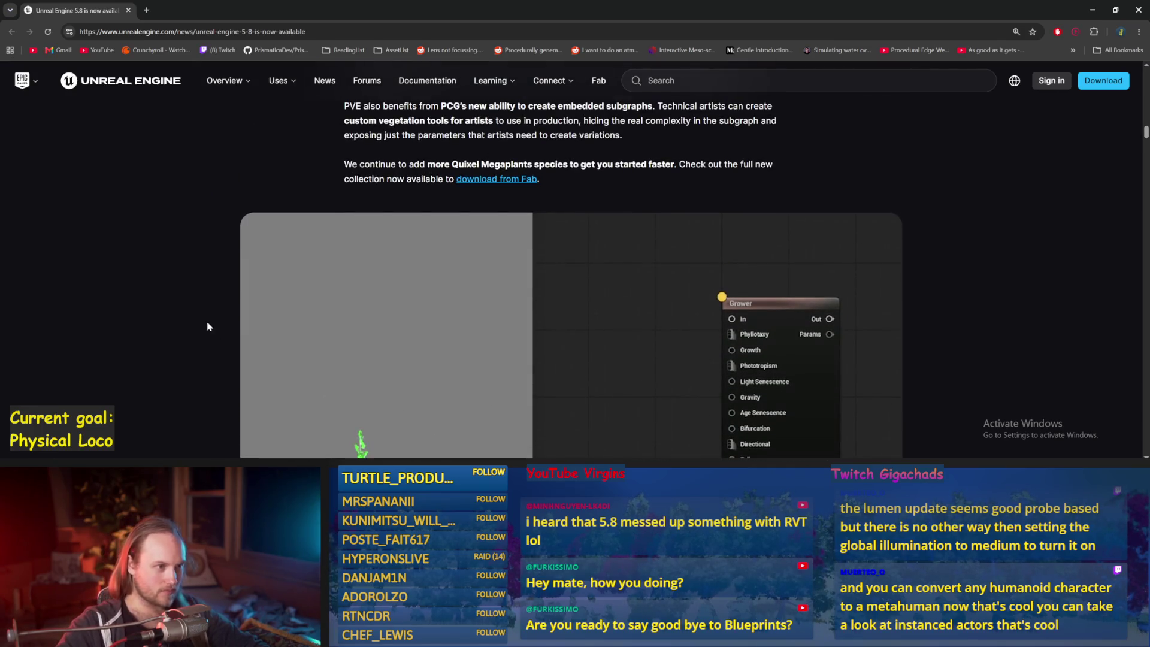
{"action": "scroll", "coordinate": [177, 303], "scroll_direction": "down", "scroll_amount": 3}
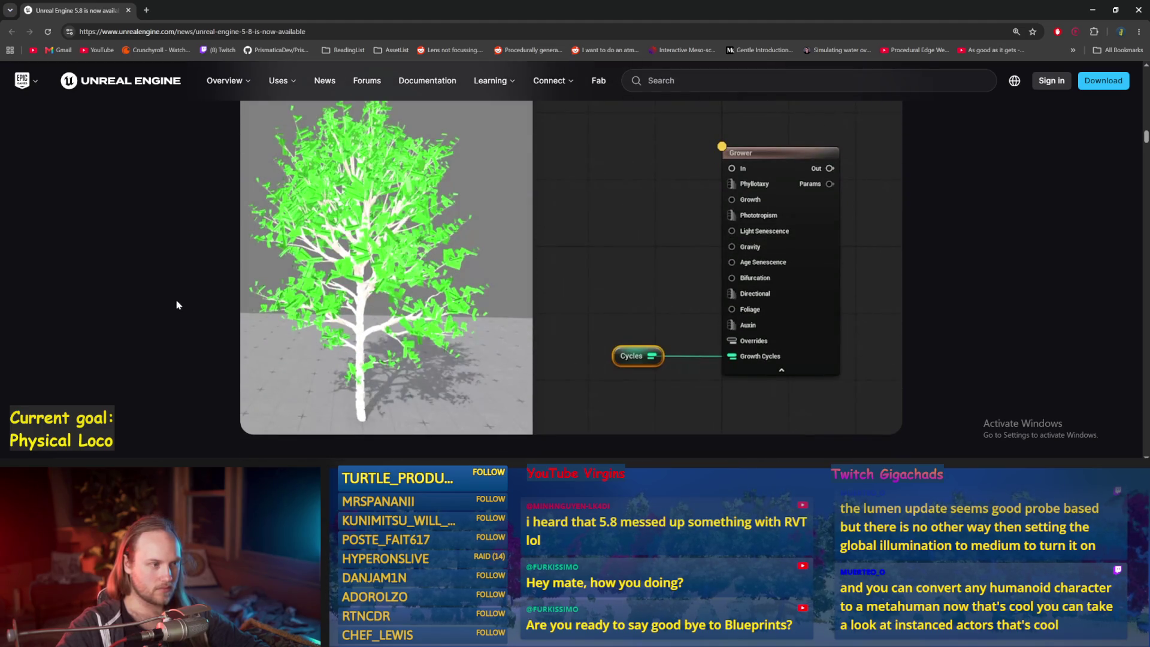
{"action": "scroll", "coordinate": [177, 305], "scroll_direction": "down", "scroll_amount": 2}
{"action": "scroll", "coordinate": [177, 305], "scroll_direction": "up", "scroll_amount": 2}
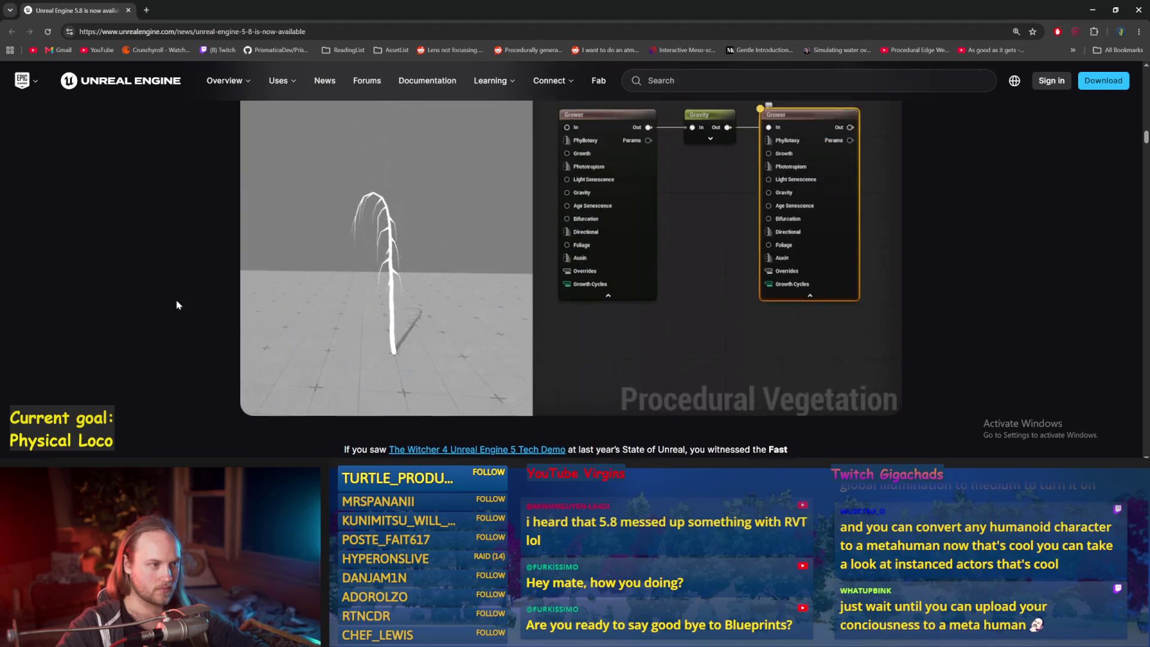
{"action": "scroll", "coordinate": [178, 305], "scroll_direction": "up", "scroll_amount": 1}
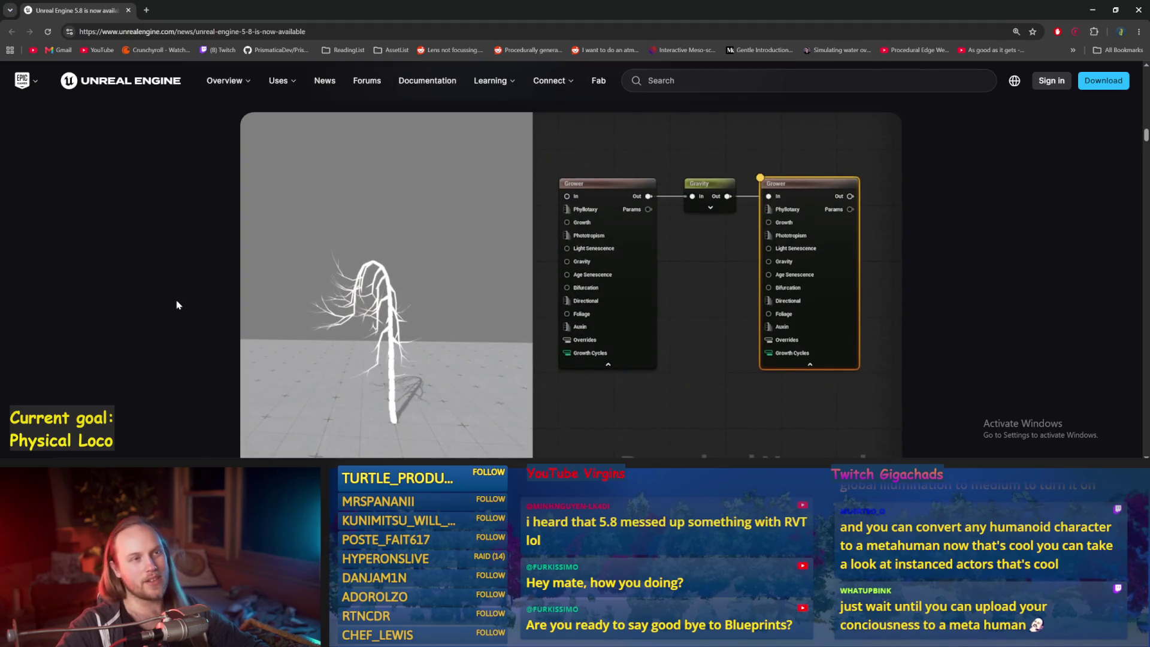
{"action": "scroll", "coordinate": [170, 300], "scroll_direction": "down", "scroll_amount": 4}
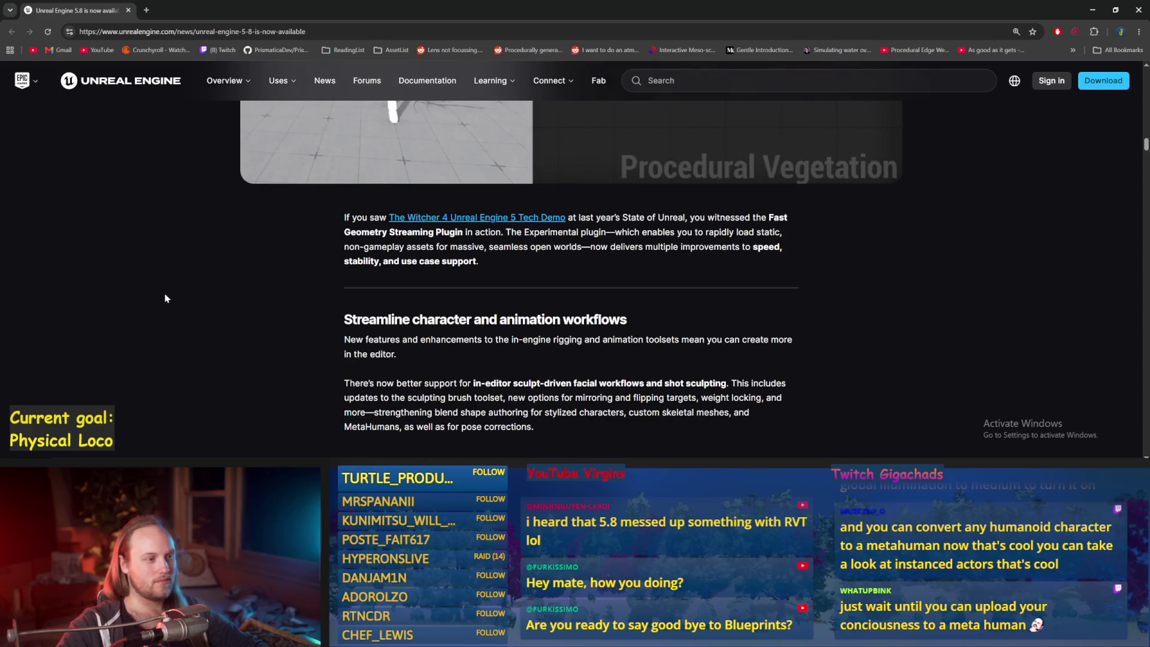
{"action": "scroll", "coordinate": [183, 287], "scroll_direction": "down", "scroll_amount": 2}
Scroll past the baking notes and retargeting screenshot to the 'Accelerate virtual production' heading
{"action": "scroll", "coordinate": [184, 285], "scroll_direction": "down", "scroll_amount": 3}
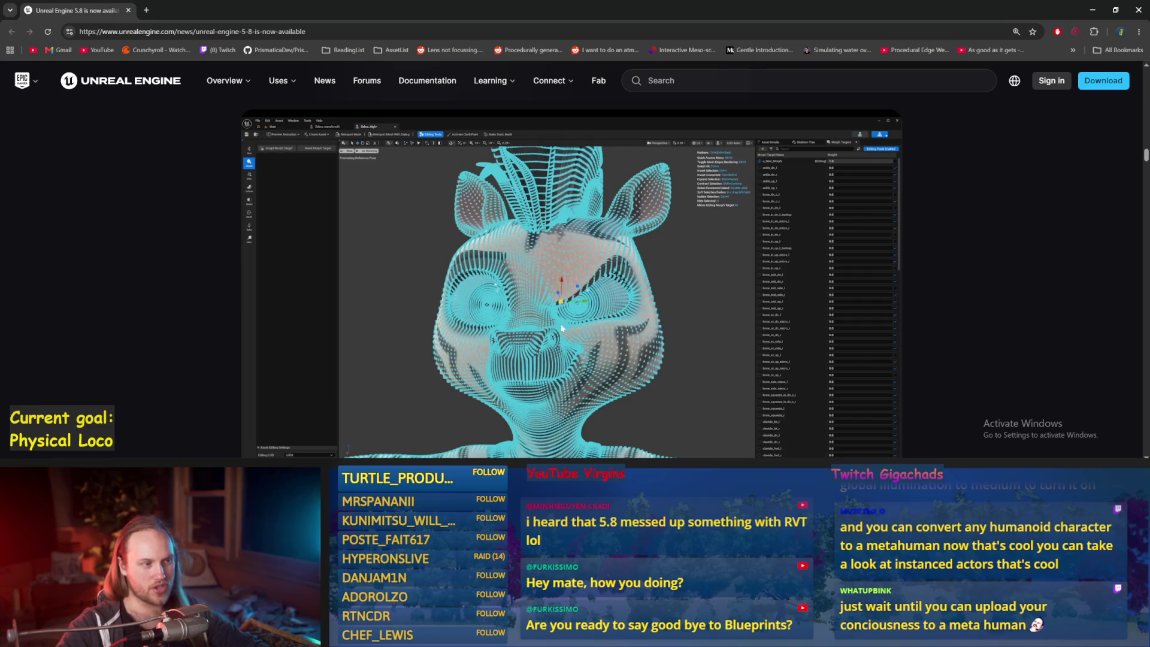
{"action": "scroll", "coordinate": [82, 268], "scroll_direction": "down", "scroll_amount": 5}
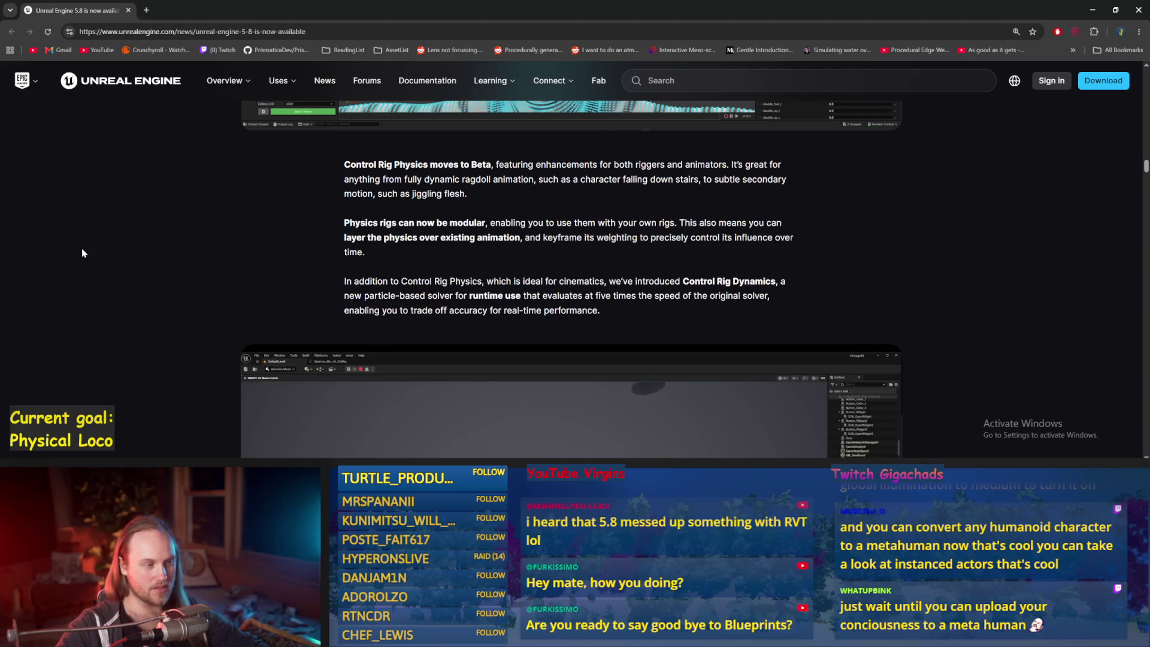
{"action": "scroll", "coordinate": [82, 253], "scroll_direction": "down", "scroll_amount": 4}
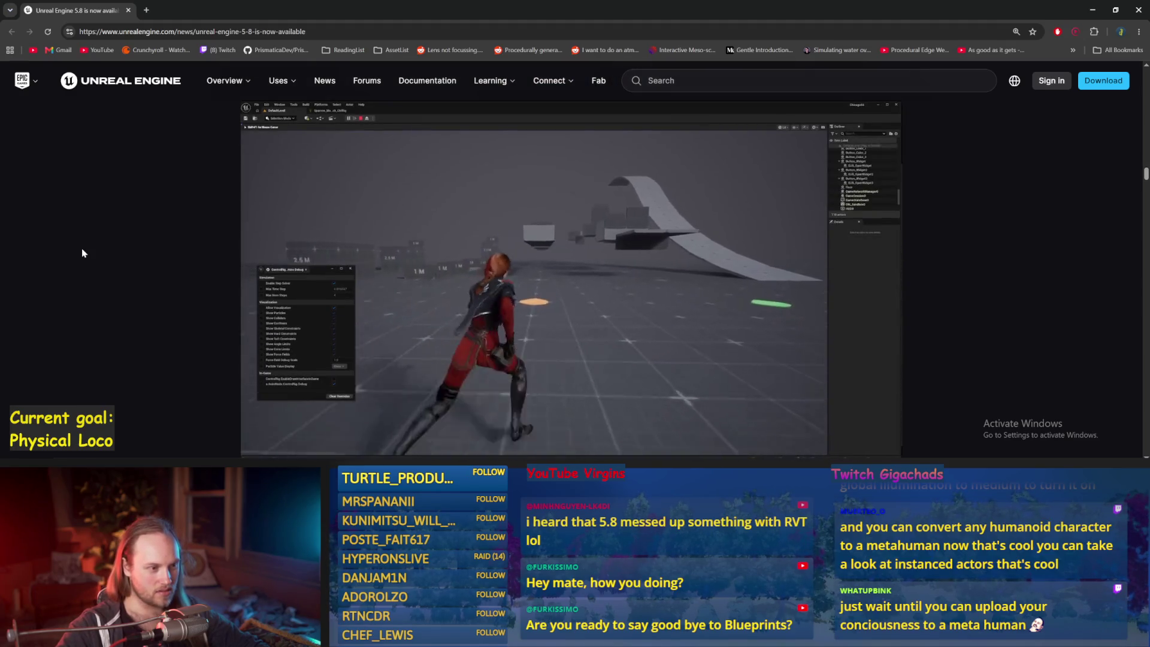
{"action": "scroll", "coordinate": [82, 253], "scroll_direction": "up", "scroll_amount": 2}
{"action": "scroll", "coordinate": [82, 253], "scroll_direction": "down", "scroll_amount": 3}
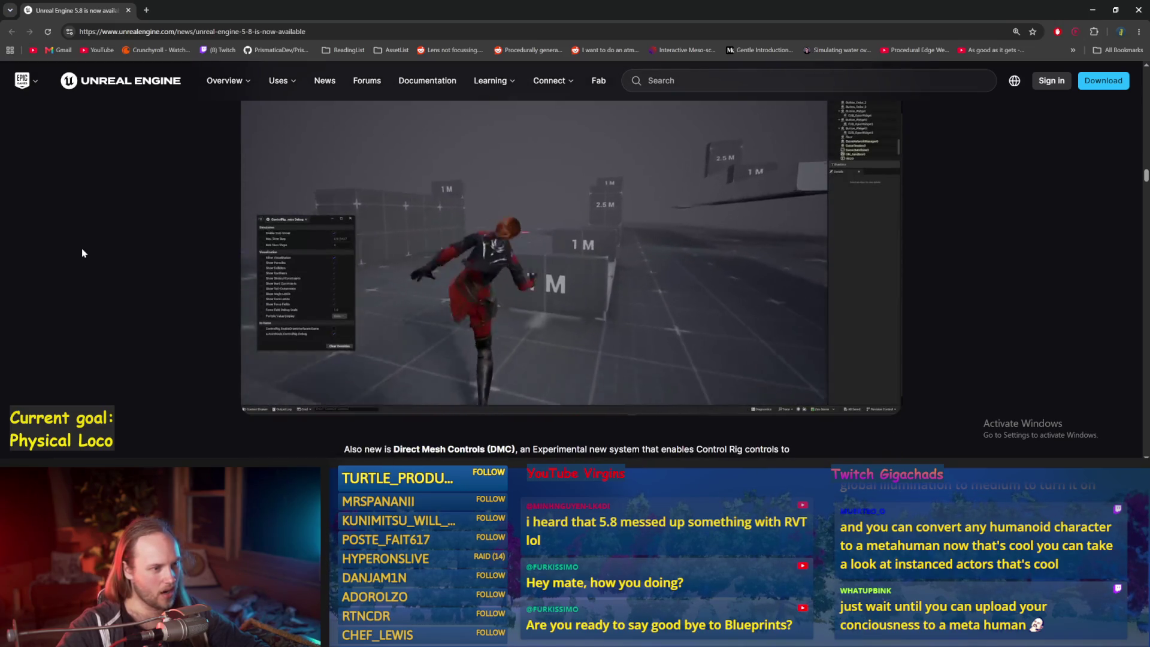
{"action": "scroll", "coordinate": [82, 253], "scroll_direction": "down", "scroll_amount": 1}
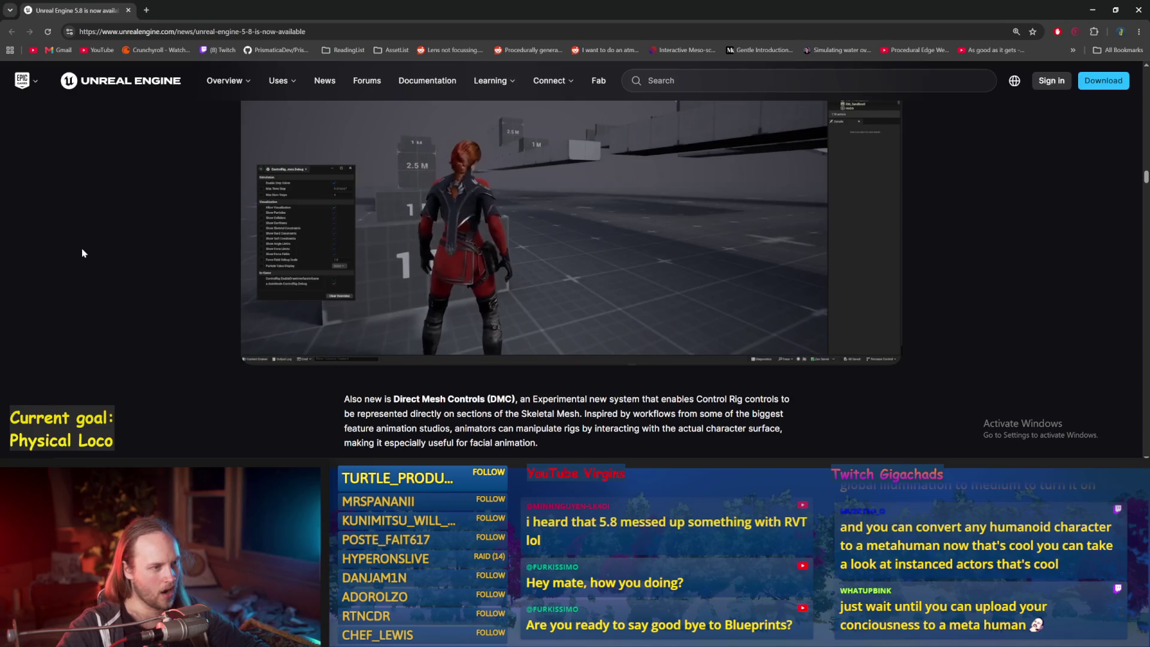
{"action": "scroll", "coordinate": [82, 253], "scroll_direction": "down", "scroll_amount": 3}
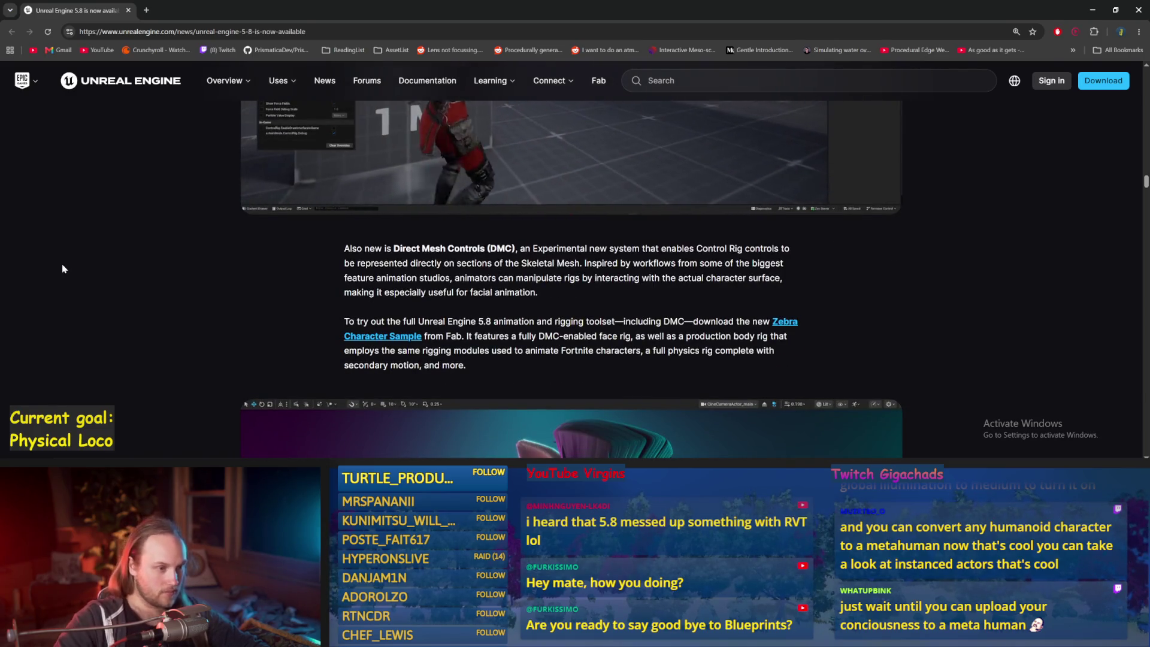
{"action": "scroll", "coordinate": [60, 261], "scroll_direction": "down", "scroll_amount": 5}
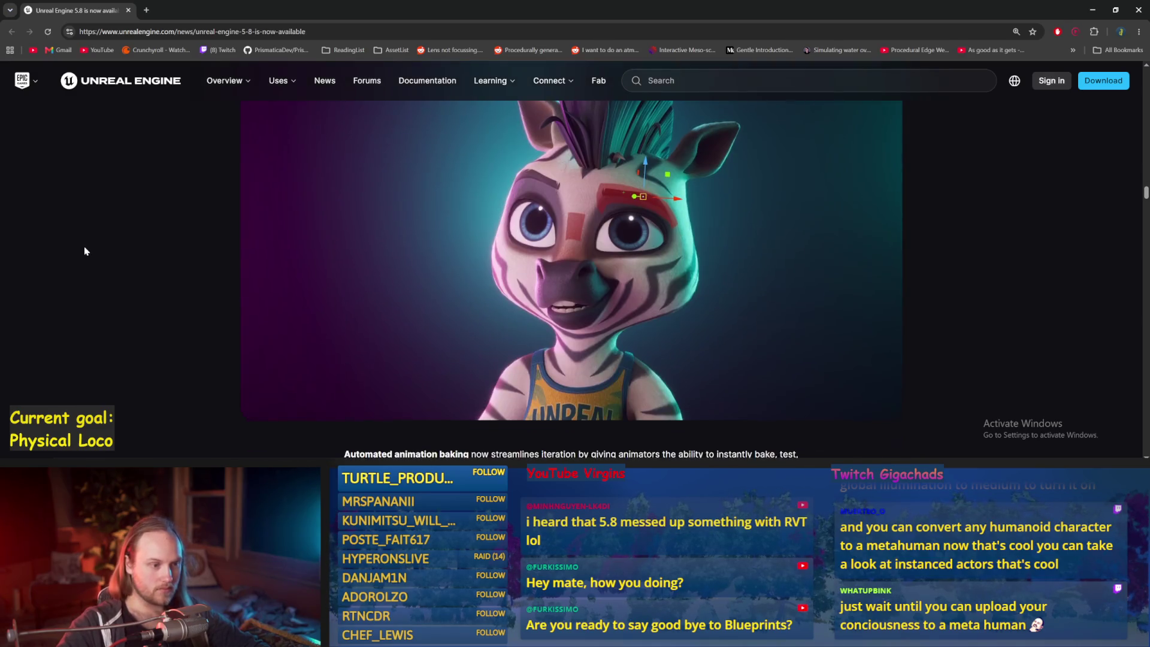
{"action": "scroll", "coordinate": [87, 248], "scroll_direction": "down", "scroll_amount": 3}
{"action": "scroll", "coordinate": [87, 246], "scroll_direction": "down", "scroll_amount": 1}
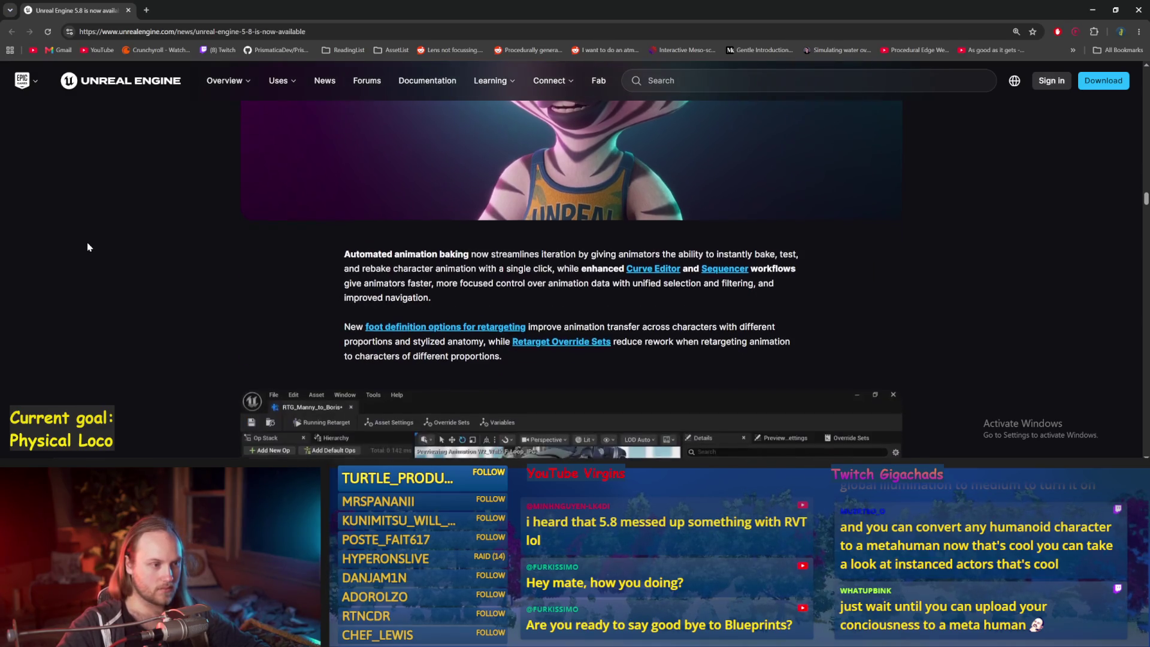
{"action": "scroll", "coordinate": [87, 246], "scroll_direction": "down", "scroll_amount": 3}
{"action": "scroll", "coordinate": [87, 246], "scroll_direction": "down", "scroll_amount": 2}
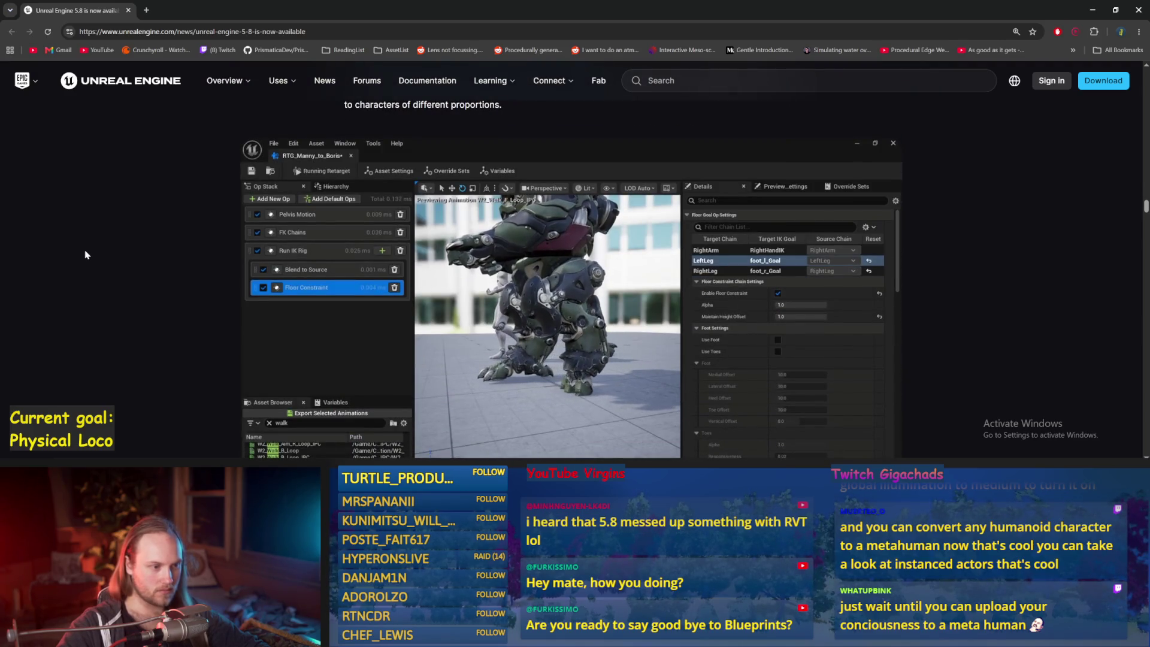
{"action": "scroll", "coordinate": [79, 253], "scroll_direction": "up", "scroll_amount": 3}
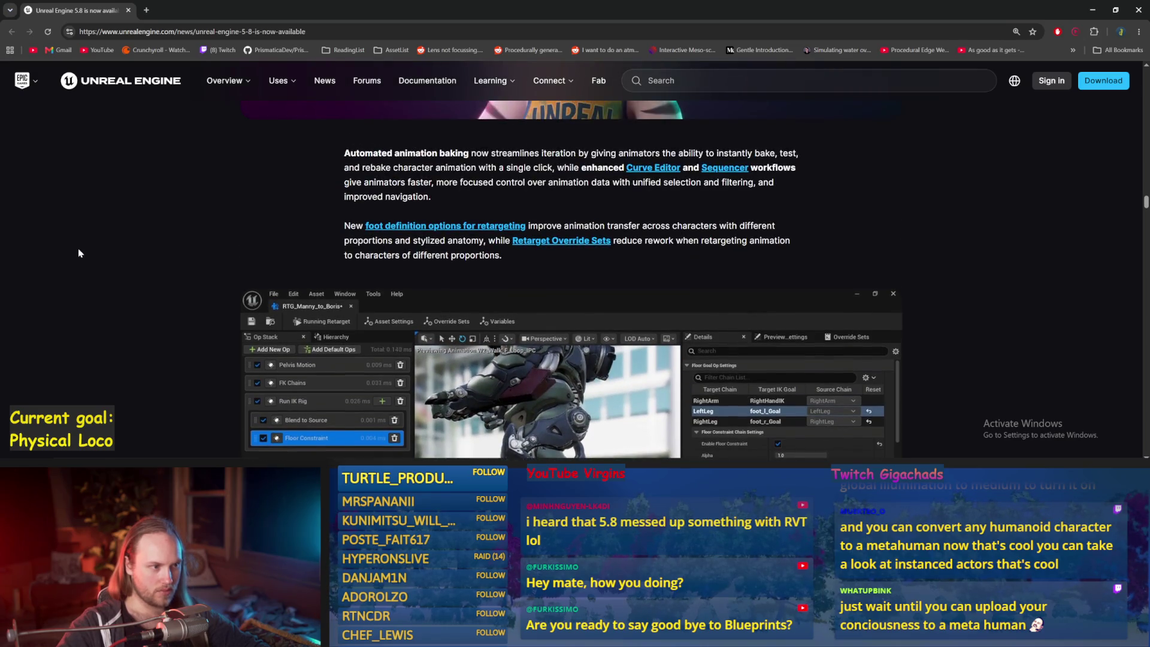
{"action": "scroll", "coordinate": [78, 252], "scroll_direction": "down", "scroll_amount": 5}
{"action": "scroll", "coordinate": [79, 257], "scroll_direction": "down", "scroll_amount": 5}
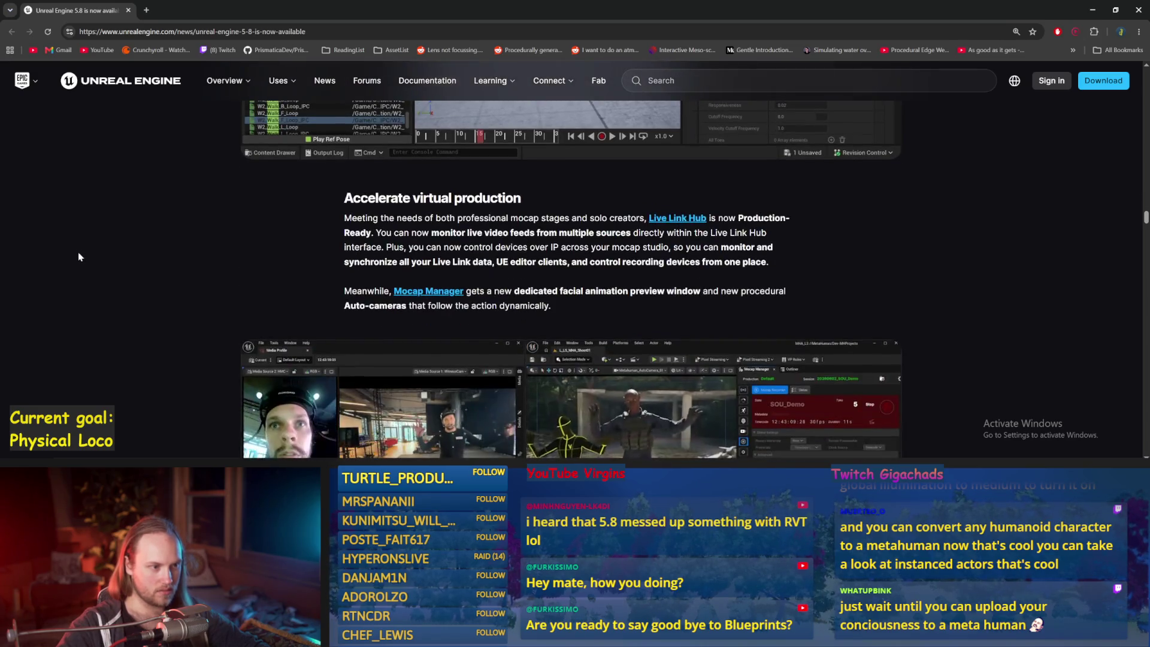
Scroll past the Live Link screenshots to the MetaHuman Crowds Sample paragraph and crowd video
{"action": "scroll", "coordinate": [78, 257], "scroll_direction": "down", "scroll_amount": 10}
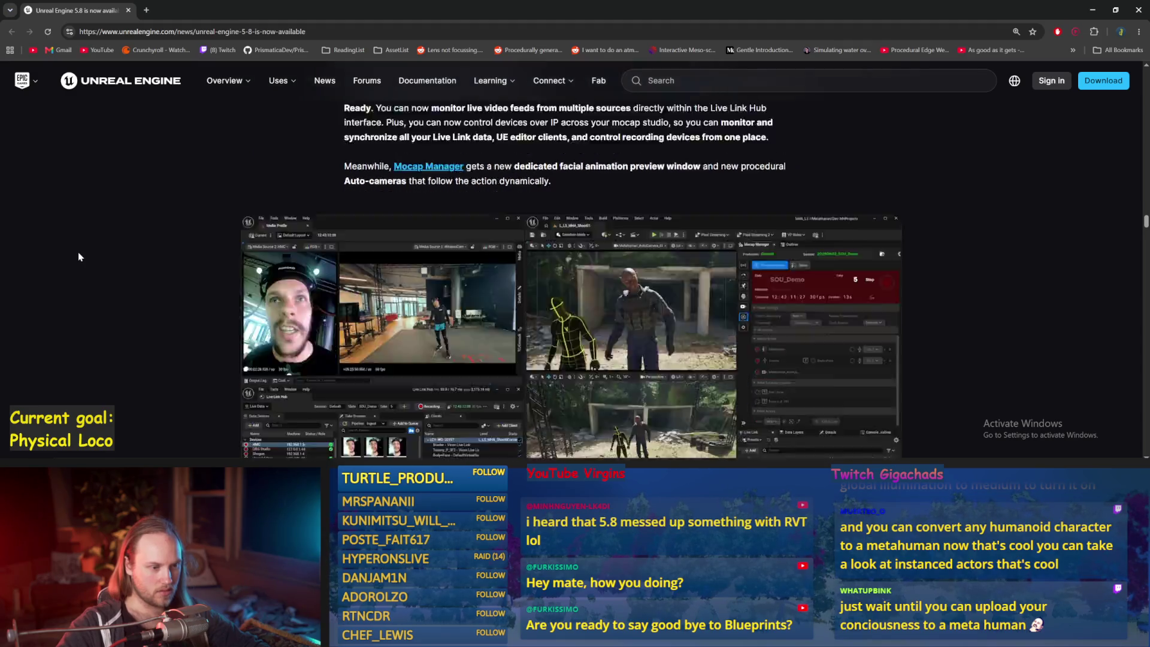
{"action": "scroll", "coordinate": [77, 254], "scroll_direction": "down", "scroll_amount": 5}
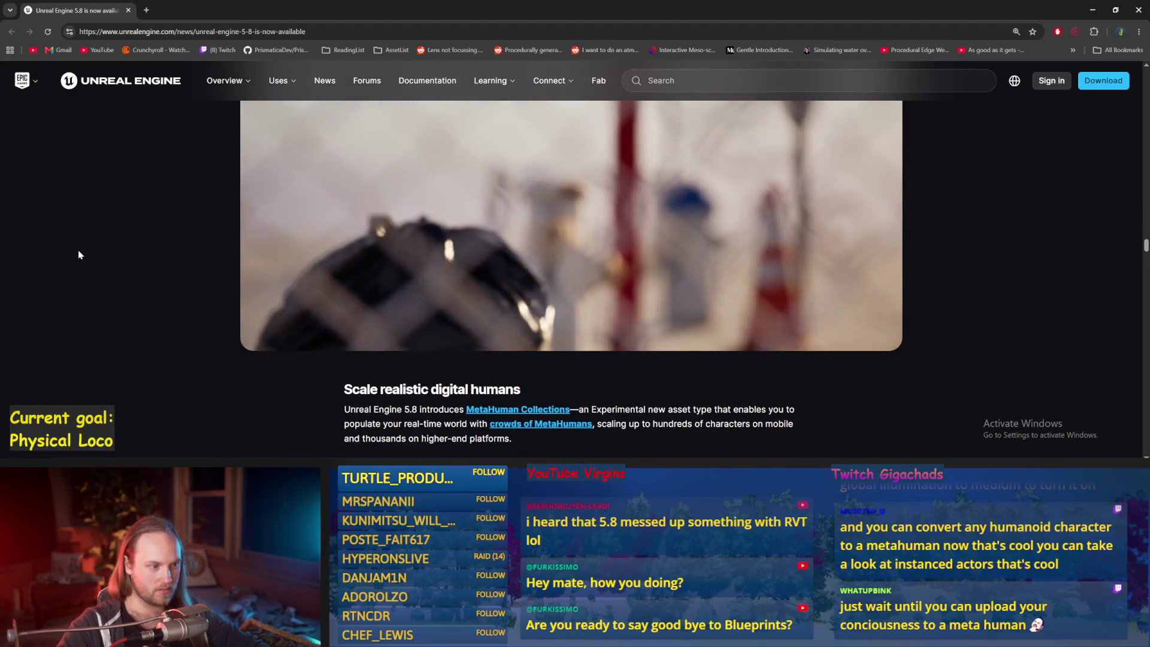
{"action": "scroll", "coordinate": [78, 254], "scroll_direction": "down", "scroll_amount": 3}
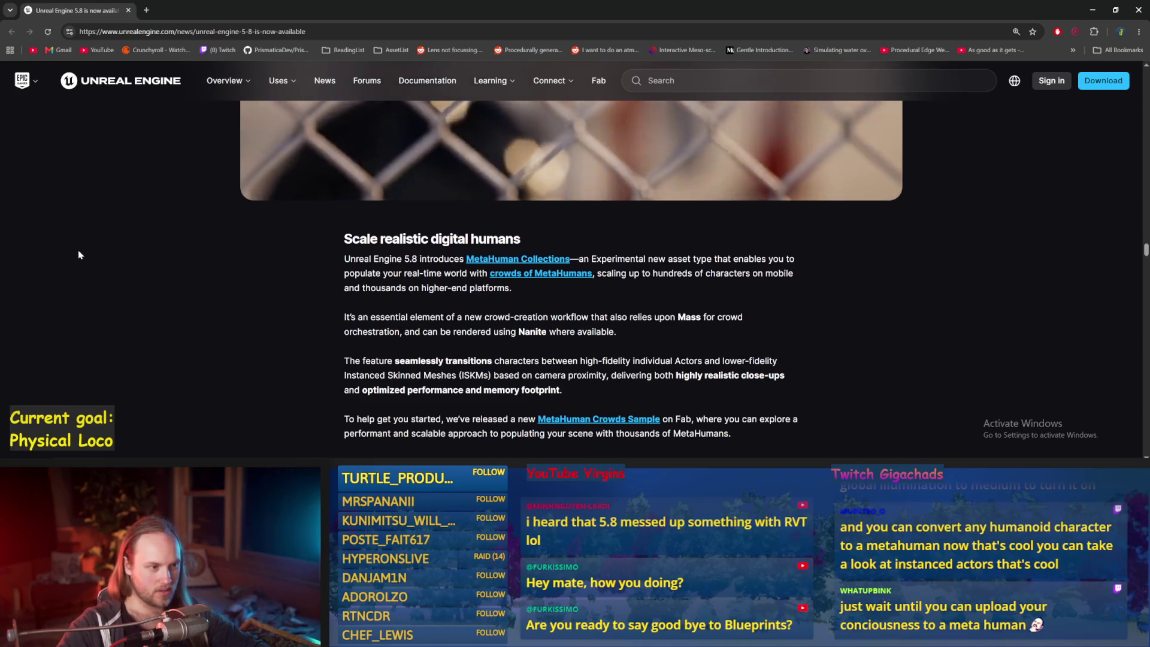
{"action": "scroll", "coordinate": [78, 254], "scroll_direction": "down", "scroll_amount": 2}
{"action": "scroll", "coordinate": [79, 255], "scroll_direction": "down", "scroll_amount": 2}
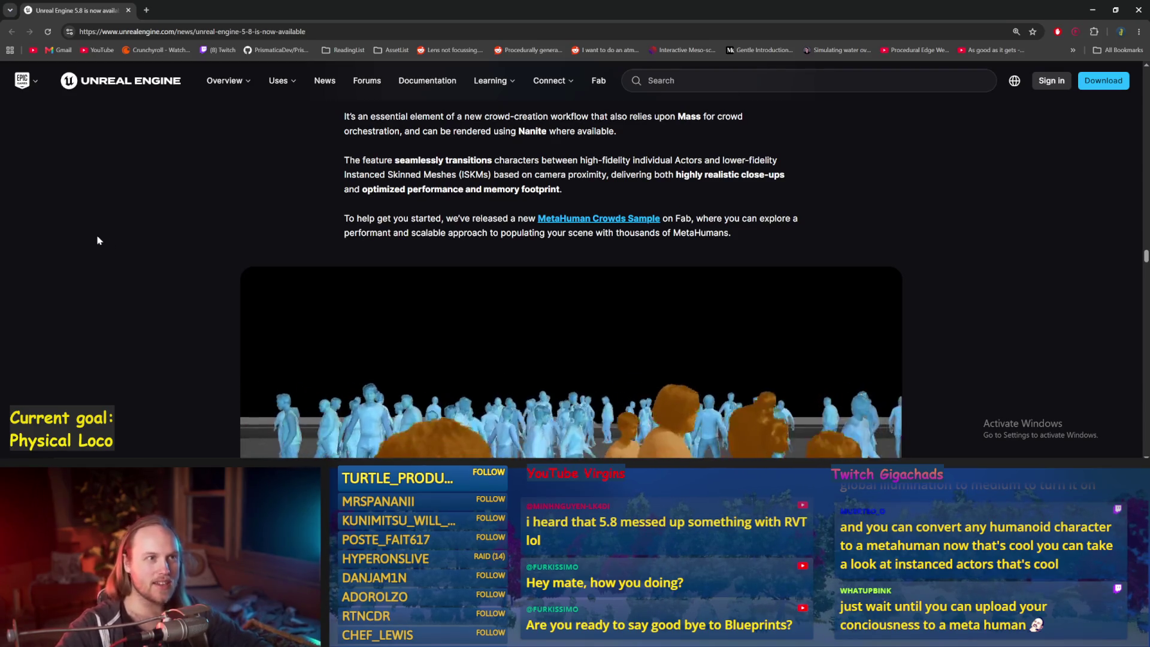
Scroll past the crowd video to the Mesh to MetaHuman text and head comparison
{"action": "scroll", "coordinate": [81, 255], "scroll_direction": "down", "scroll_amount": 1}
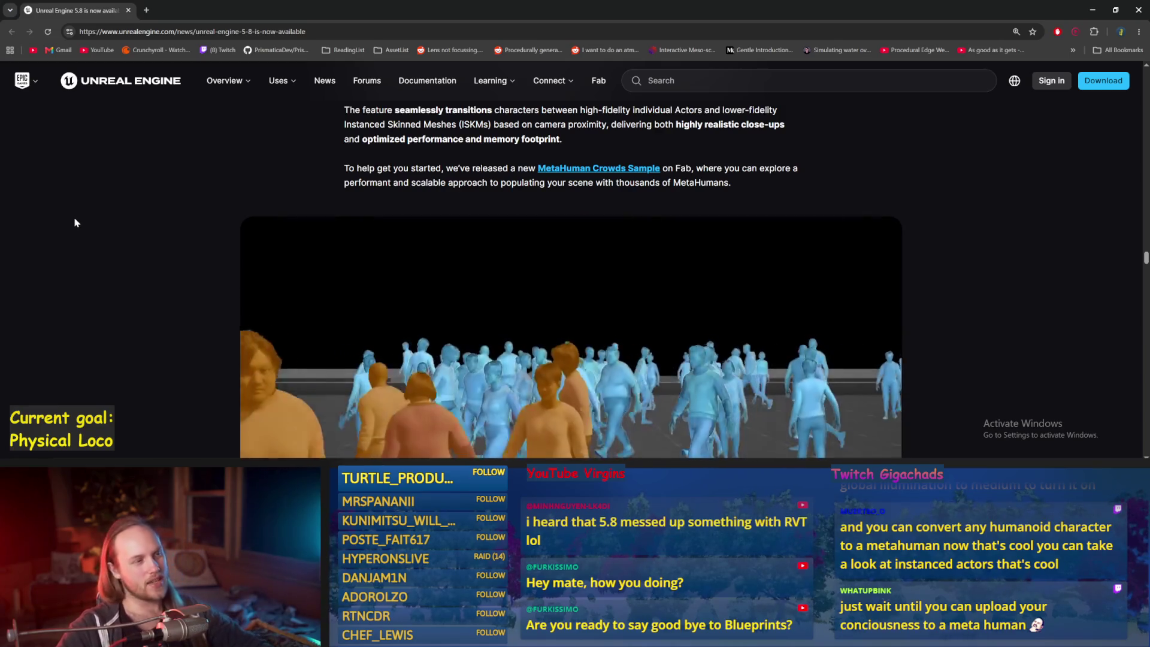
{"action": "scroll", "coordinate": [76, 222], "scroll_direction": "down", "scroll_amount": 2}
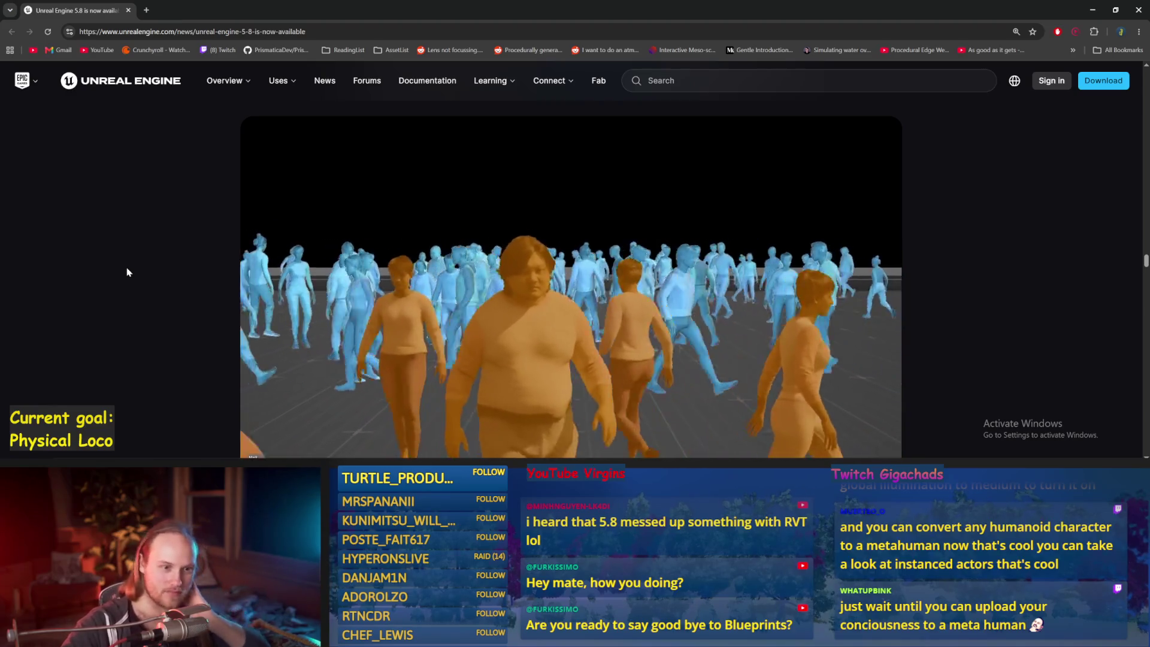
{"action": "scroll", "coordinate": [126, 272], "scroll_direction": "down", "scroll_amount": 8}
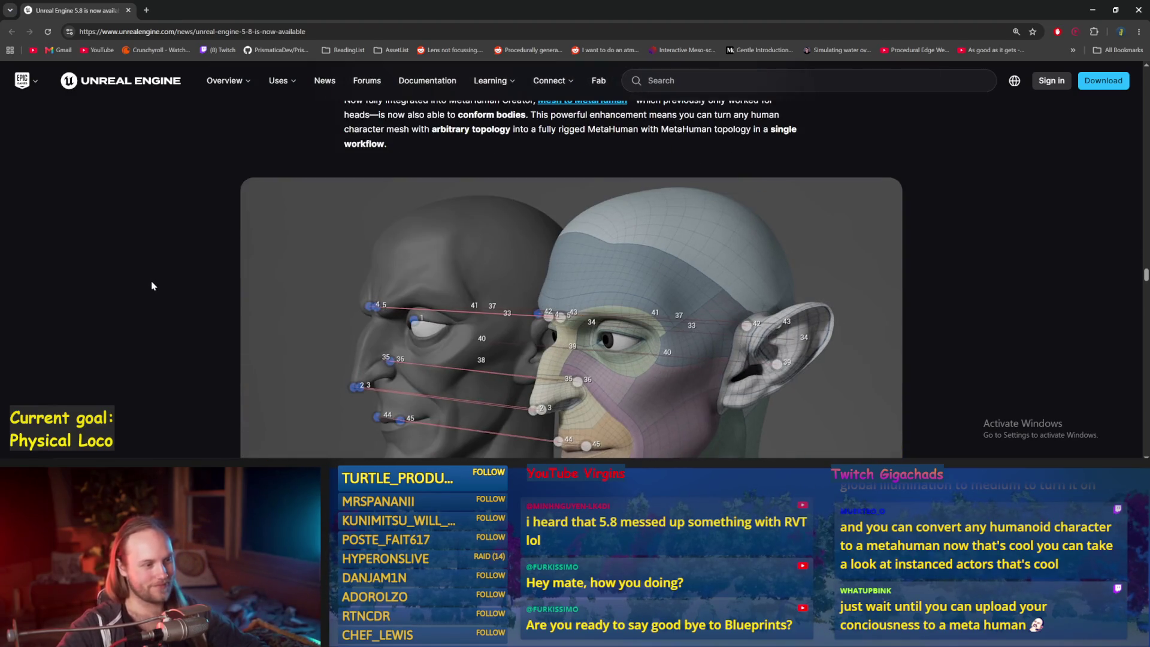
{"action": "scroll", "coordinate": [161, 301], "scroll_direction": "up", "scroll_amount": 2}
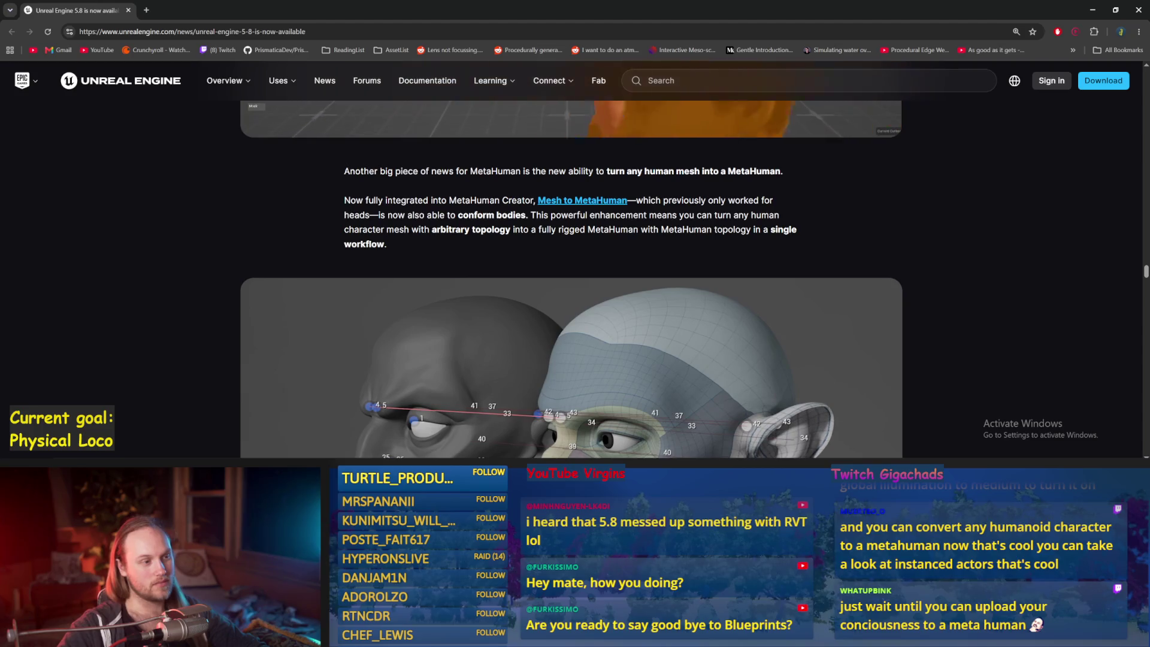
Read through the MetaHuman Animator and RigLogic content to the MegaLights 'Advance real-time rendering' heading
{"action": "scroll", "coordinate": [372, 237], "scroll_direction": "down", "scroll_amount": 3}
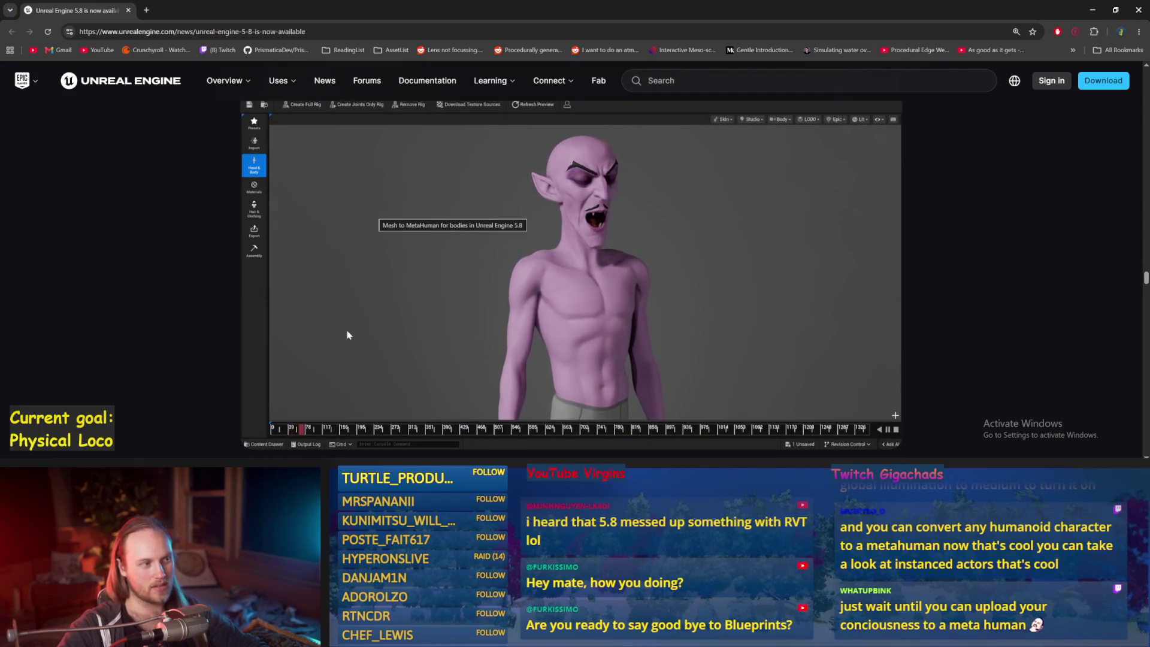
{"action": "scroll", "coordinate": [349, 336], "scroll_direction": "down", "scroll_amount": 8}
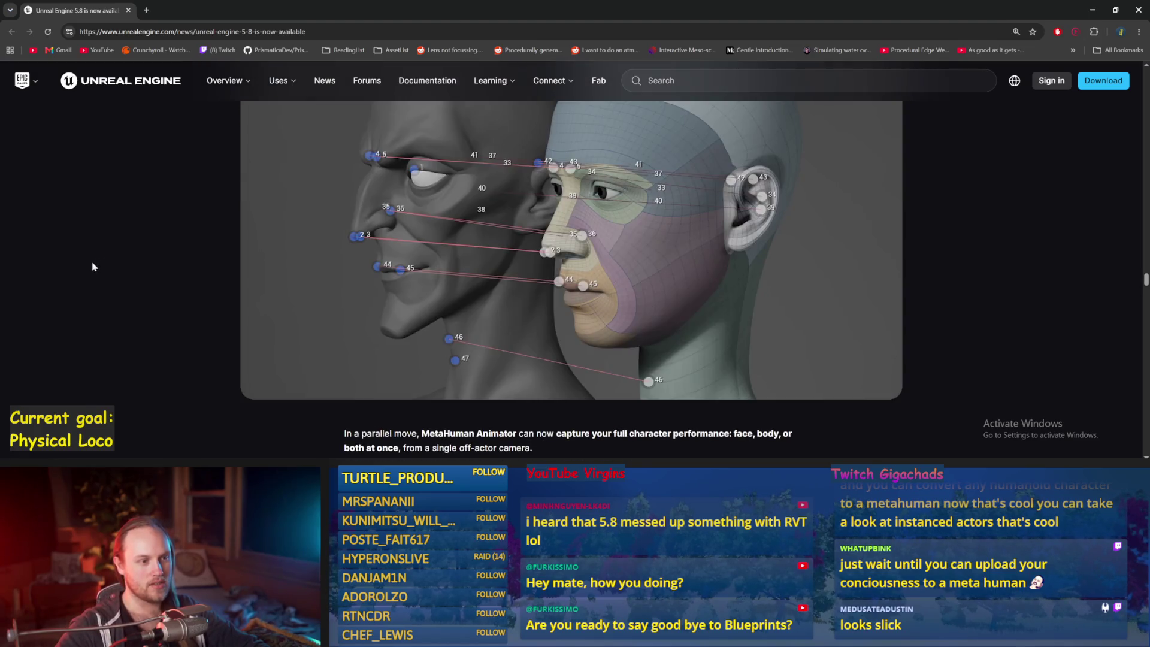
{"action": "scroll", "coordinate": [90, 266], "scroll_direction": "down", "scroll_amount": 3}
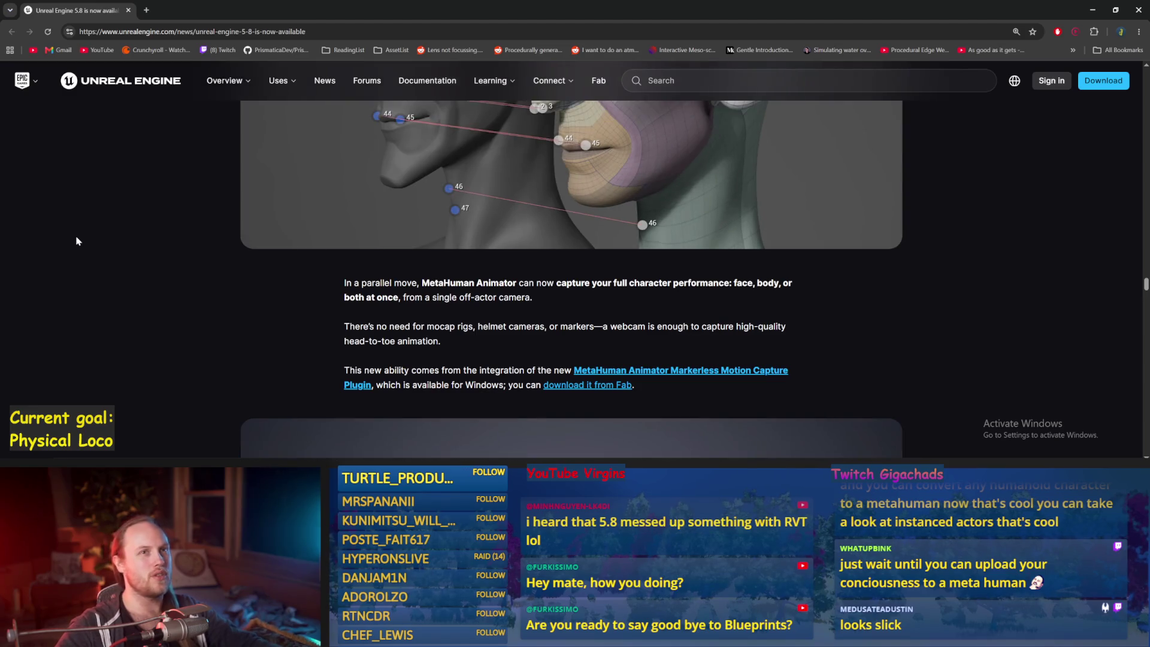
{"action": "scroll", "coordinate": [74, 269], "scroll_direction": "down", "scroll_amount": 1}
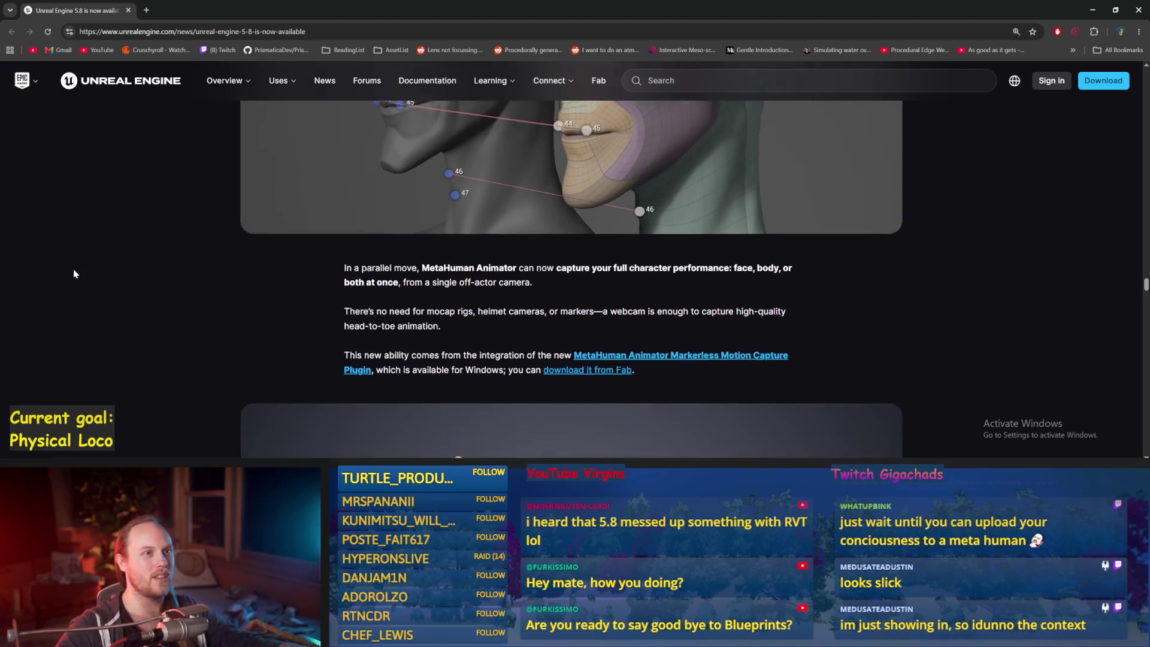
{"action": "scroll", "coordinate": [74, 277], "scroll_direction": "down", "scroll_amount": 1}
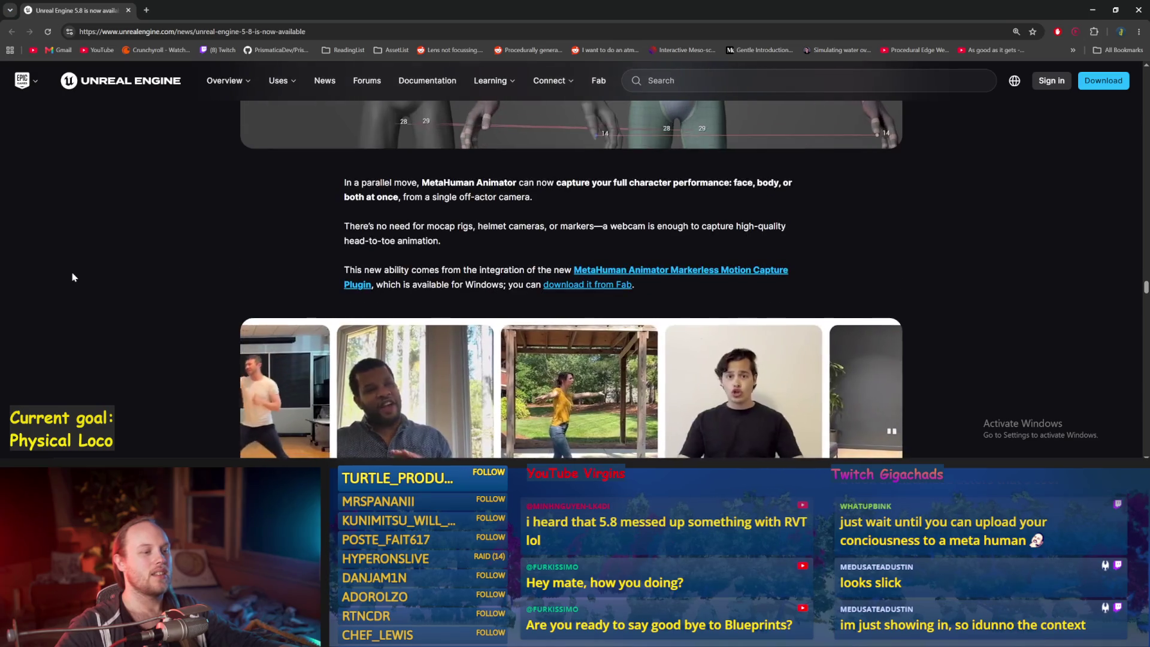
{"action": "scroll", "coordinate": [74, 277], "scroll_direction": "up", "scroll_amount": 1}
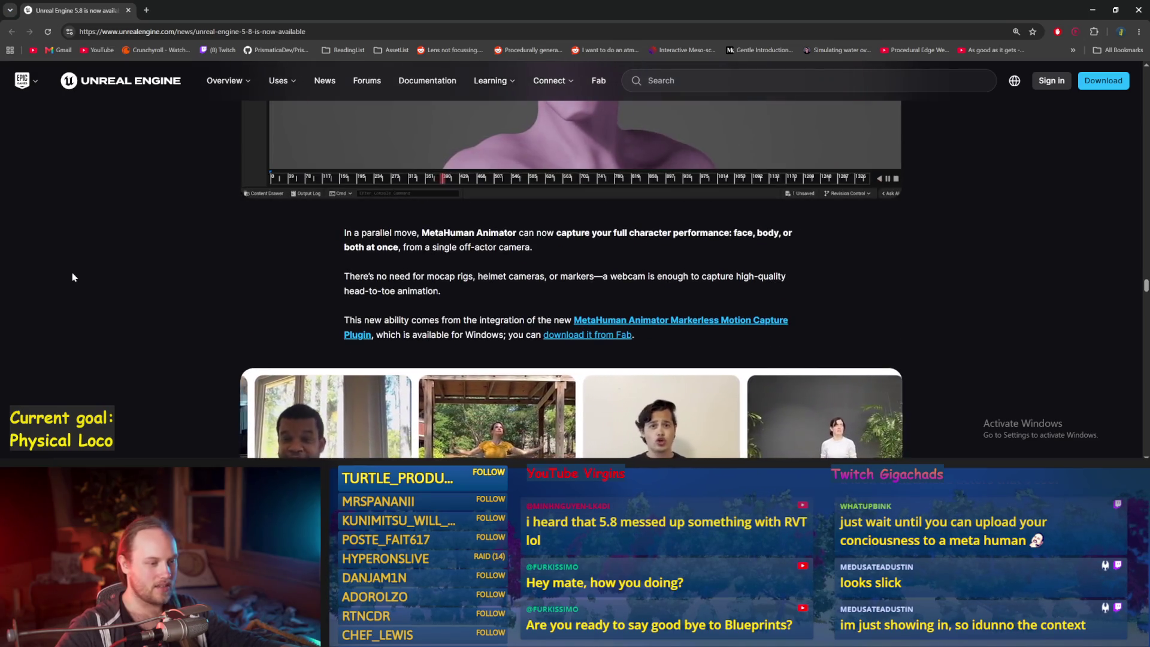
{"action": "scroll", "coordinate": [76, 275], "scroll_direction": "up", "scroll_amount": 1}
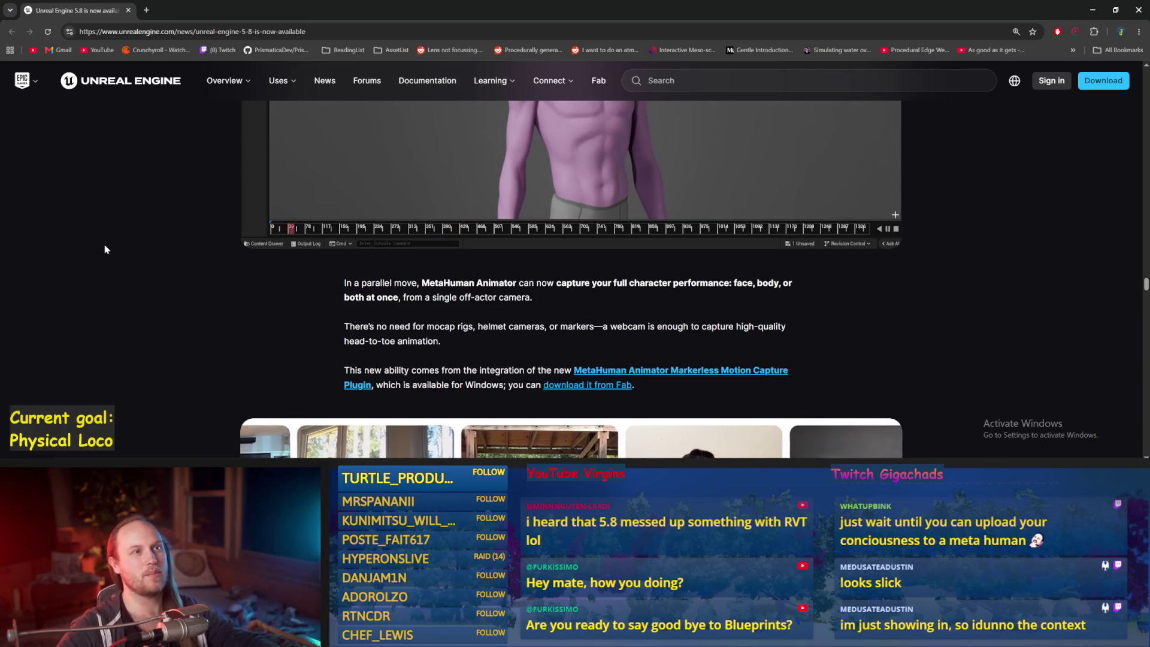
{"action": "scroll", "coordinate": [157, 283], "scroll_direction": "down", "scroll_amount": 5}
{"action": "scroll", "coordinate": [143, 286], "scroll_direction": "down", "scroll_amount": 5}
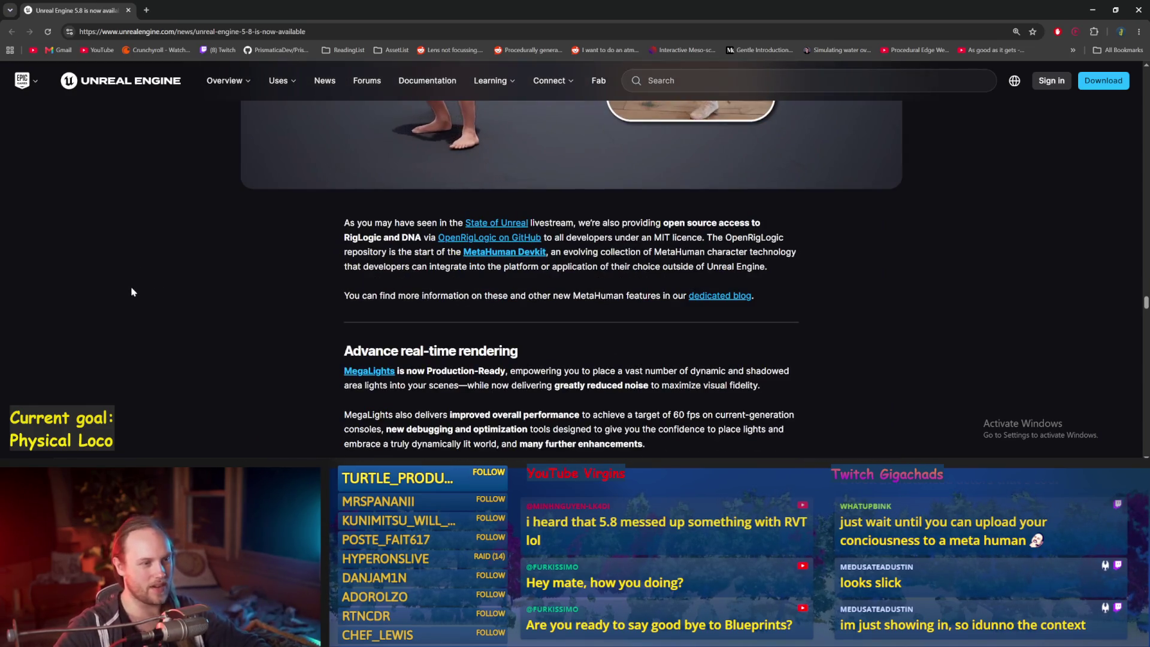
{"action": "scroll", "coordinate": [126, 290], "scroll_direction": "up", "scroll_amount": 3}
{"action": "scroll", "coordinate": [123, 288], "scroll_direction": "up", "scroll_amount": 3}
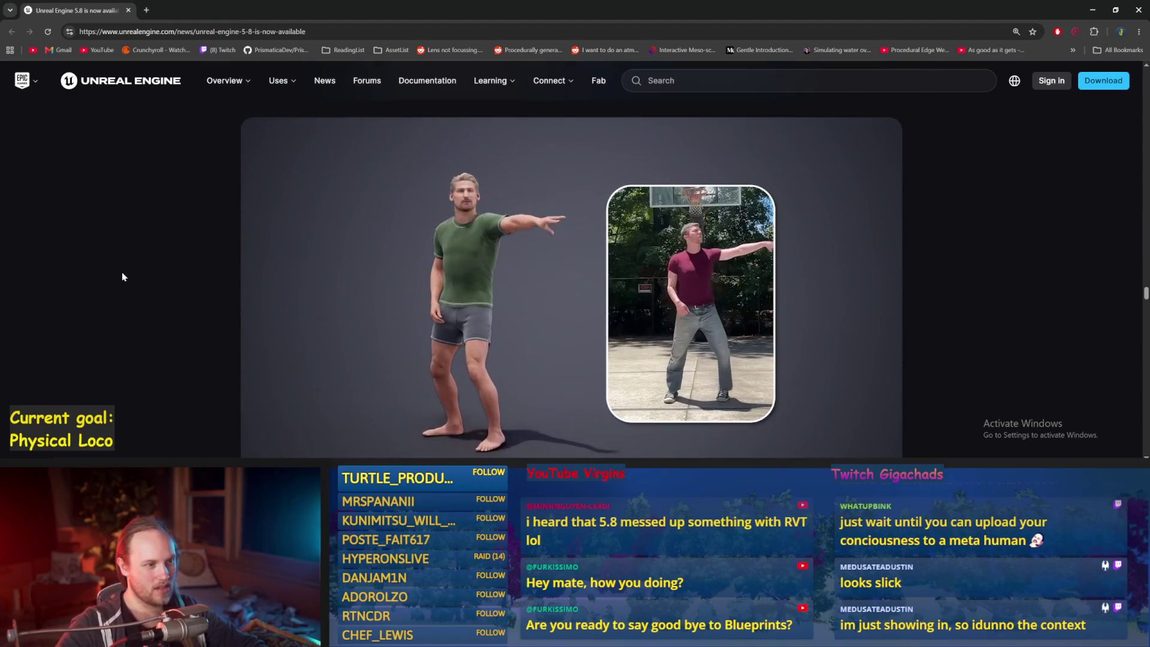
{"action": "scroll", "coordinate": [115, 273], "scroll_direction": "down", "scroll_amount": 2}
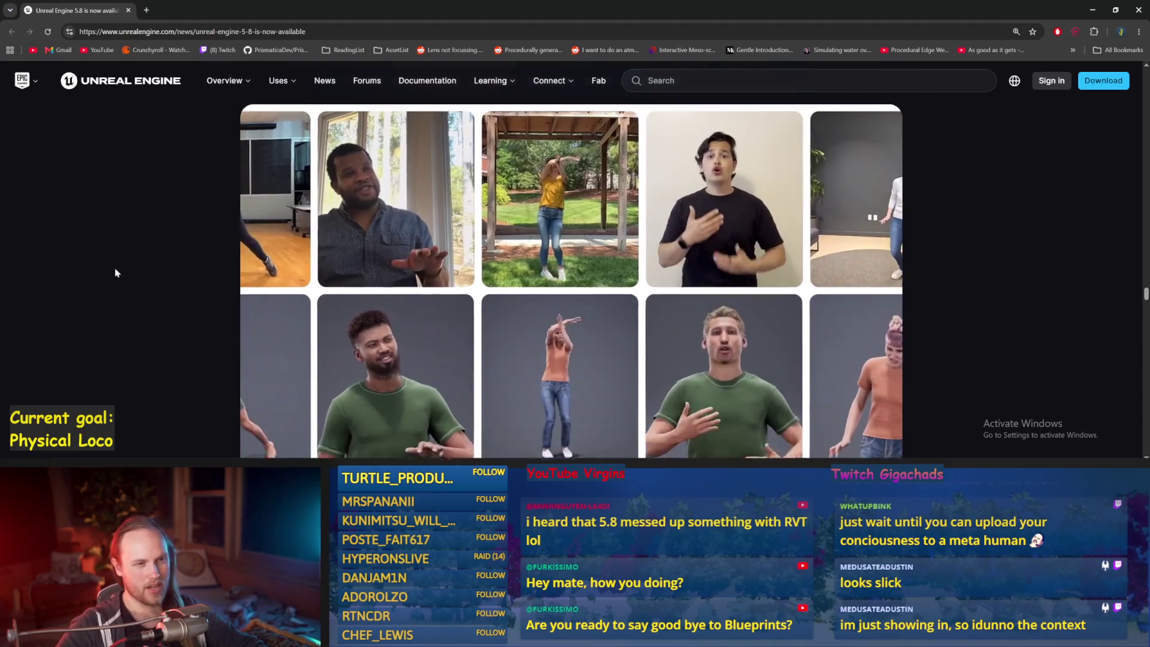
{"action": "scroll", "coordinate": [115, 274], "scroll_direction": "down", "scroll_amount": 2}
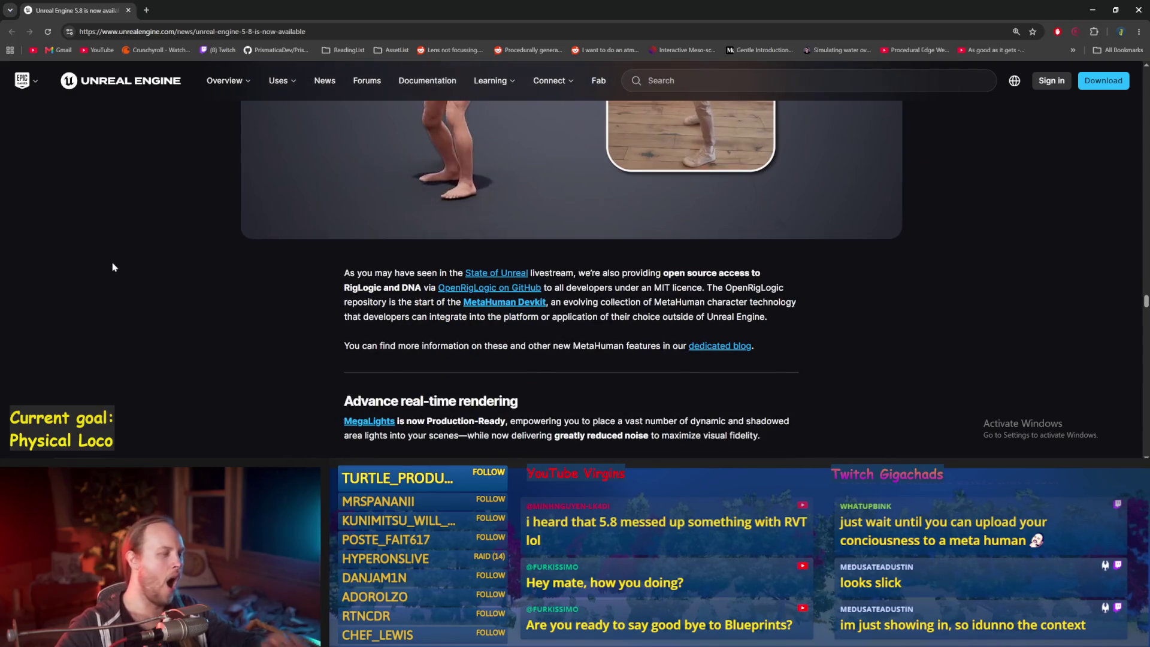
{"action": "scroll", "coordinate": [114, 267], "scroll_direction": "down", "scroll_amount": 2}
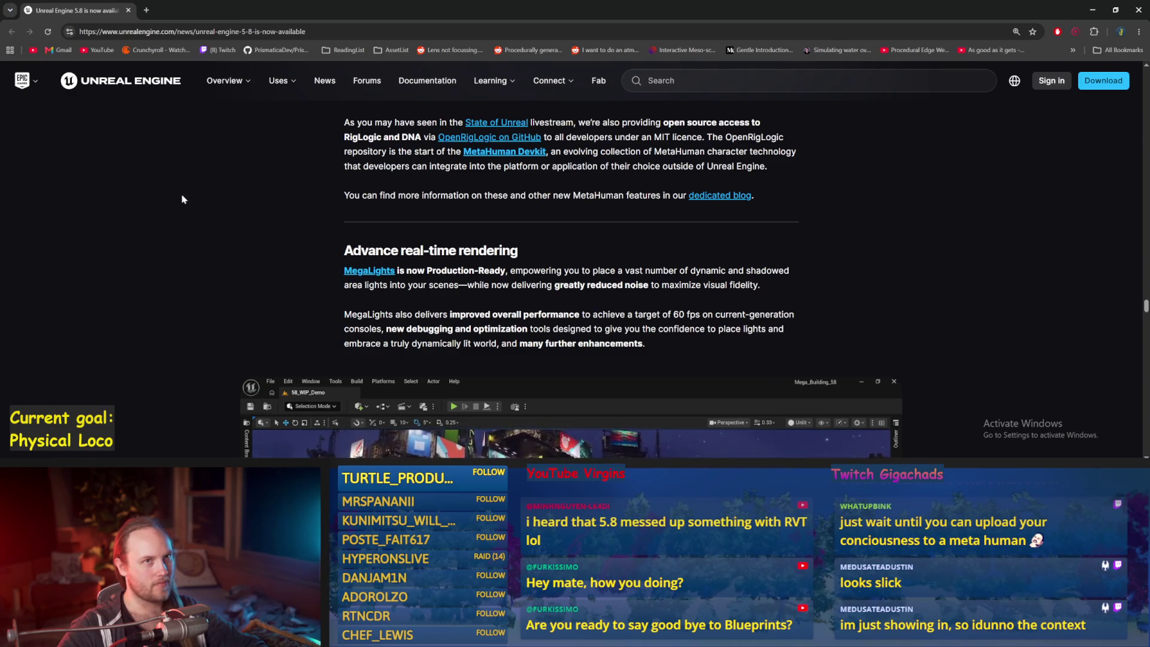
Scroll through the neon-city MegaLights demo video toward the Lumen global illumination paragraph
{"action": "scroll", "coordinate": [183, 200], "scroll_direction": "down", "scroll_amount": 2}
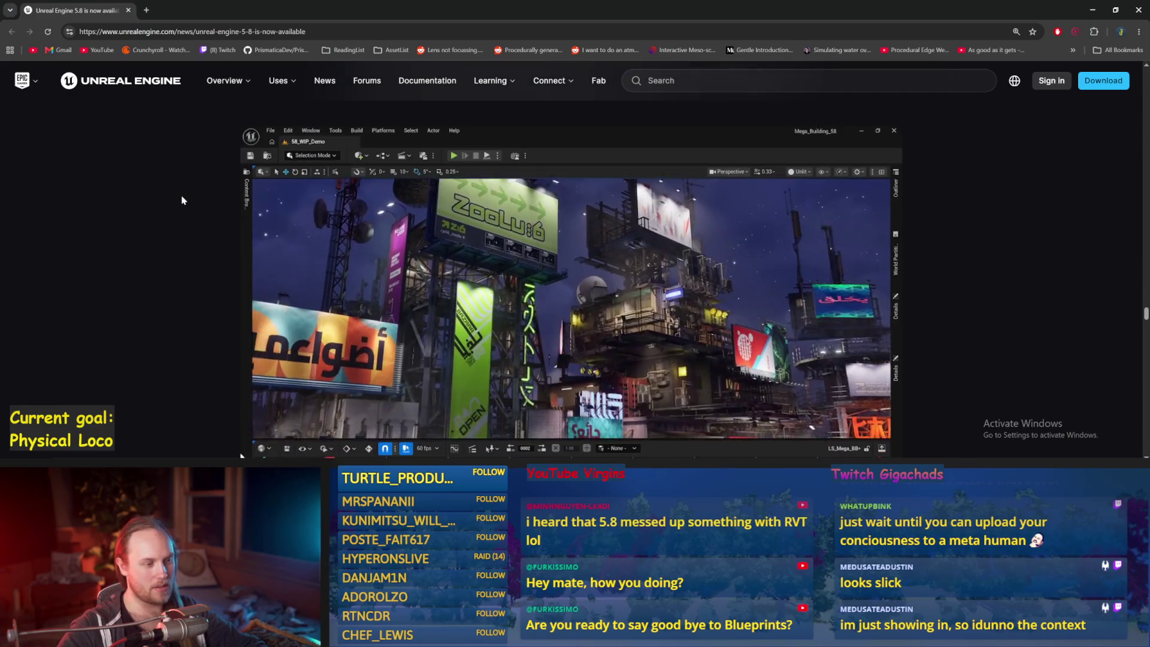
{"action": "scroll", "coordinate": [182, 199], "scroll_direction": "up", "scroll_amount": 1}
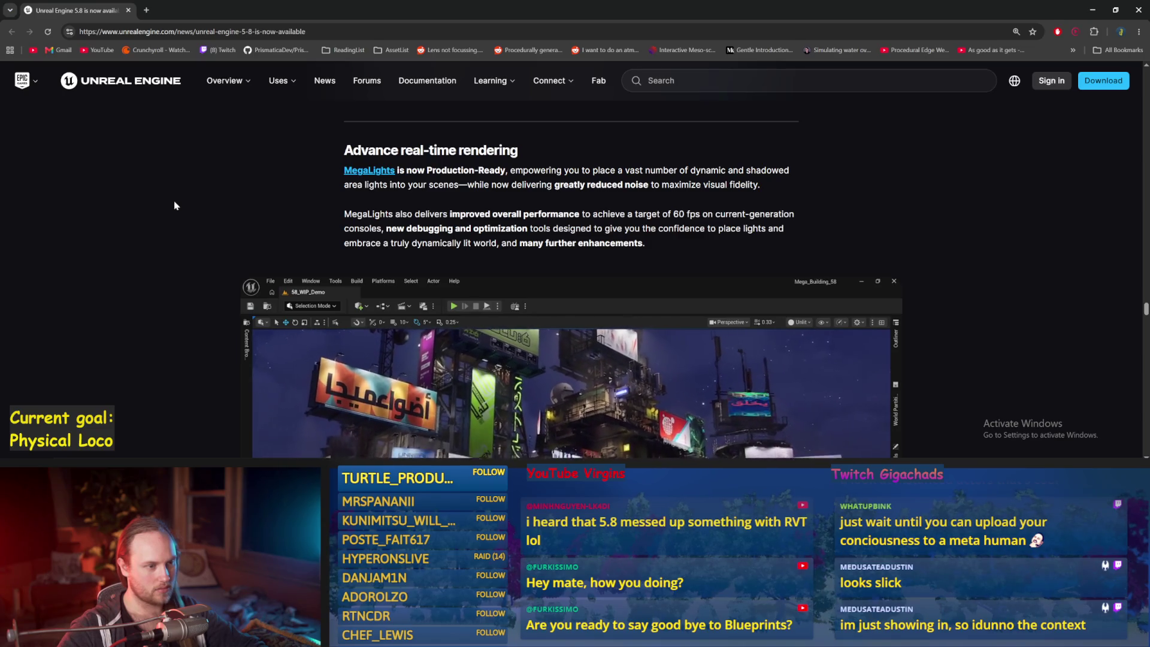
{"action": "scroll", "coordinate": [175, 205], "scroll_direction": "down", "scroll_amount": 2}
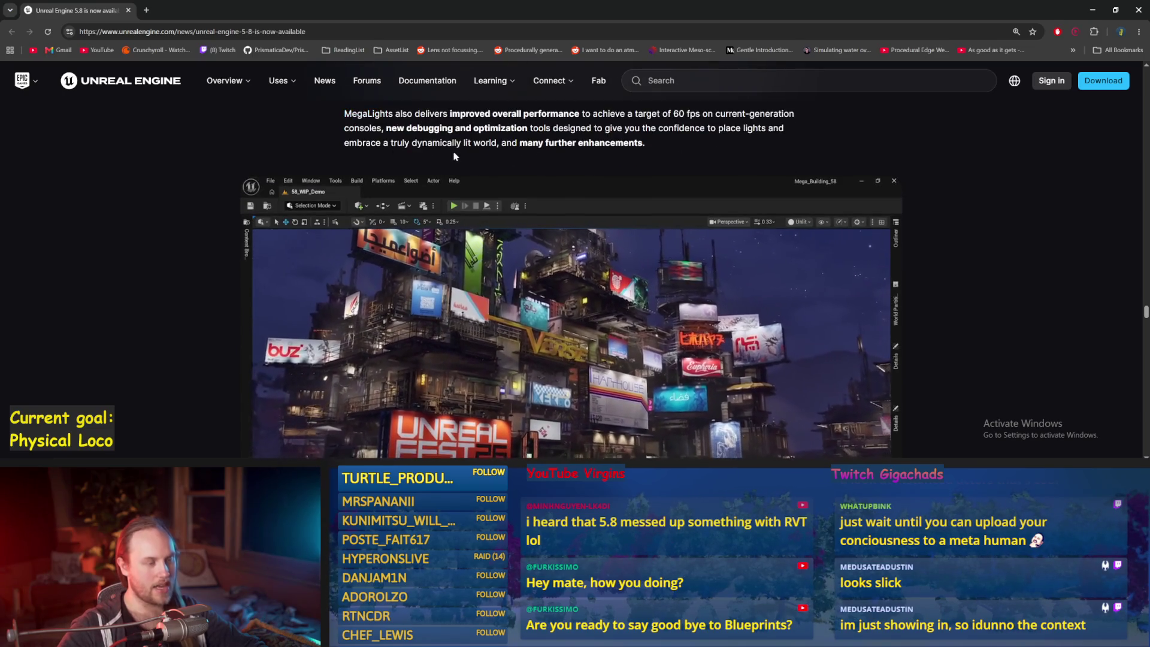
{"action": "scroll", "coordinate": [369, 206], "scroll_direction": "down", "scroll_amount": 2}
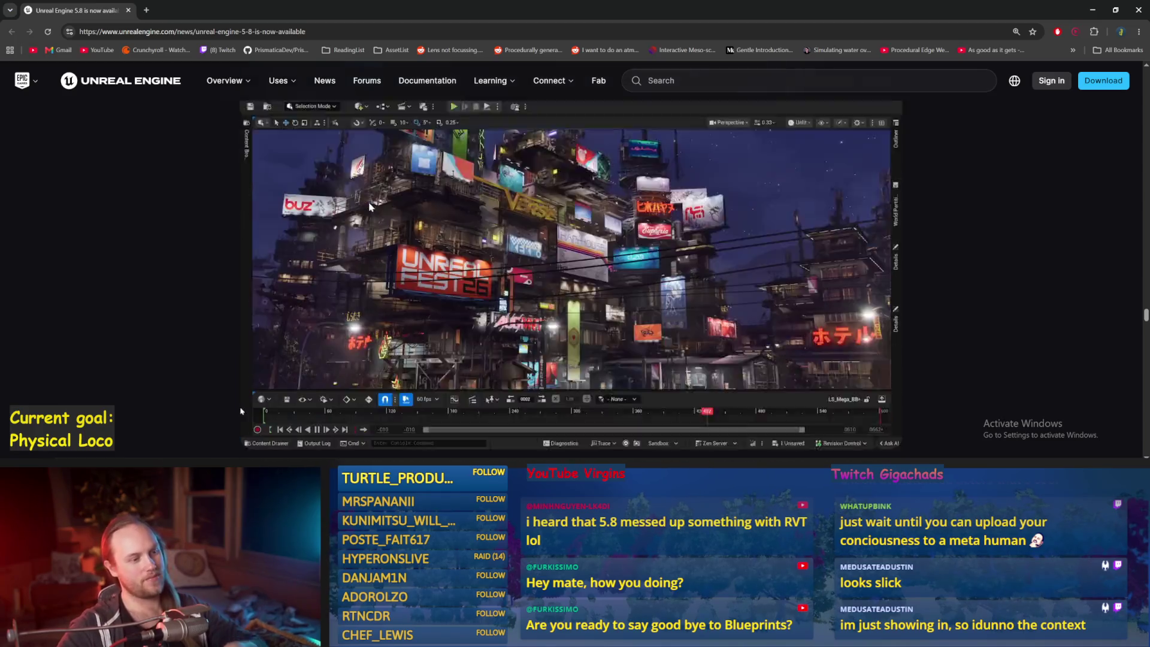
{"action": "scroll", "coordinate": [370, 207], "scroll_direction": "down", "scroll_amount": 7}
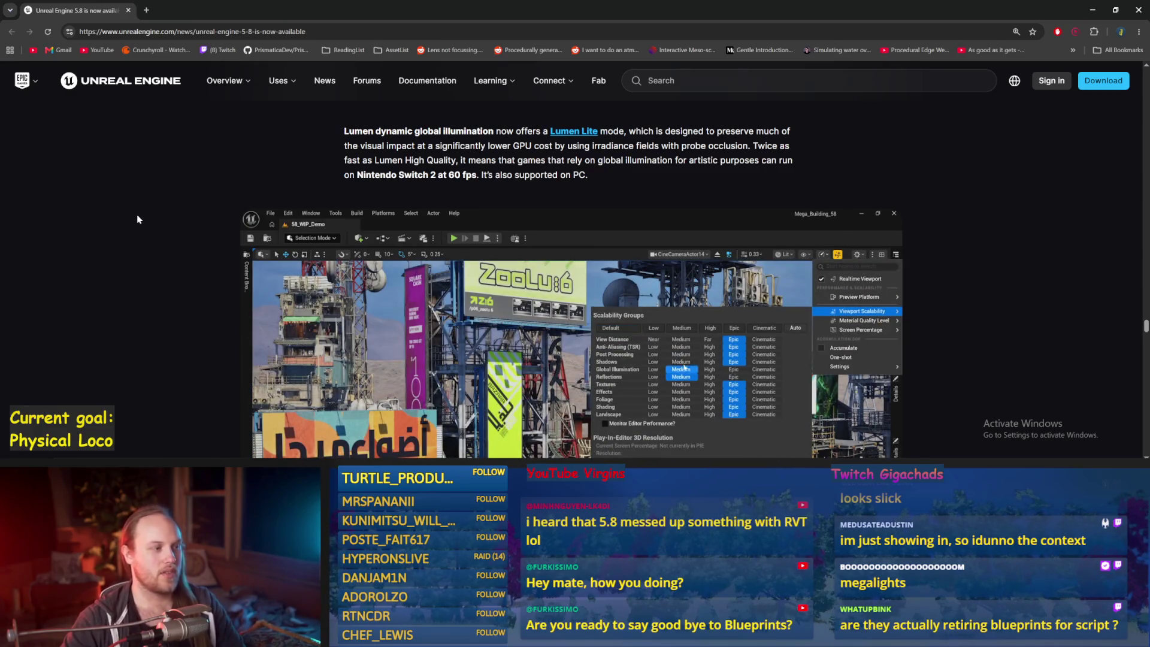
Scroll down to the stylized city image above the Experimental Toon Shader paragraph
{"action": "scroll", "coordinate": [137, 219], "scroll_direction": "down", "scroll_amount": 5}
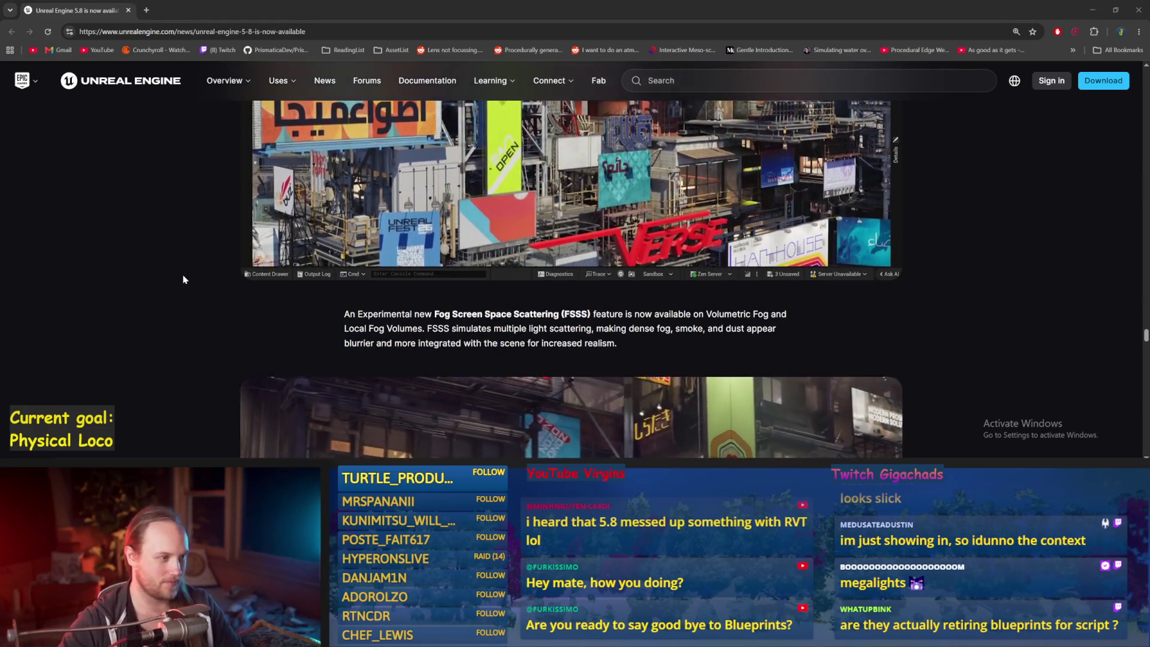
{"action": "scroll", "coordinate": [181, 284], "scroll_direction": "down", "scroll_amount": 1}
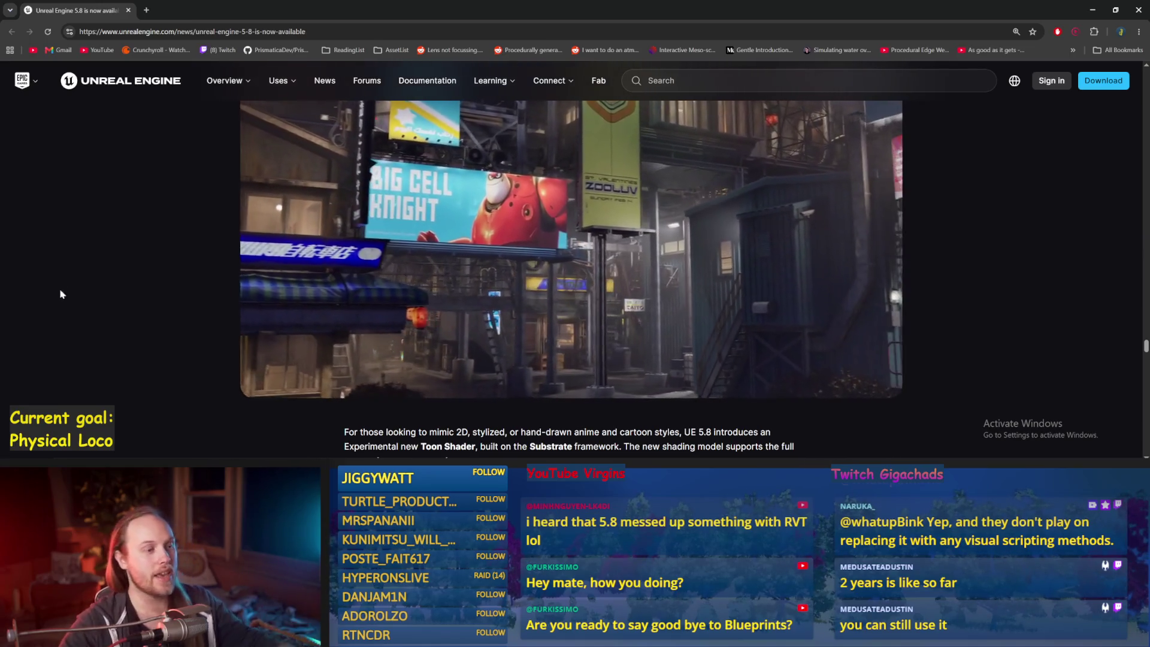
{"action": "scroll", "coordinate": [94, 330], "scroll_direction": "down", "scroll_amount": 3}
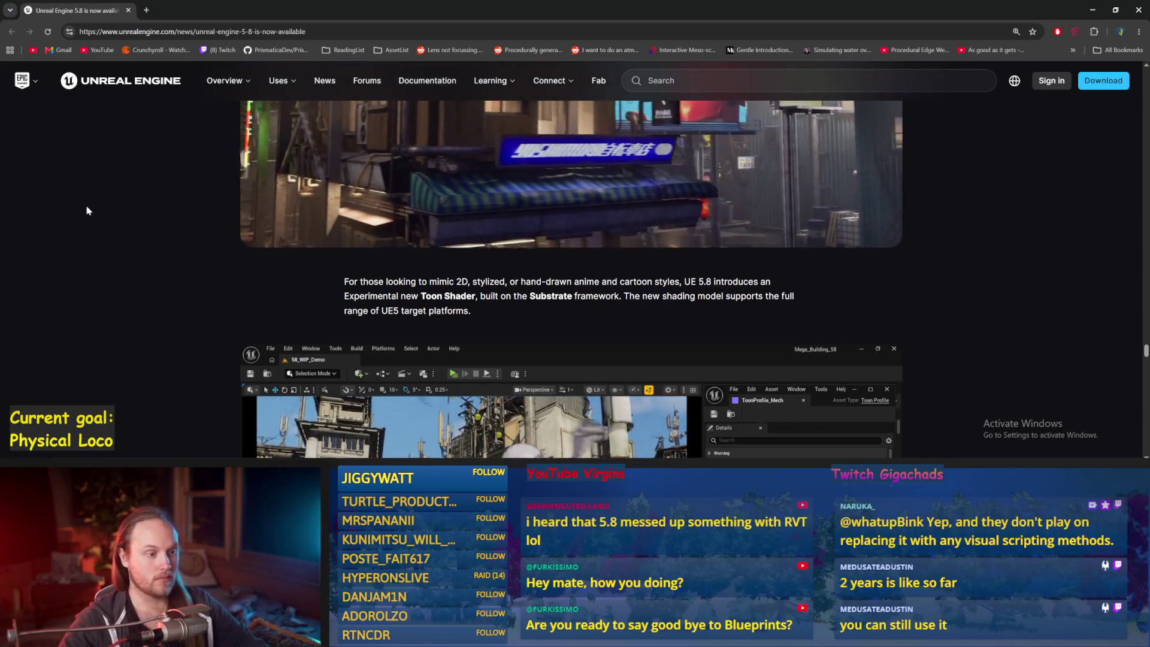
Read the Toon Shader paragraph and video, highlighting then clearing the words 'Toon Shader'
{"action": "scroll", "coordinate": [87, 210], "scroll_direction": "down", "scroll_amount": 2}
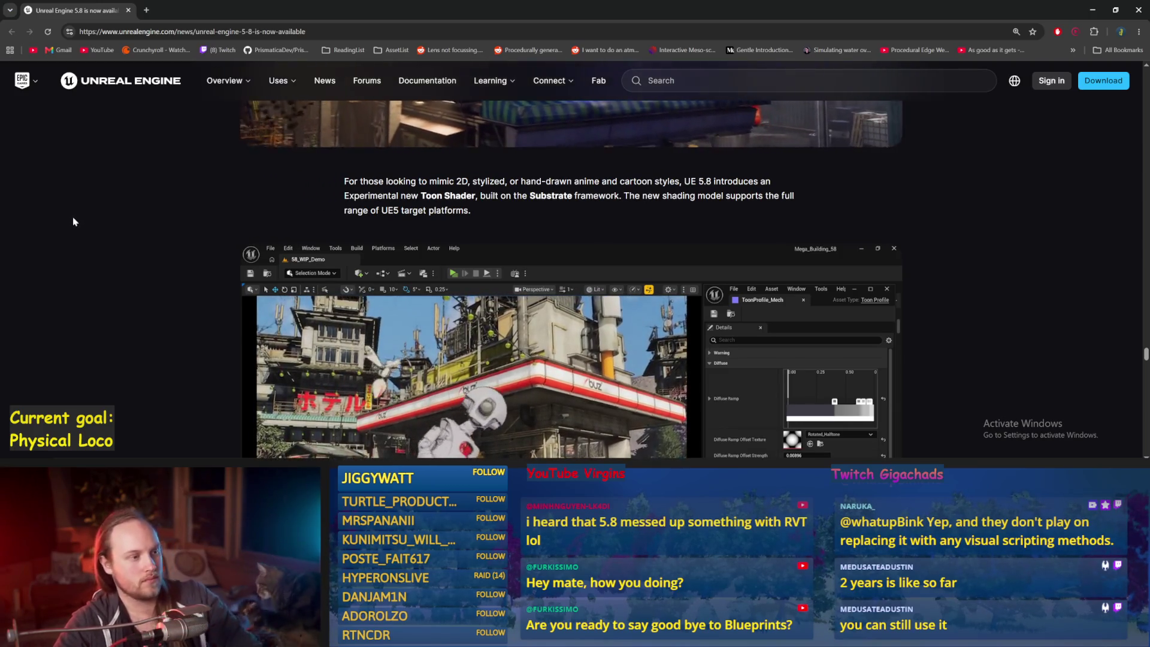
{"action": "scroll", "coordinate": [76, 215], "scroll_direction": "down", "scroll_amount": 2}
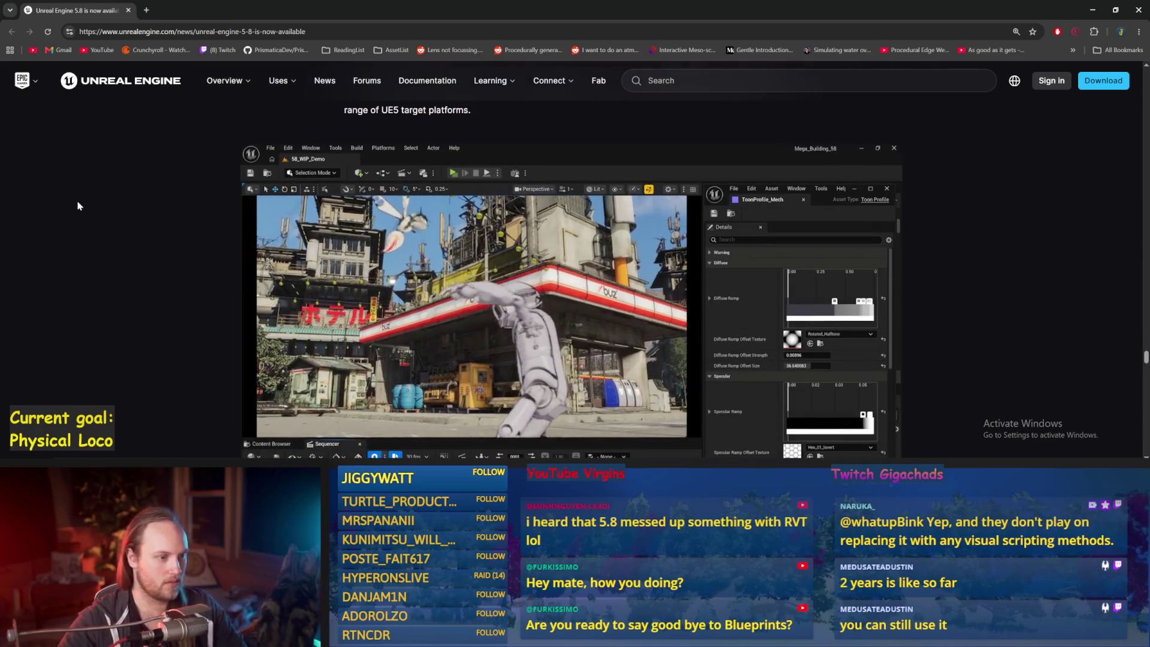
{"action": "scroll", "coordinate": [81, 201], "scroll_direction": "up", "scroll_amount": 1}
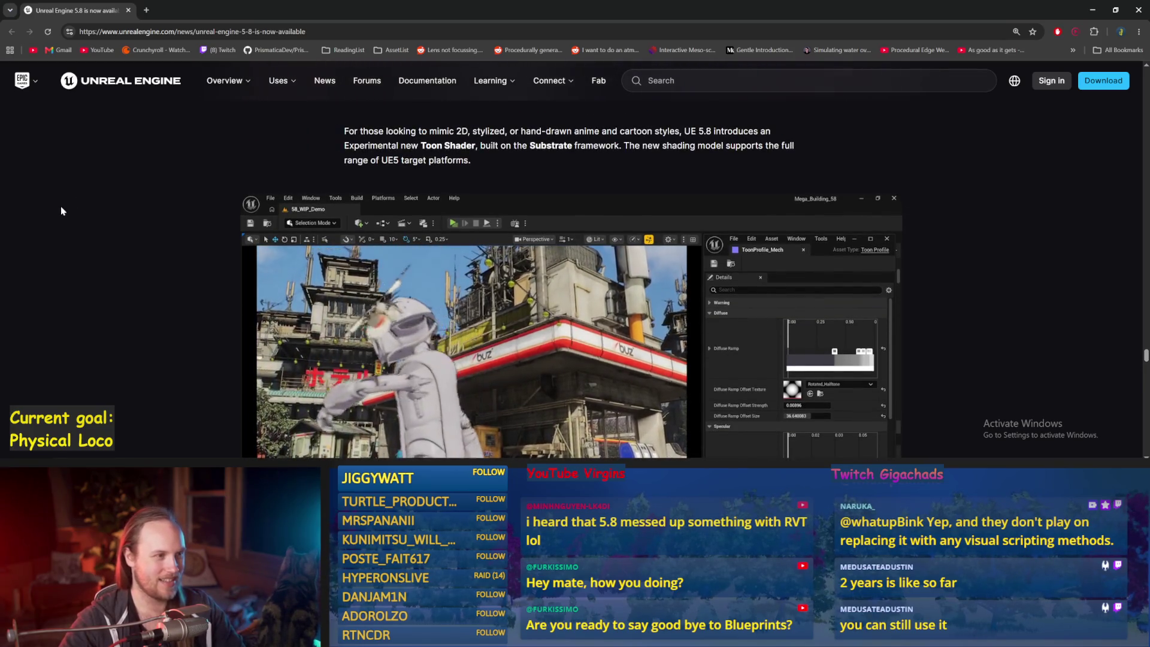
{"action": "mouse_move", "coordinate": [529, 144]}
{"action": "left_mouse_down"}
{"action": "mouse_move", "coordinate": [419, 146]}
{"action": "mouse_move", "coordinate": [521, 132]}
{"action": "mouse_move", "coordinate": [529, 142]}
{"action": "left_mouse_up"}
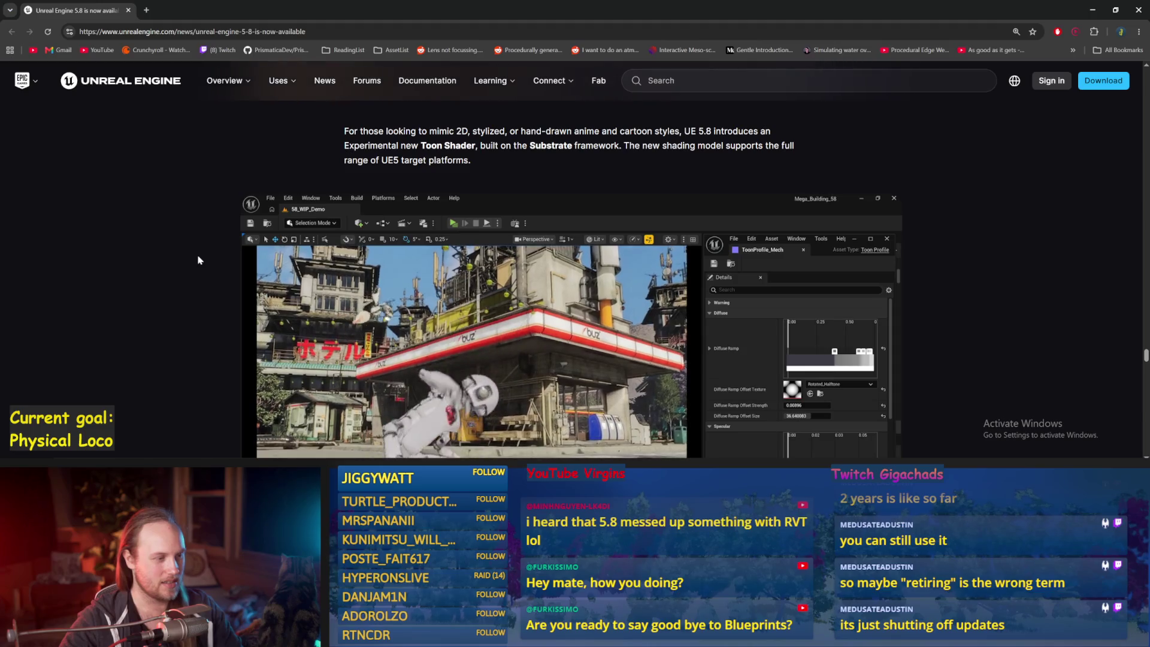
{"action": "scroll", "coordinate": [199, 260], "scroll_direction": "down", "scroll_amount": 1}
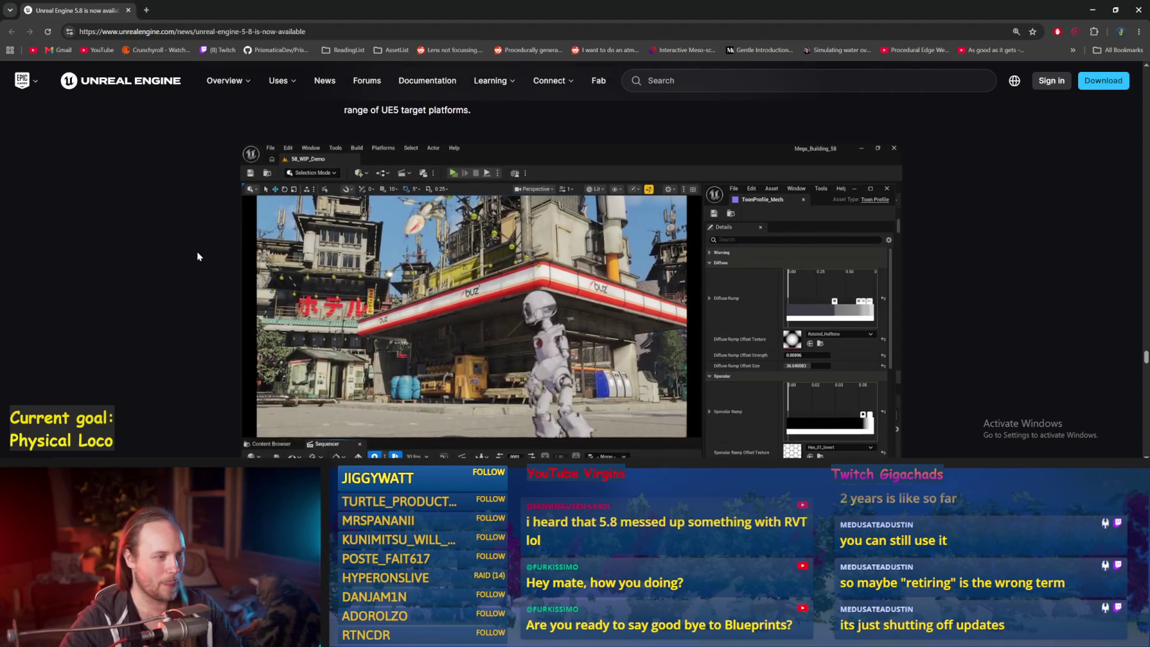
{"action": "scroll", "coordinate": [199, 257], "scroll_direction": "up", "scroll_amount": 2}
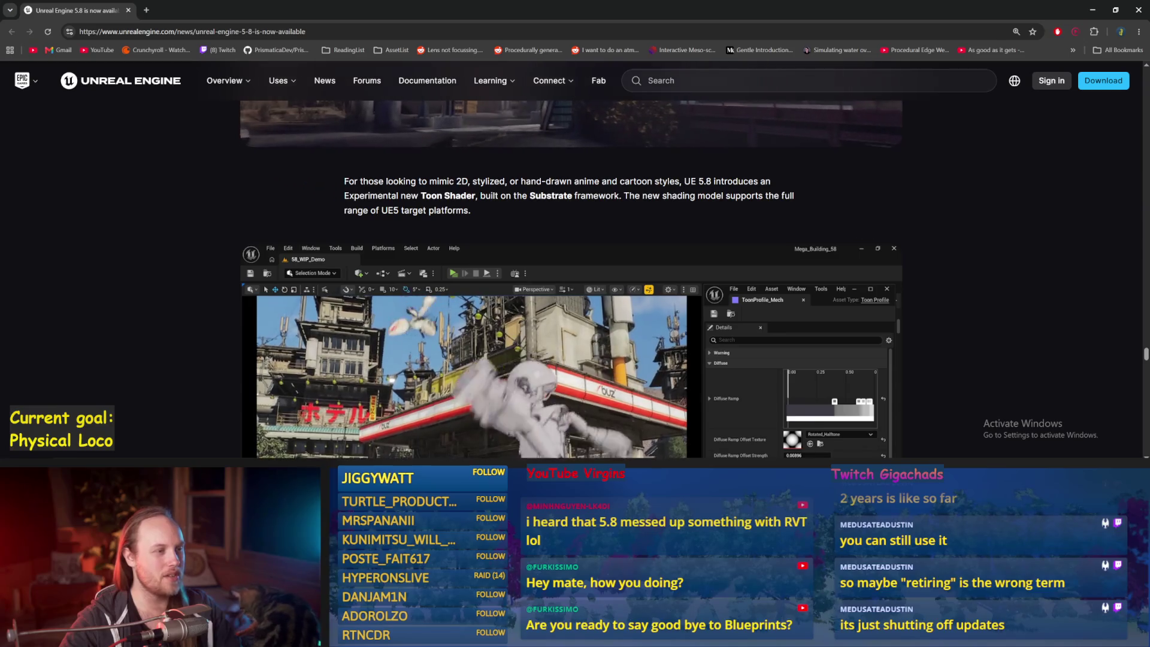
{"action": "left_click_drag", "start_coordinate": [421, 196], "coordinate": [485, 197]}
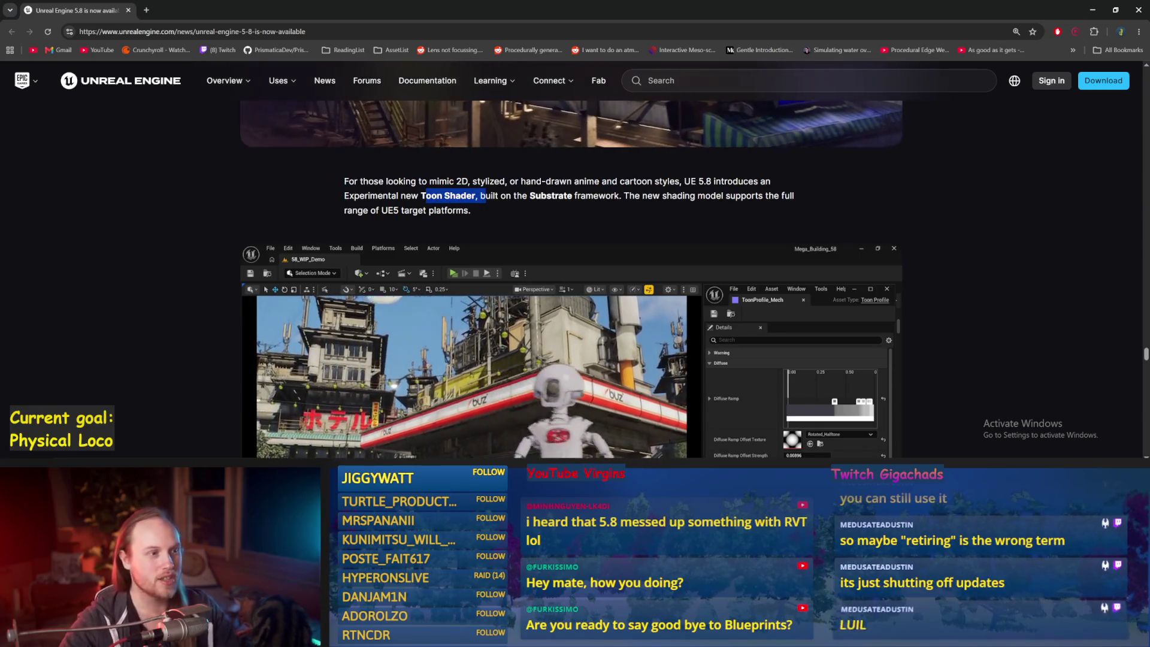
{"action": "left_click", "coordinate": [485, 198]}
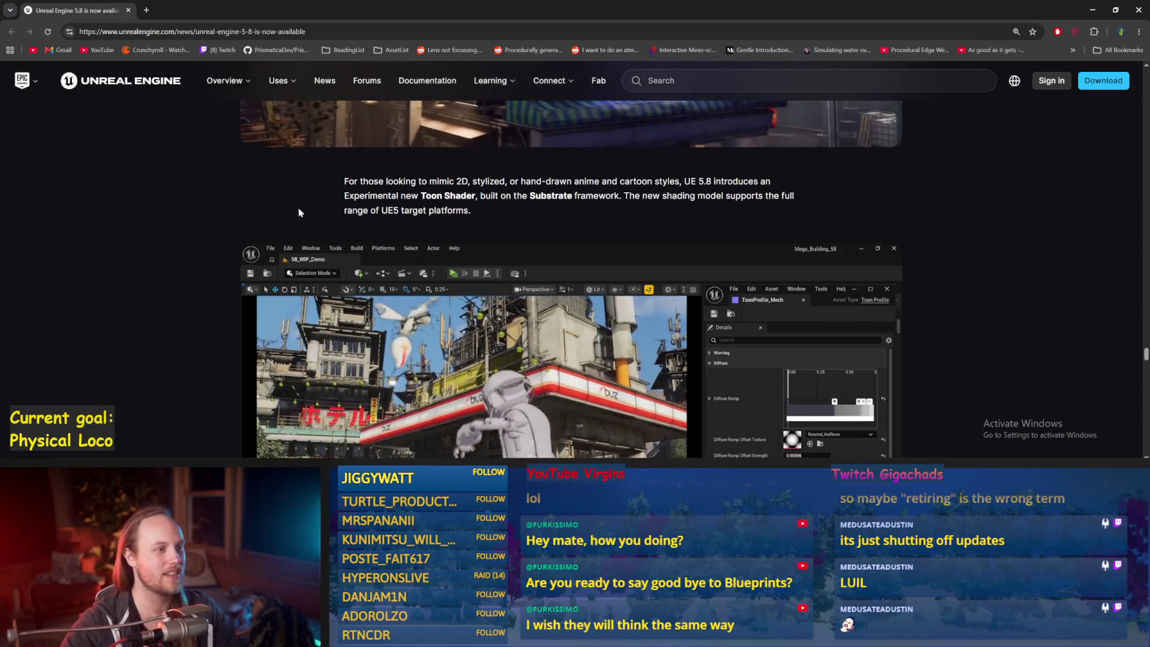
Scroll on to the 'Iterate physics assets faster' section on Dataflow and Chaos Cloth
{"action": "scroll", "coordinate": [170, 247], "scroll_direction": "down", "scroll_amount": 5}
{"action": "scroll", "coordinate": [155, 227], "scroll_direction": "up", "scroll_amount": 3}
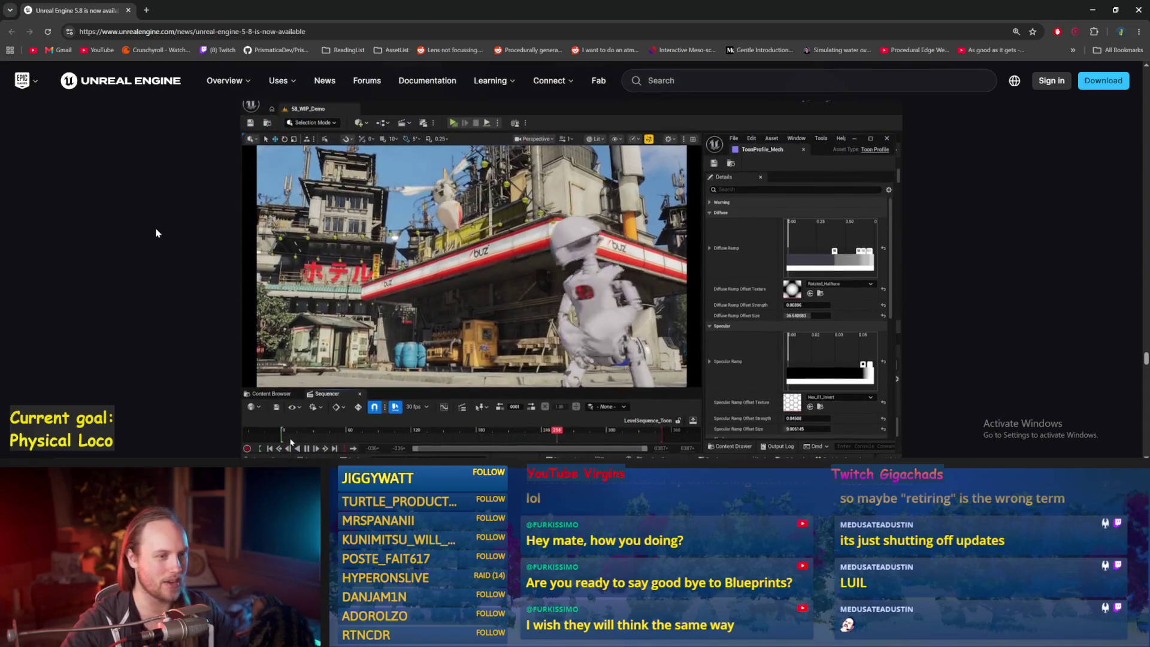
{"action": "scroll", "coordinate": [155, 222], "scroll_direction": "down", "scroll_amount": 4}
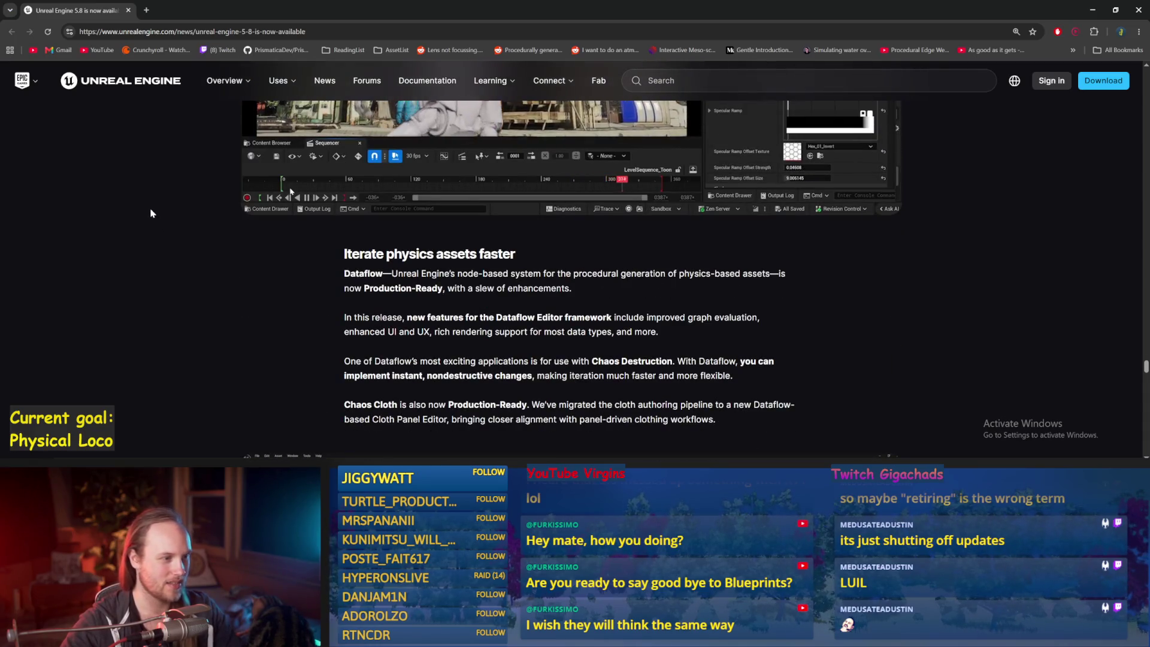
Scroll through the Dataflow and Chaos Cloth material, then back up to the toon-shaded video
{"action": "scroll", "coordinate": [150, 211], "scroll_direction": "down", "scroll_amount": 5}
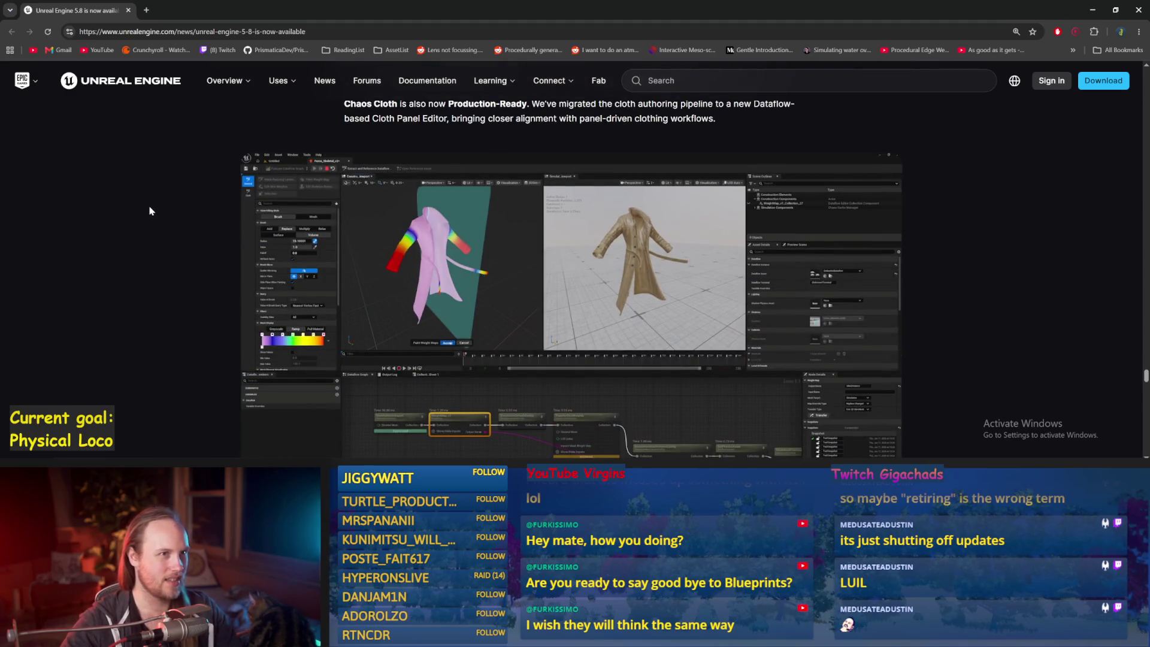
{"action": "scroll", "coordinate": [148, 208], "scroll_direction": "up", "scroll_amount": 8}
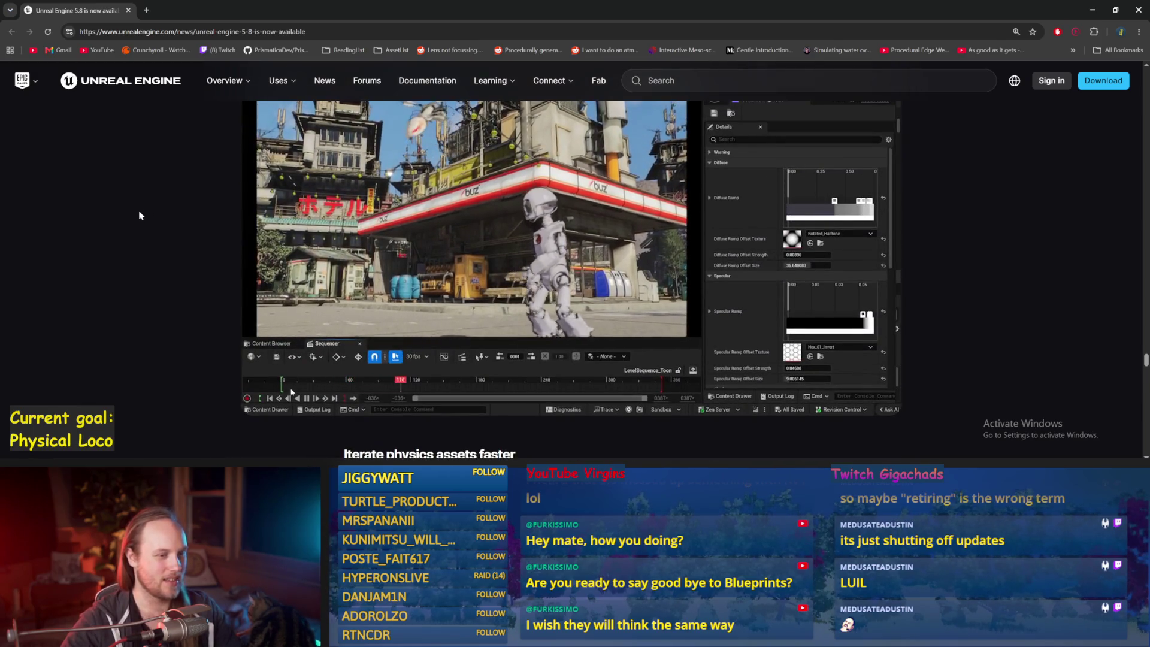
{"action": "scroll", "coordinate": [140, 216], "scroll_direction": "up", "scroll_amount": 1}
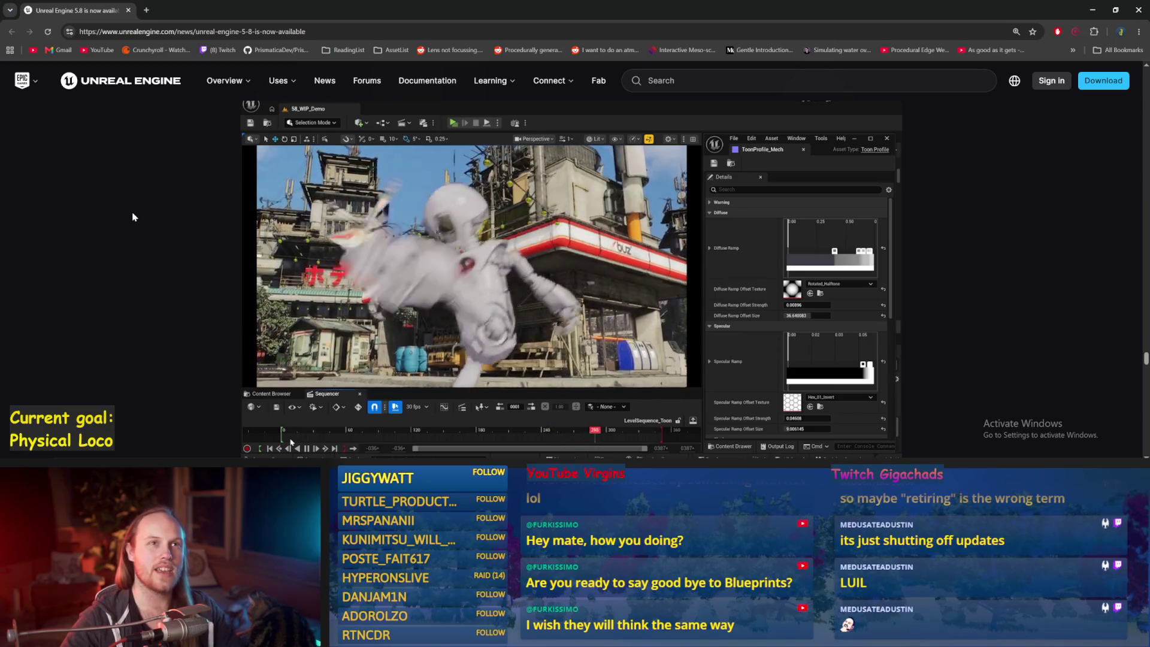
{"action": "scroll", "coordinate": [133, 217], "scroll_direction": "down", "scroll_amount": 4}
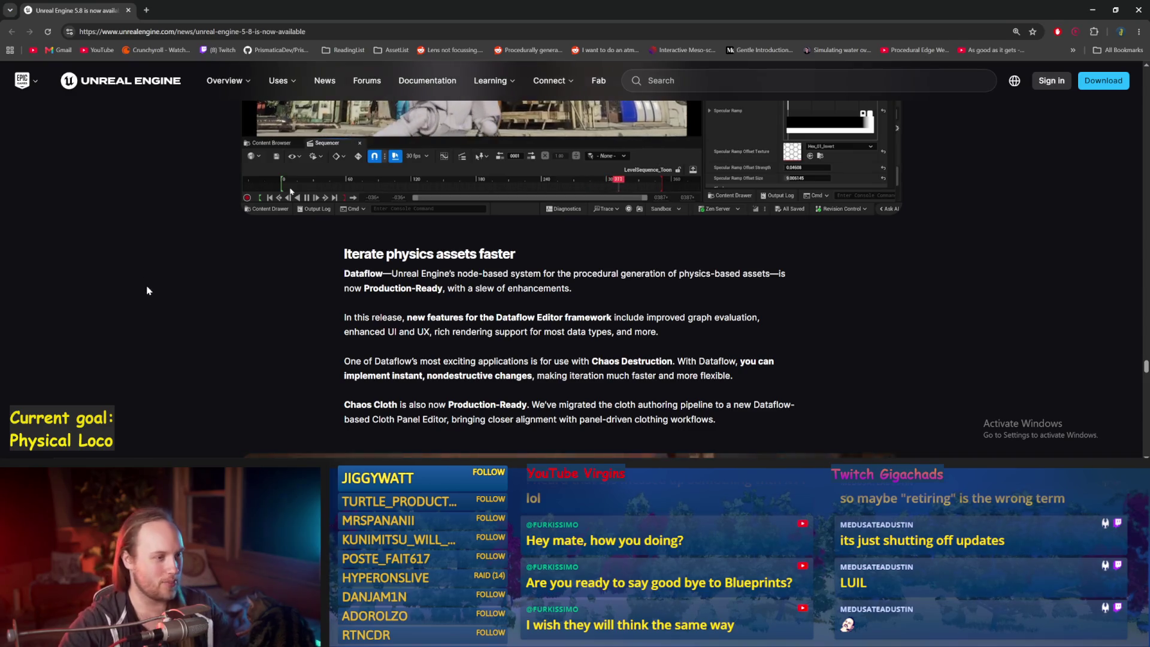
{"action": "scroll", "coordinate": [213, 327], "scroll_direction": "up", "scroll_amount": 4}
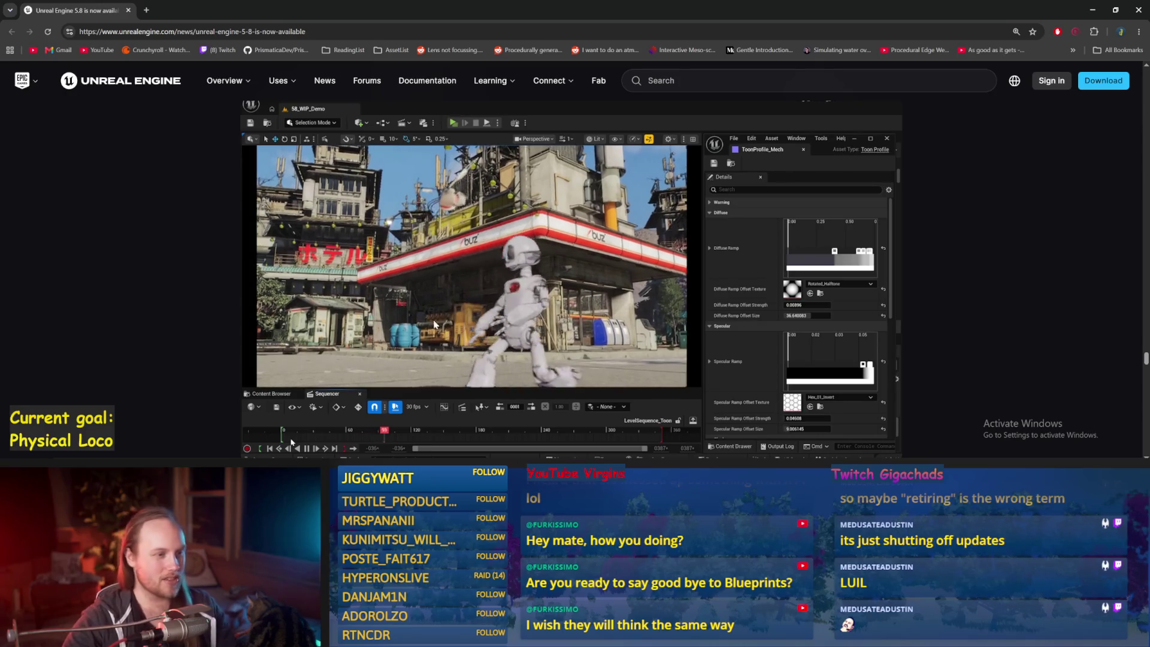
{"action": "scroll", "coordinate": [151, 267], "scroll_direction": "up", "scroll_amount": 1}
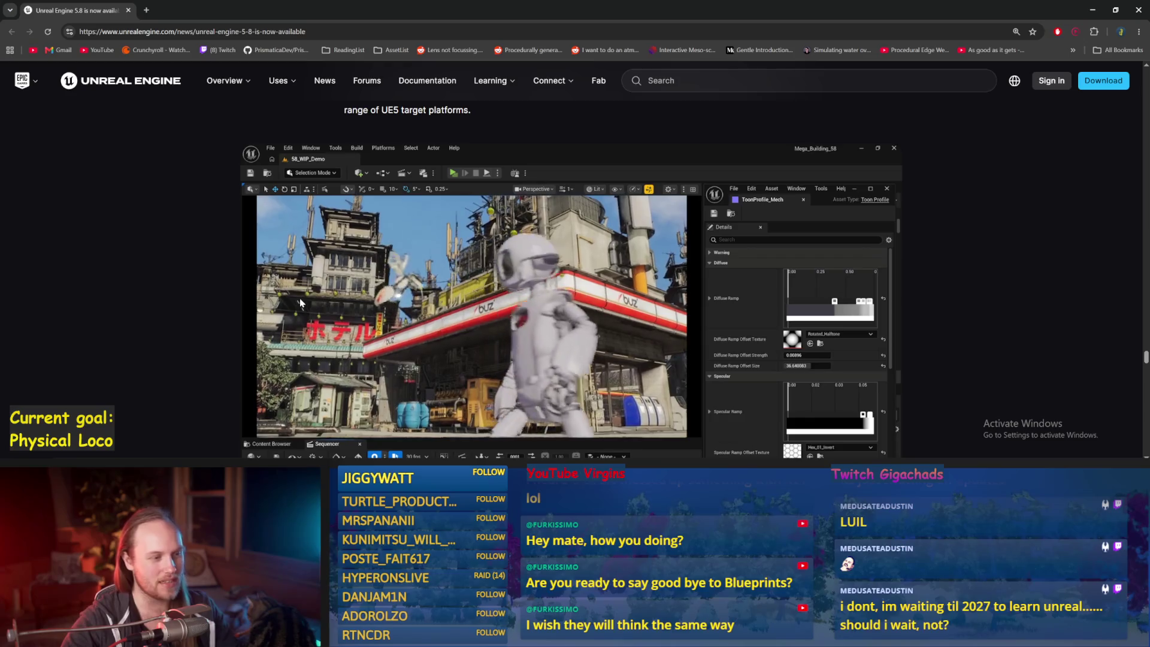
{"action": "scroll", "coordinate": [203, 287], "scroll_direction": "down", "scroll_amount": 1}
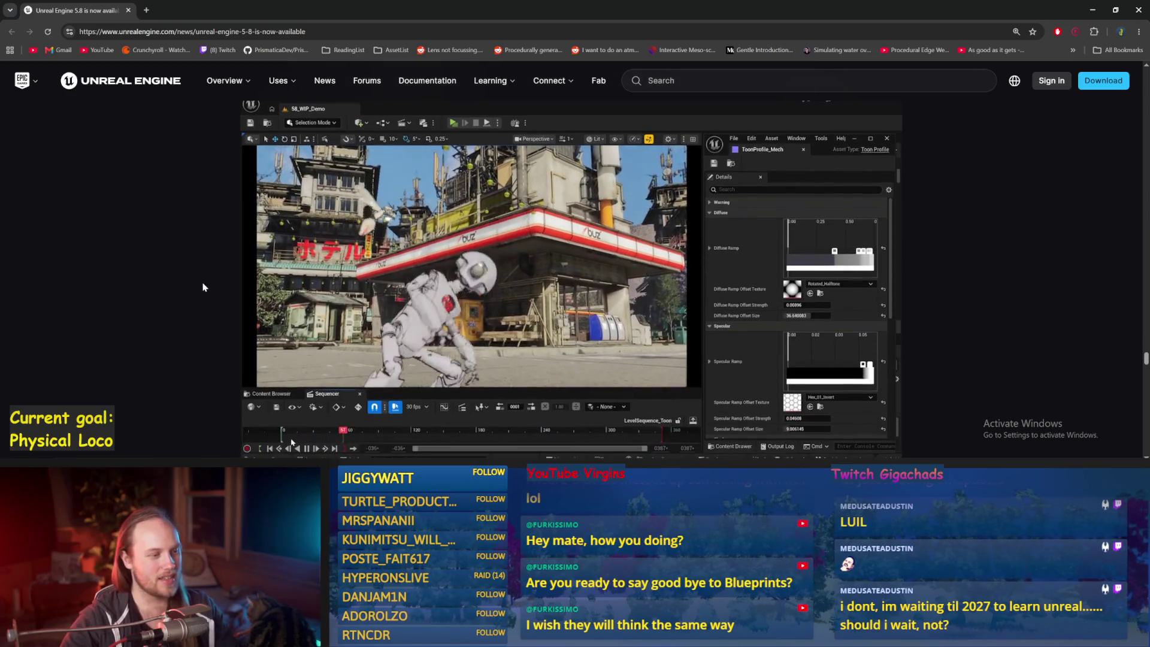
{"action": "scroll", "coordinate": [203, 286], "scroll_direction": "up", "scroll_amount": 3}
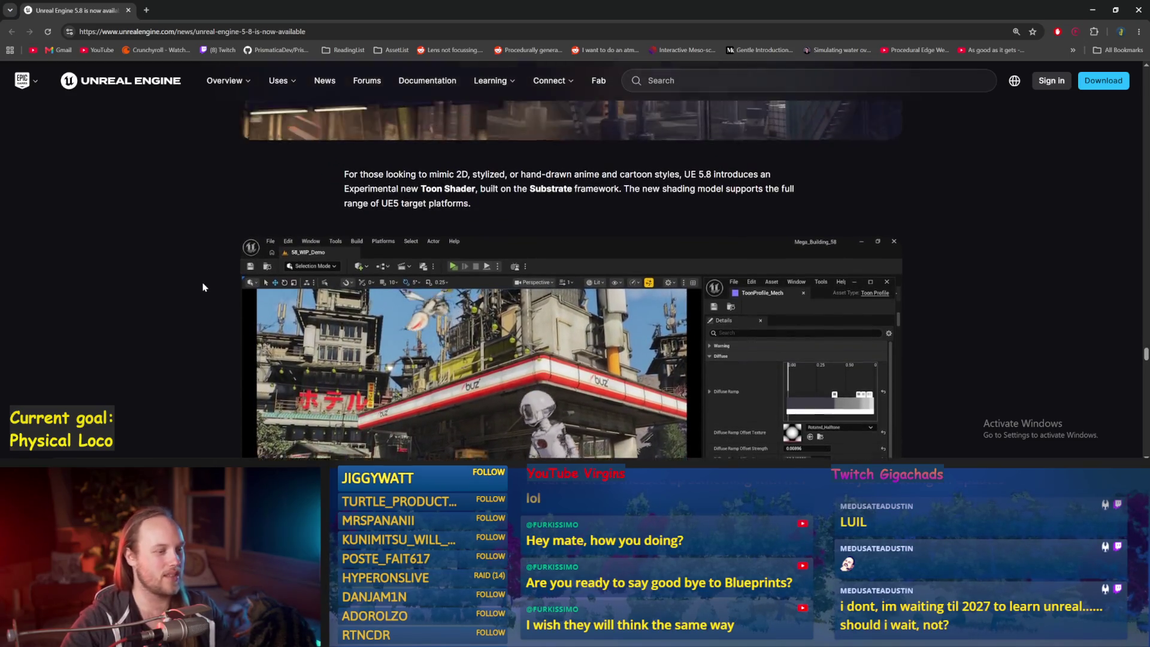
Scroll down to the 'Simplify creative iteration' section on Gizmo systems and the MCP plugin
{"action": "scroll", "coordinate": [232, 238], "scroll_direction": "down", "scroll_amount": 3}
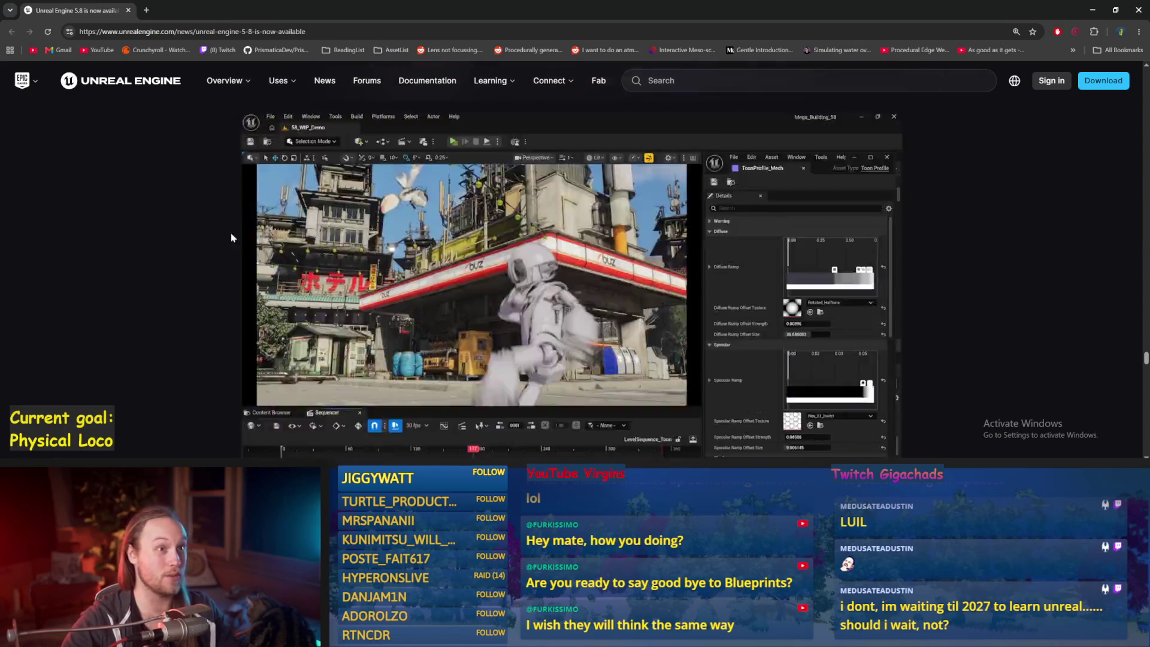
{"action": "scroll", "coordinate": [228, 234], "scroll_direction": "down", "scroll_amount": 3}
{"action": "scroll", "coordinate": [226, 233], "scroll_direction": "up", "scroll_amount": 3}
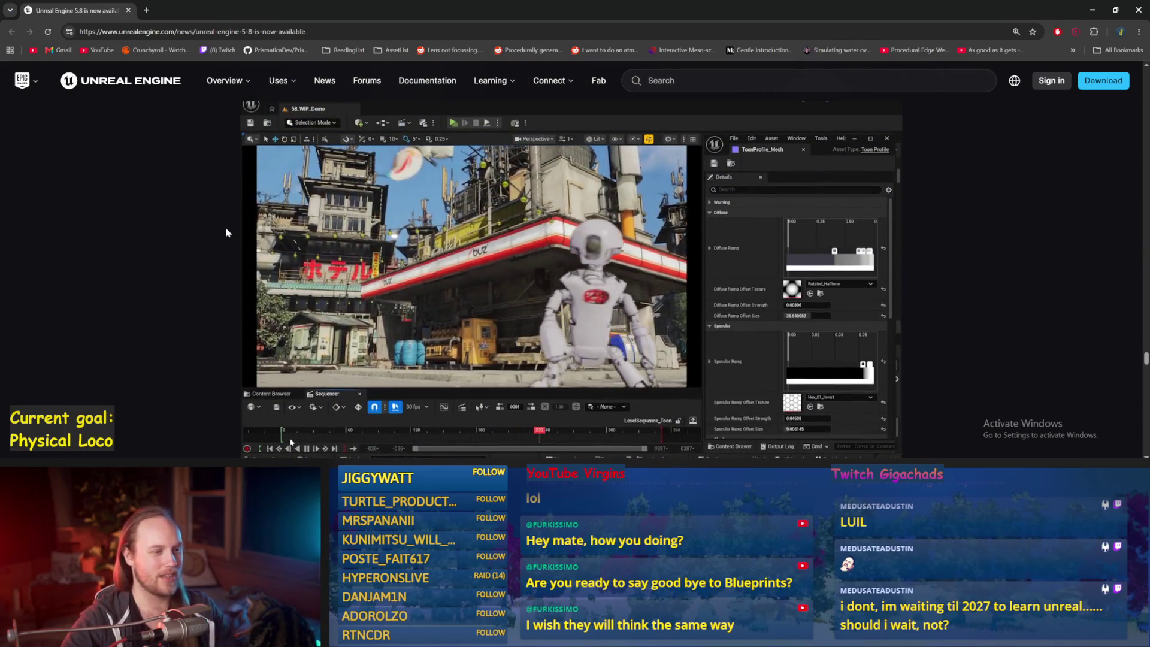
{"action": "scroll", "coordinate": [227, 232], "scroll_direction": "down", "scroll_amount": 10}
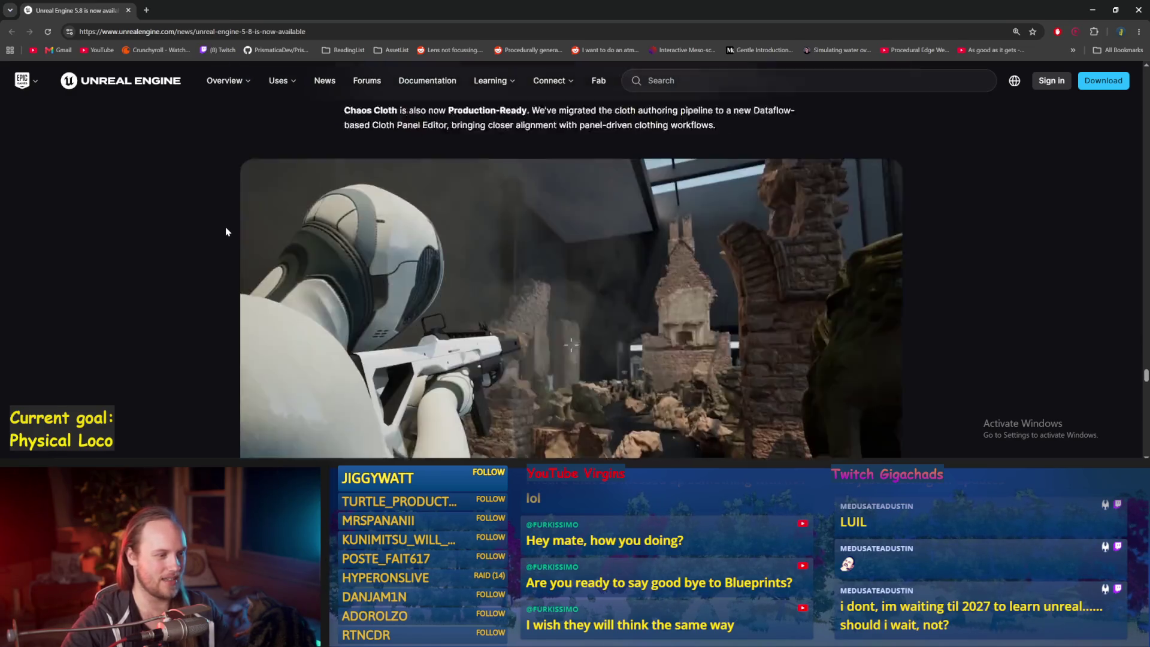
{"action": "scroll", "coordinate": [226, 231], "scroll_direction": "down", "scroll_amount": 2}
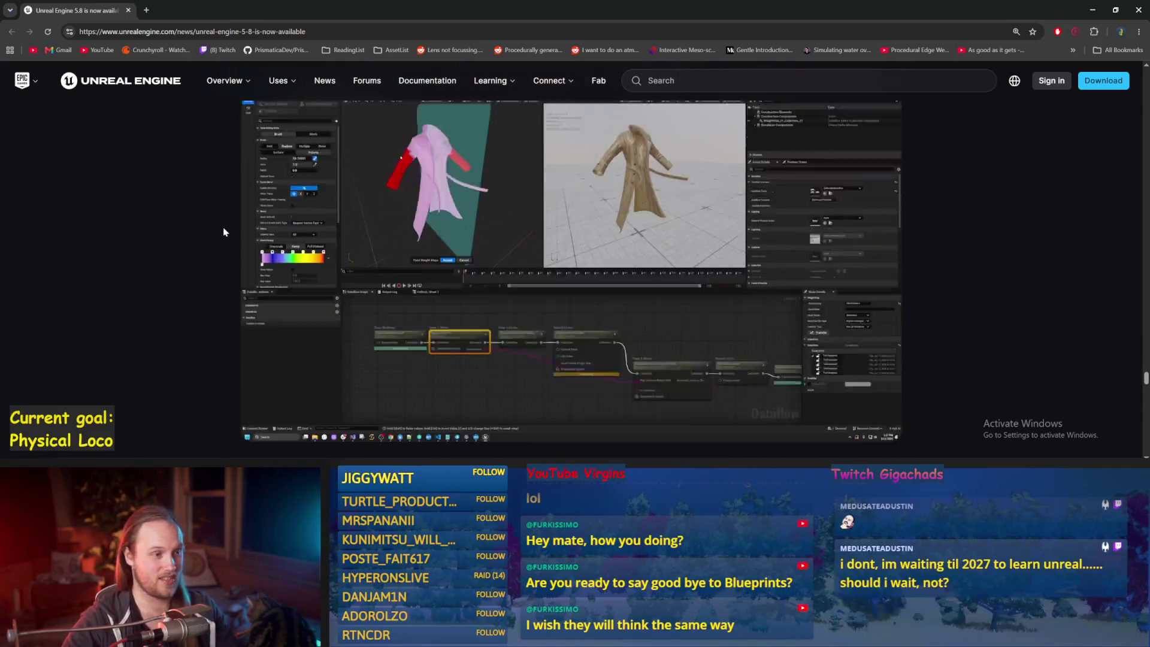
{"action": "scroll", "coordinate": [223, 231], "scroll_direction": "down", "scroll_amount": 5}
{"action": "scroll", "coordinate": [222, 230], "scroll_direction": "down", "scroll_amount": 4}
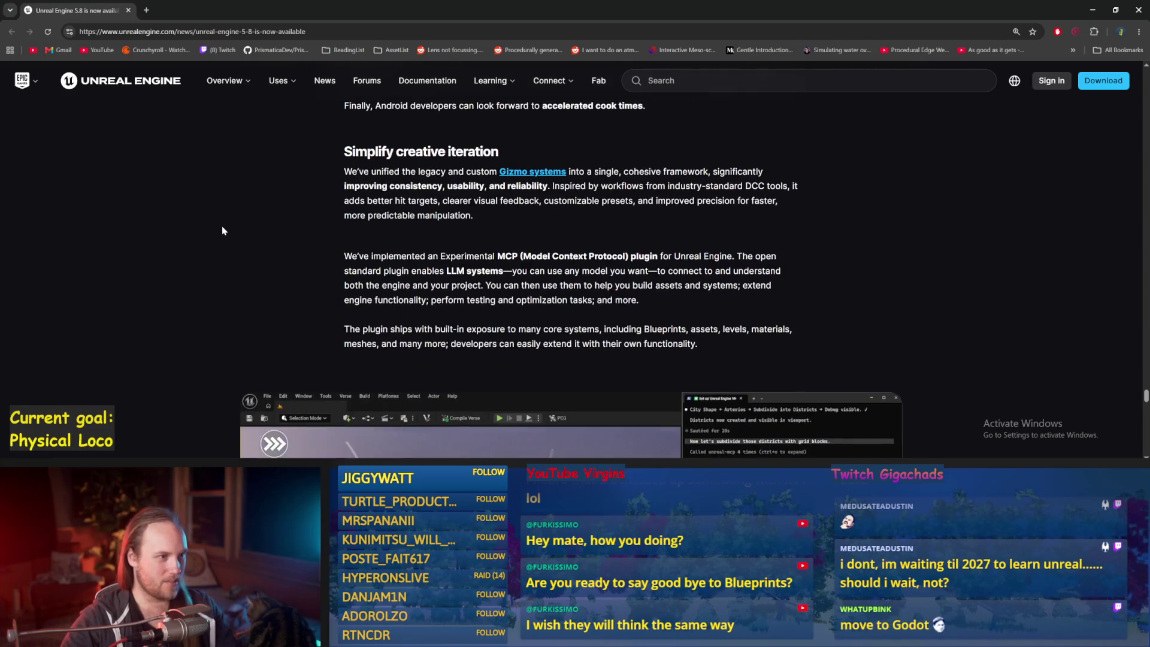
Scroll past Sandboxes to 'Join the community', then back up to the PCG Graph city video
{"action": "scroll", "coordinate": [222, 230], "scroll_direction": "down", "scroll_amount": 5}
{"action": "scroll", "coordinate": [221, 231], "scroll_direction": "down", "scroll_amount": 5}
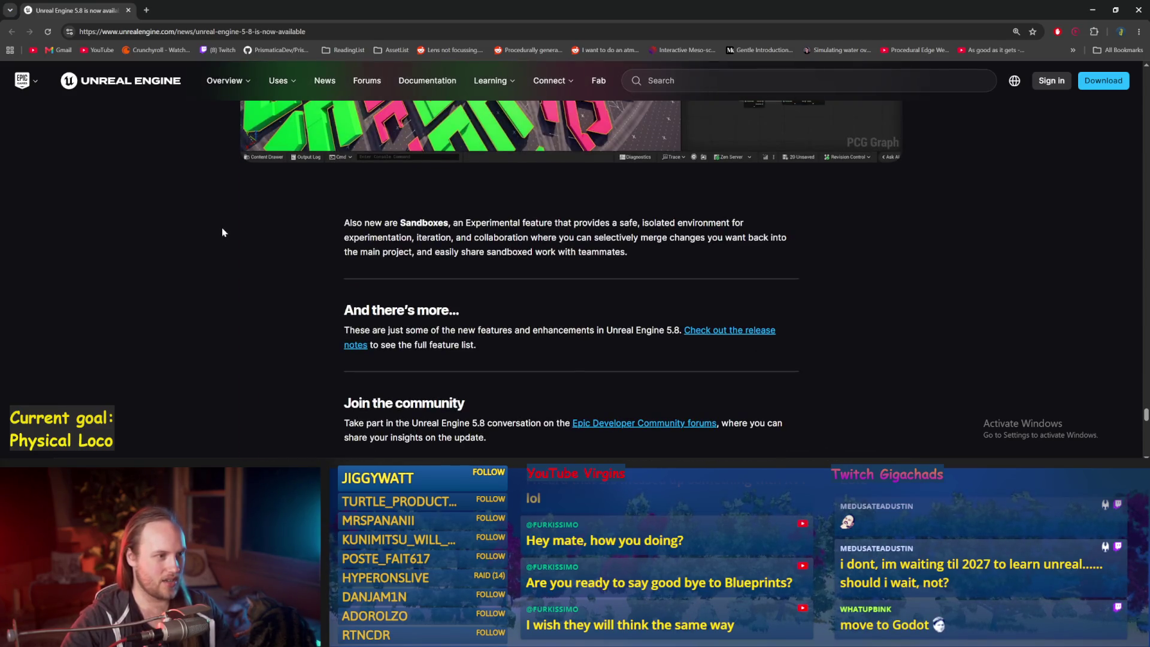
{"action": "scroll", "coordinate": [218, 231], "scroll_direction": "up", "scroll_amount": 4}
{"action": "scroll", "coordinate": [217, 232], "scroll_direction": "down", "scroll_amount": 5}
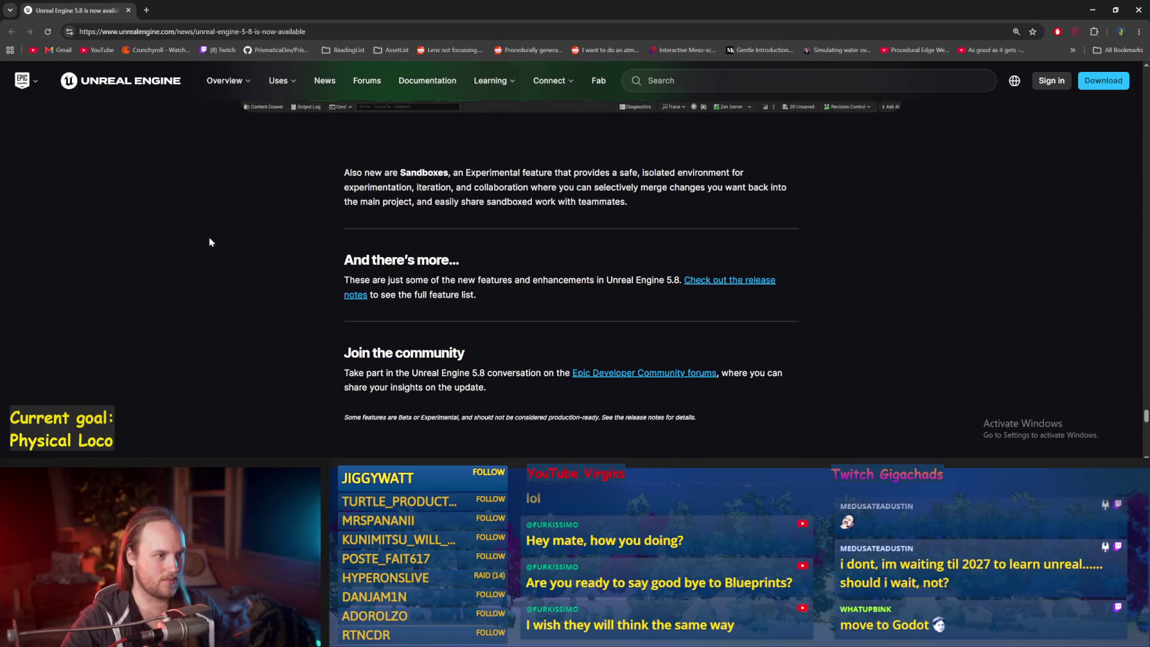
{"action": "scroll", "coordinate": [208, 242], "scroll_direction": "up", "scroll_amount": 5}
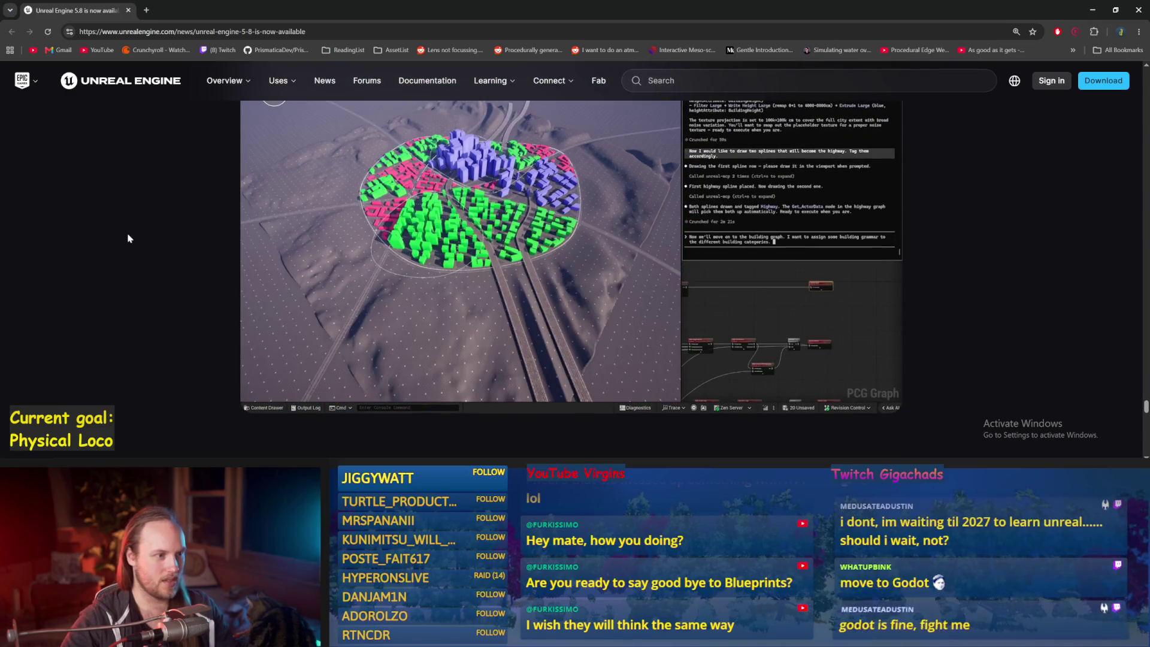
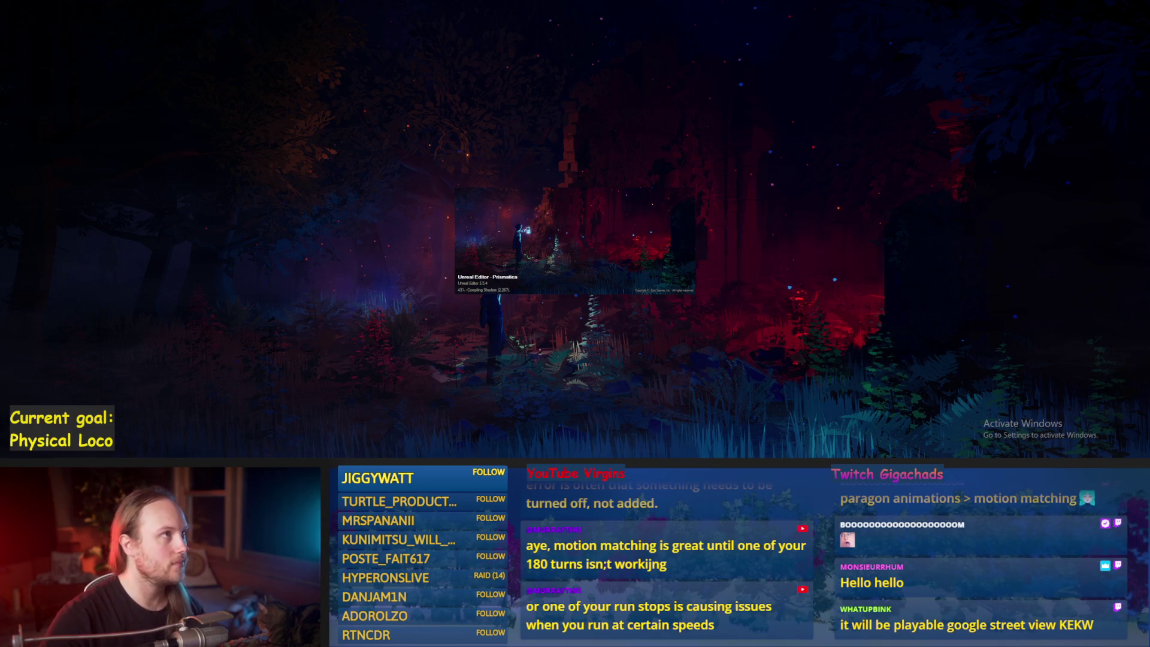
Use the special attack while chopping the redwood, then rotate the camera to show the bridge
{"action": "key", "text": "alt+Tab"}
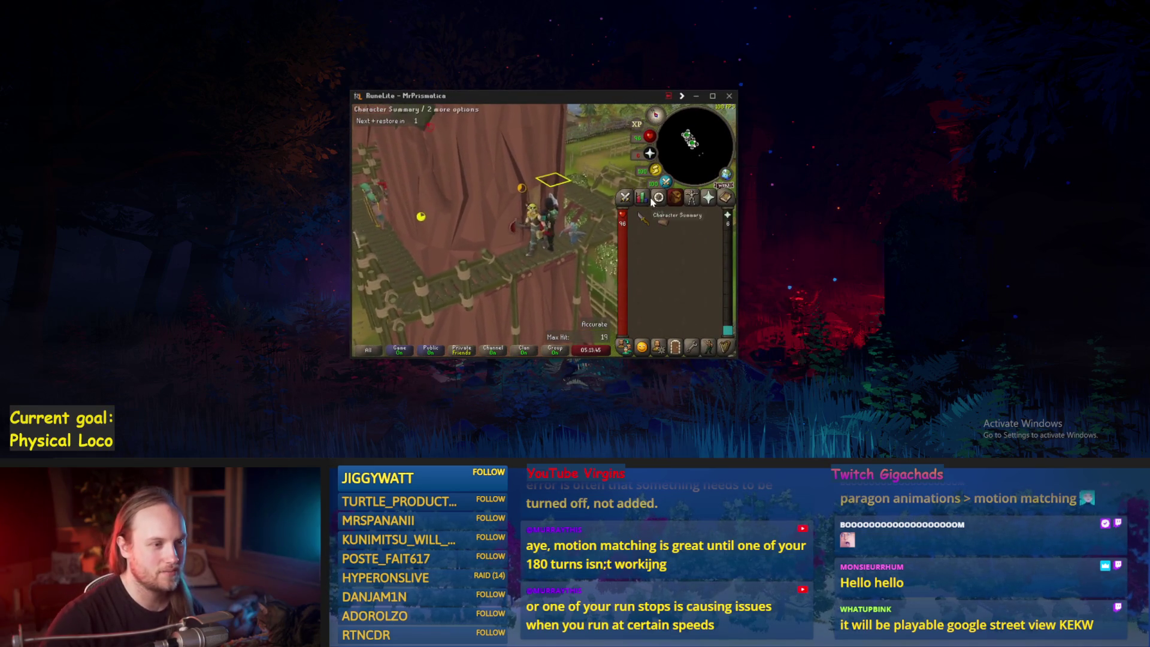
{"action": "left_click", "coordinate": [668, 182]}
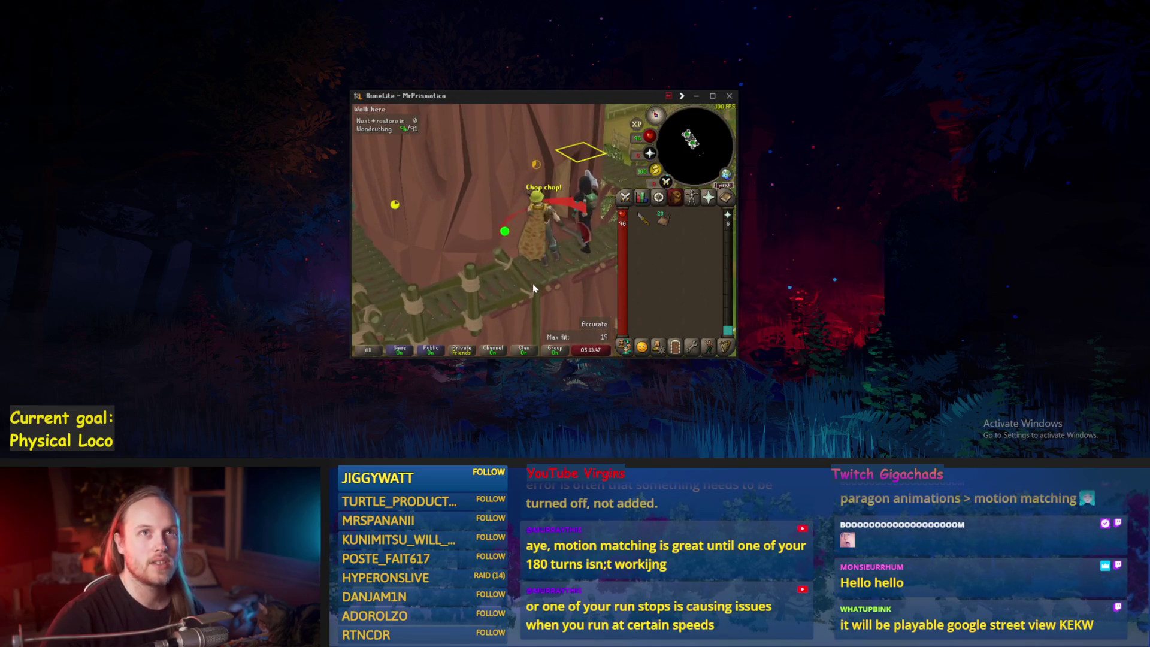
{"action": "key", "text": "Left"}
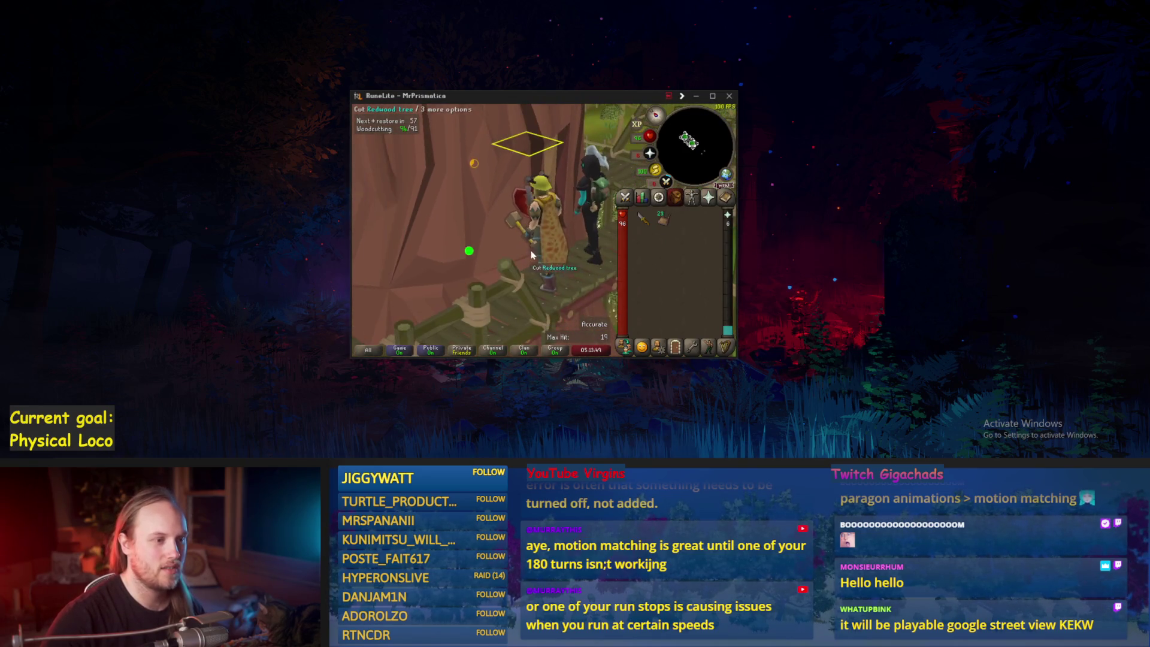
{"action": "key", "text": "Left"}
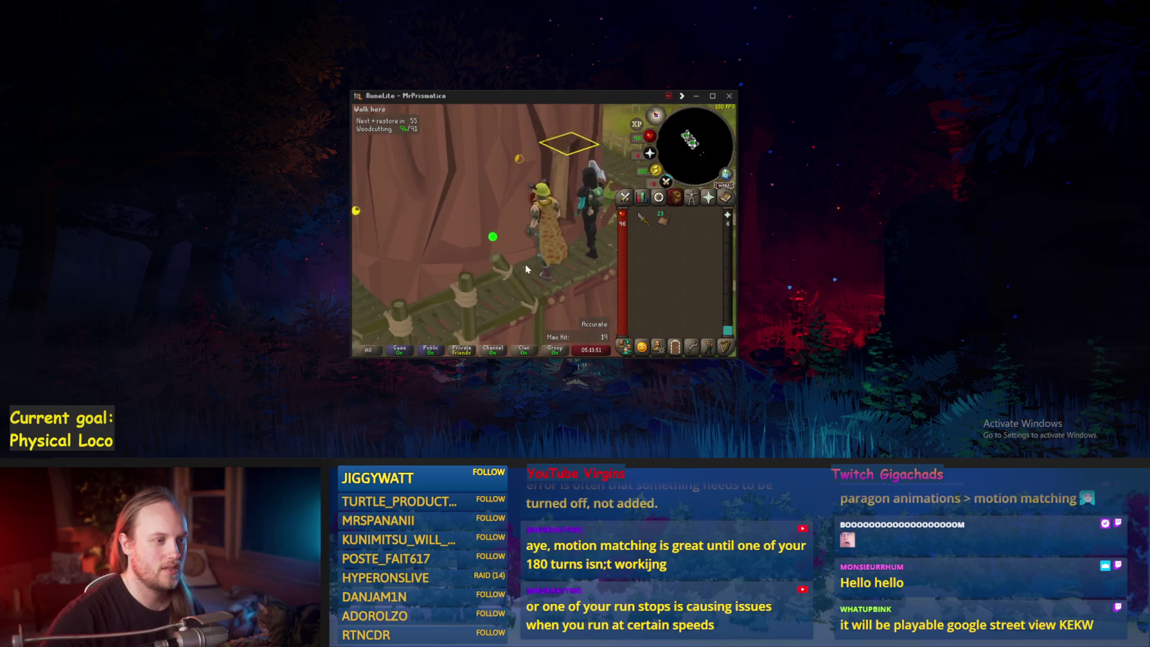
{"action": "key", "text": "Left"}
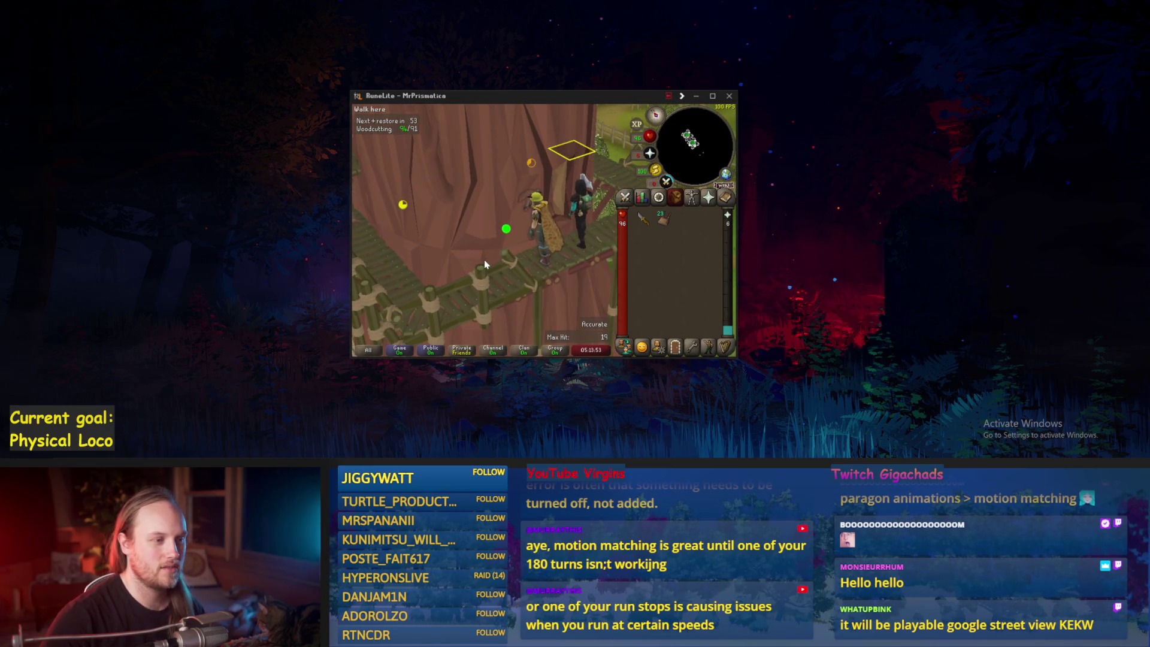
{"action": "key", "text": "Left"}
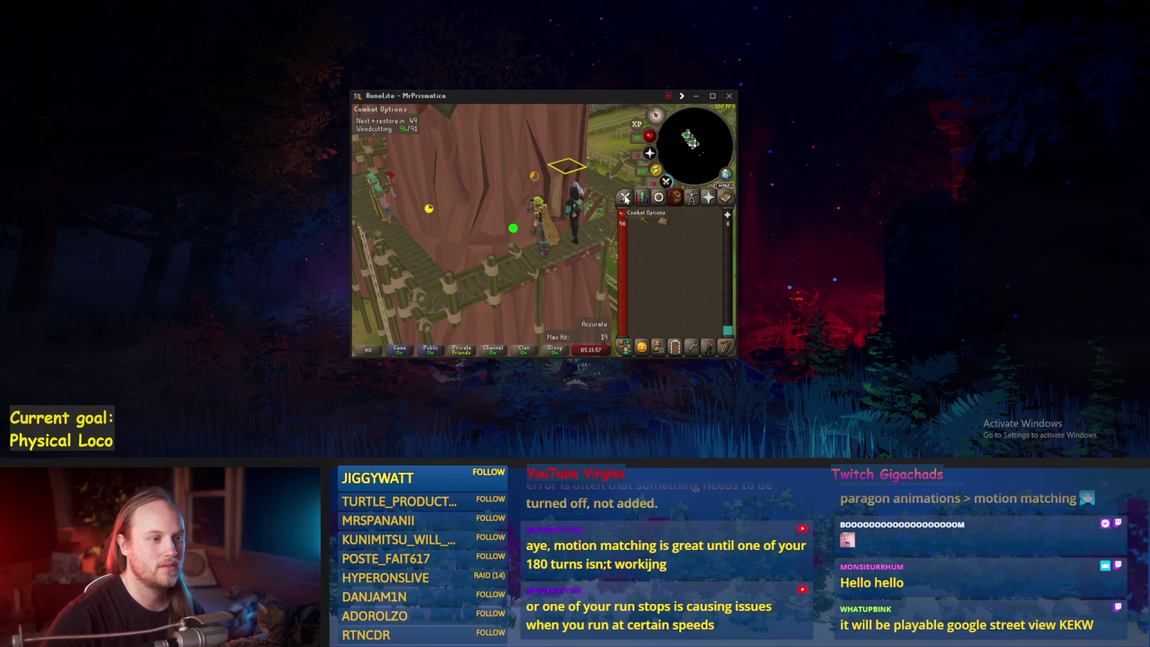
Review the skills list and drag the RuneLite window off screen
{"action": "left_click", "coordinate": [642, 197]}
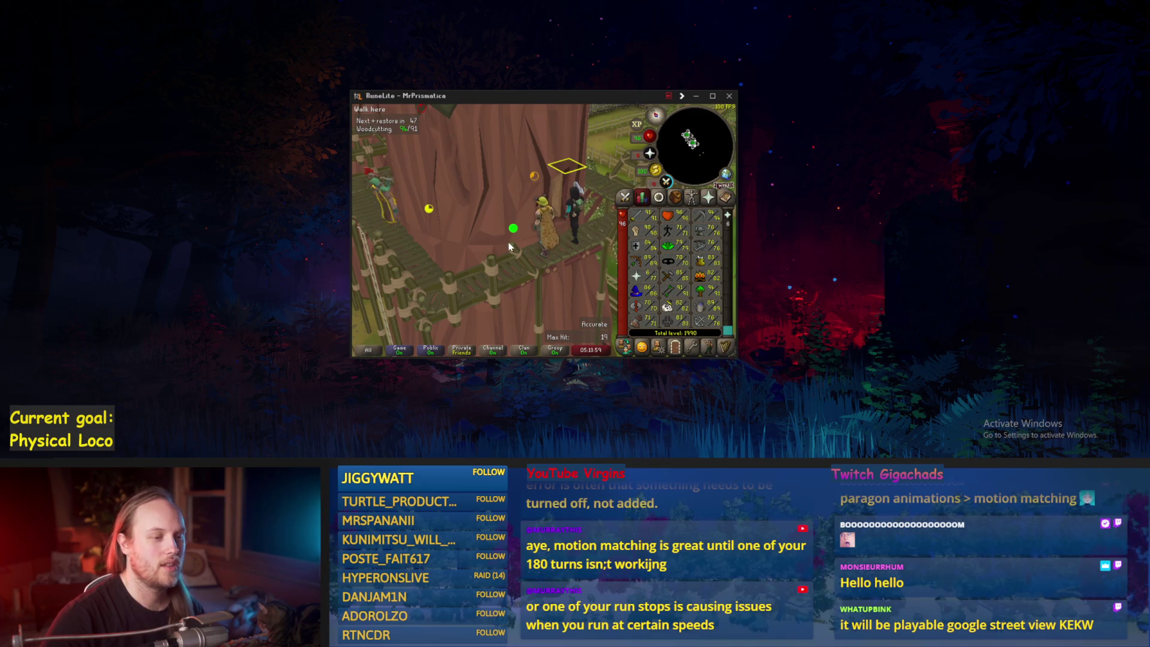
{"action": "mouse_move", "coordinate": [669, 258]}
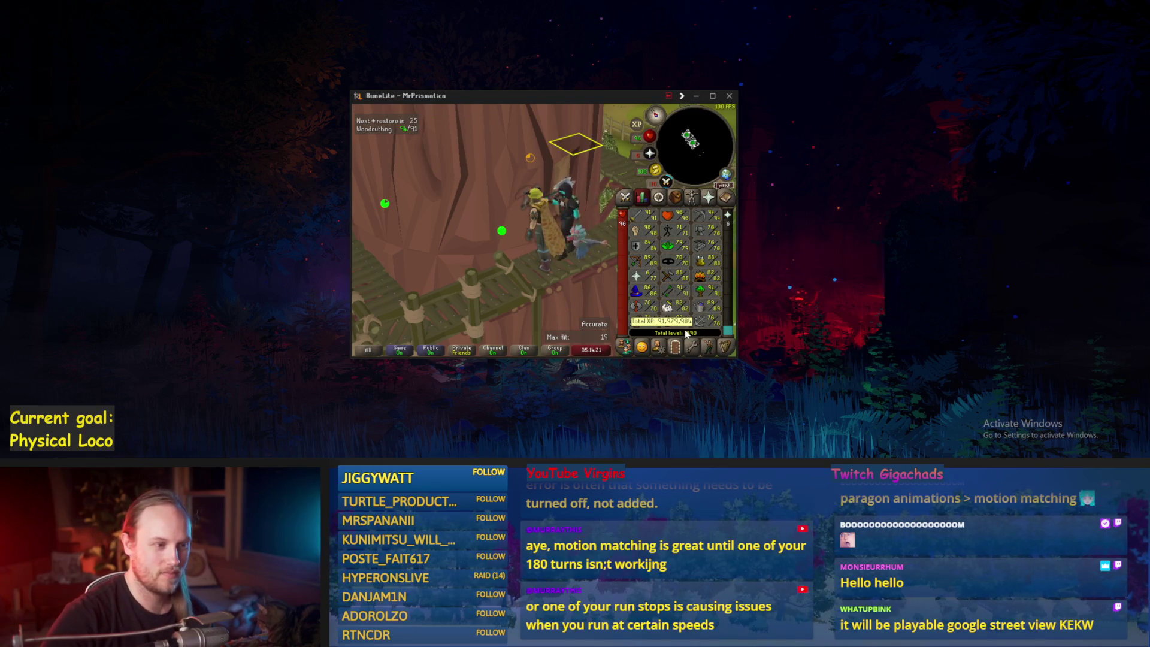
{"action": "left_click_drag", "start_coordinate": [562, 95], "coordinate": [389, 0]}
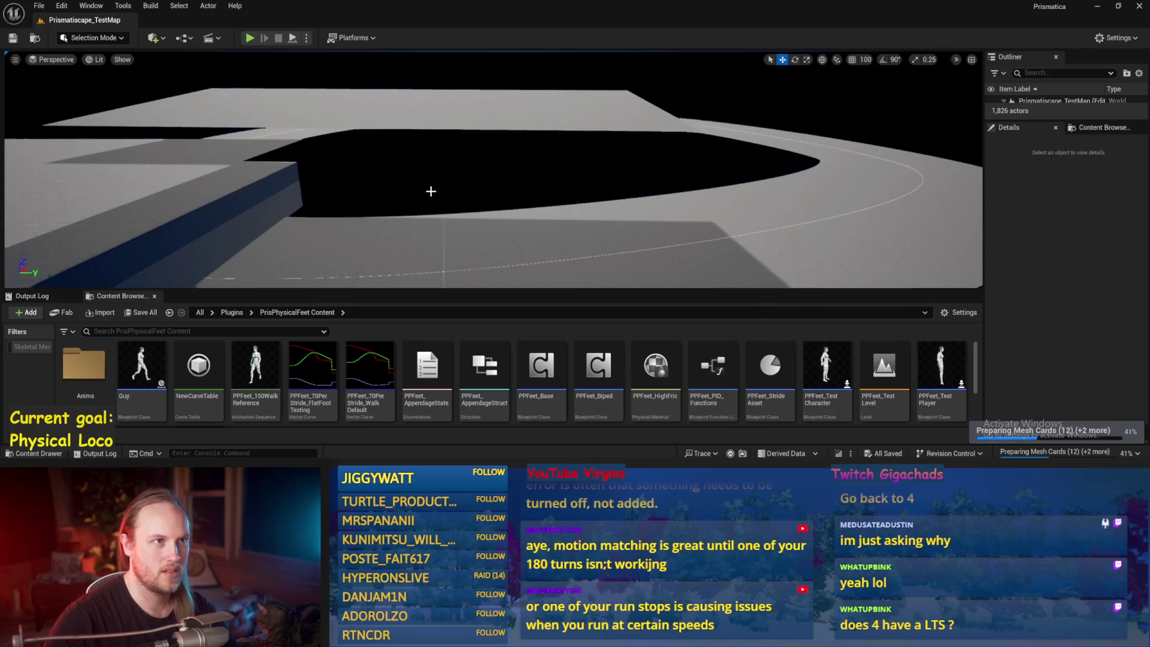
Fly across the test arena past the curved ramp and grey slab, then load PPFeet_TestLevel
{"action": "scroll", "coordinate": [72, 200], "scroll_direction": "up", "scroll_amount": 3}
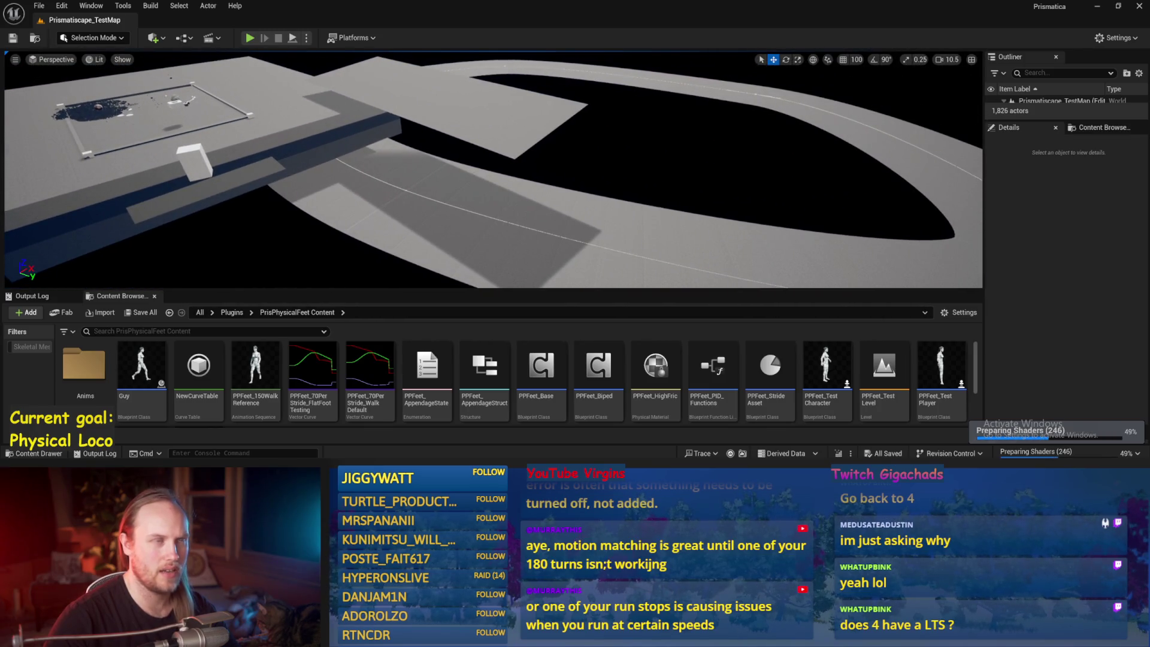
{"action": "key", "text": "w"}
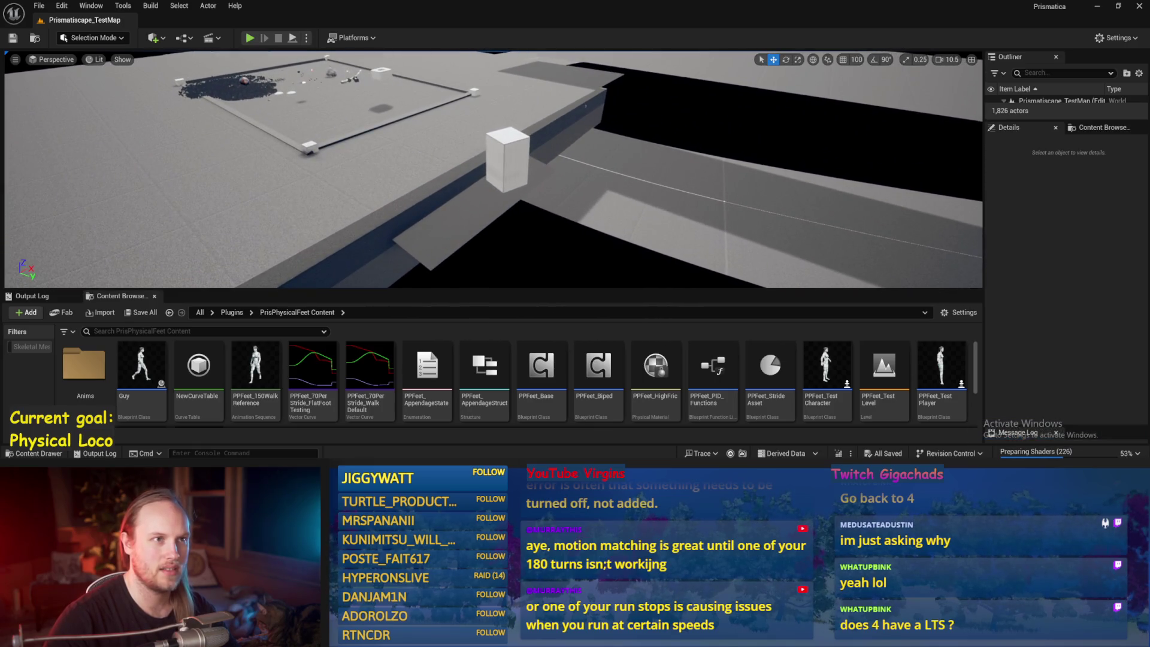
{"action": "key", "text": "w"}
{"action": "scroll", "coordinate": [494, 169], "scroll_direction": "down", "scroll_amount": 1}
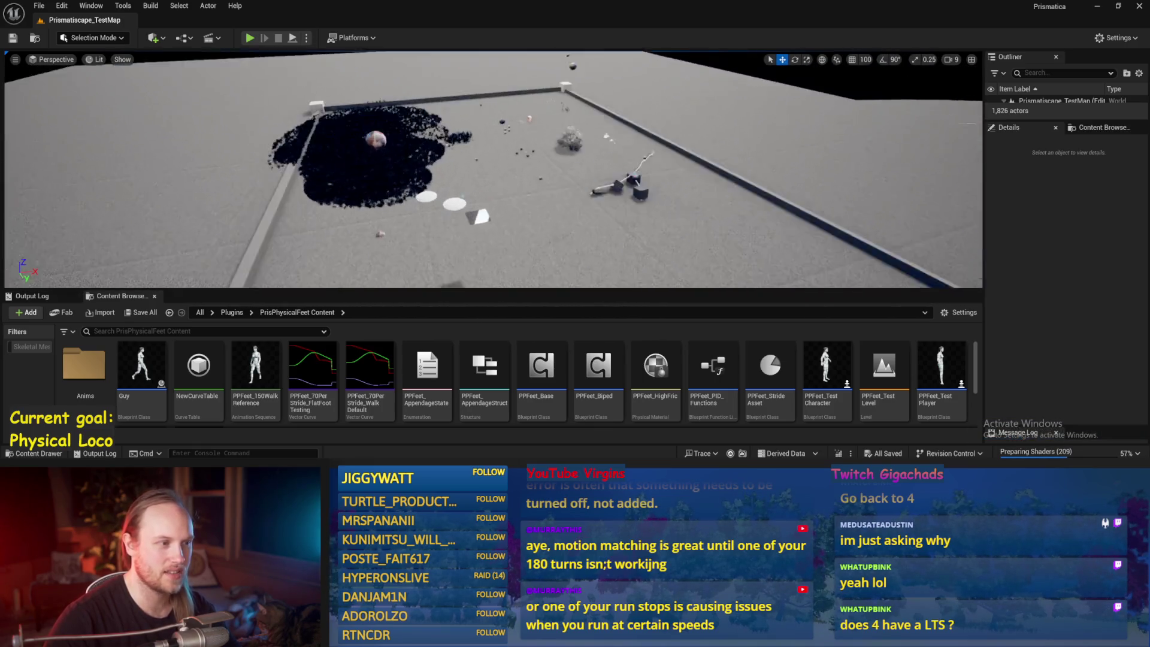
{"action": "key", "text": "s"}
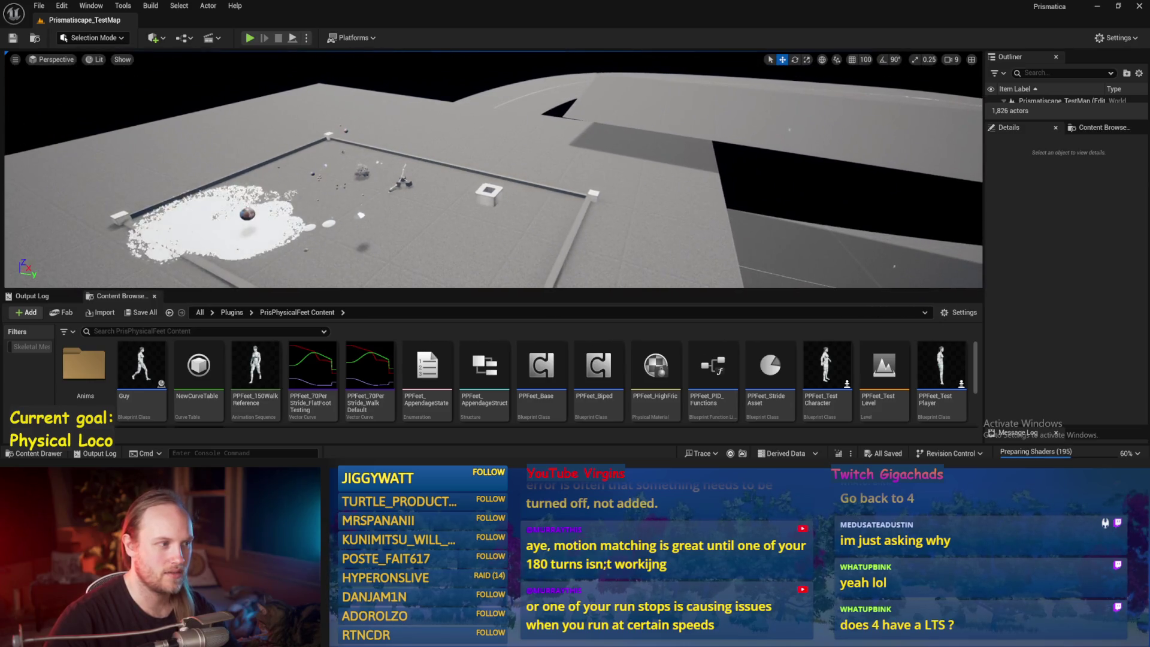
{"action": "key", "text": "w"}
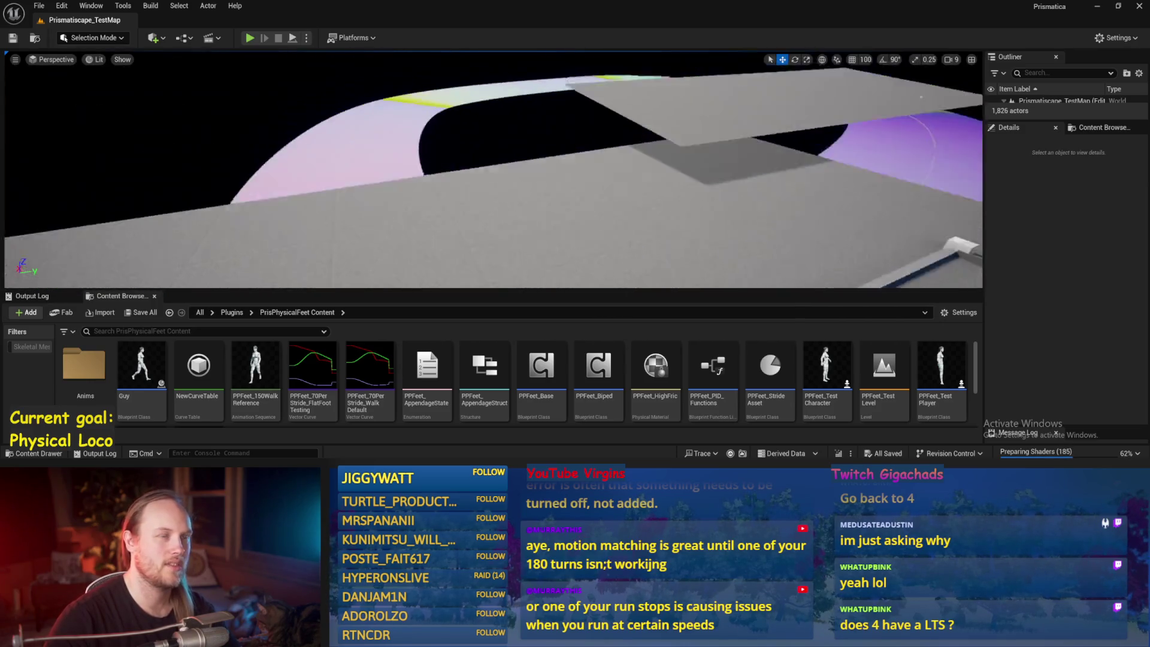
{"action": "key", "text": "w"}
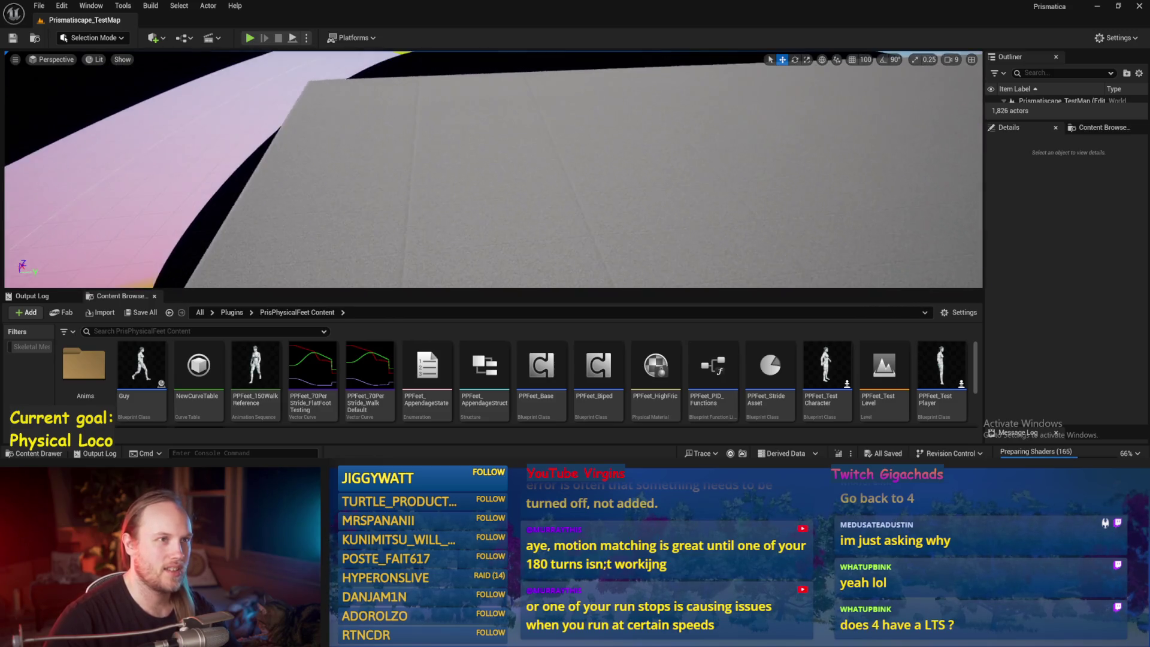
{"action": "key", "text": "w"}
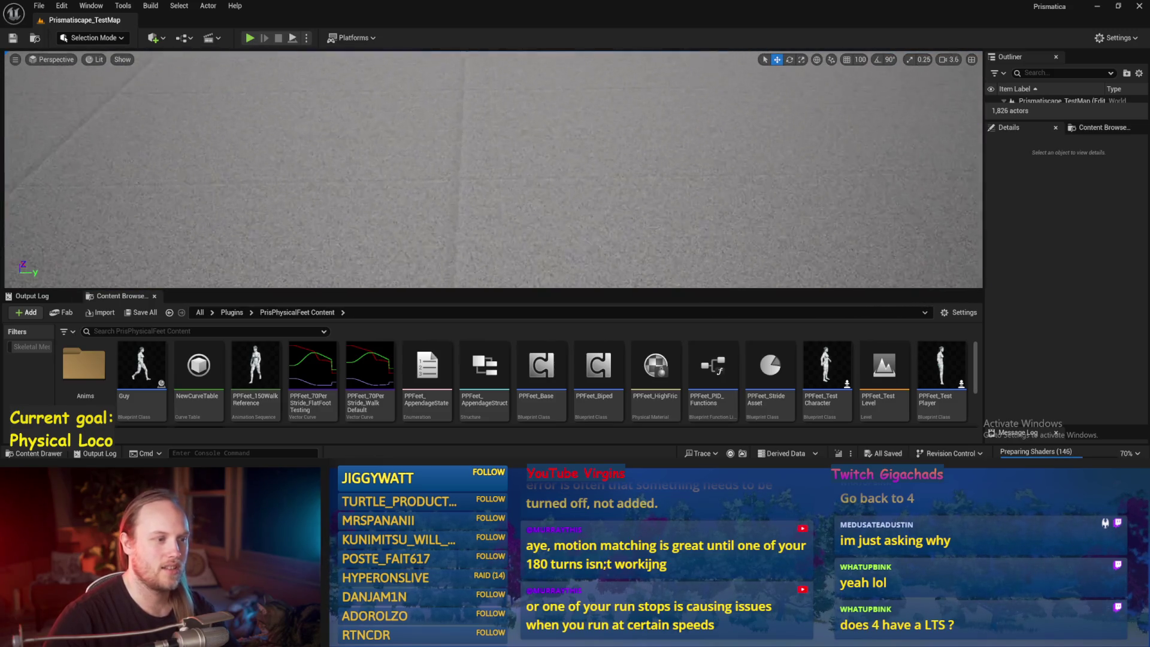
{"action": "key", "text": "w"}
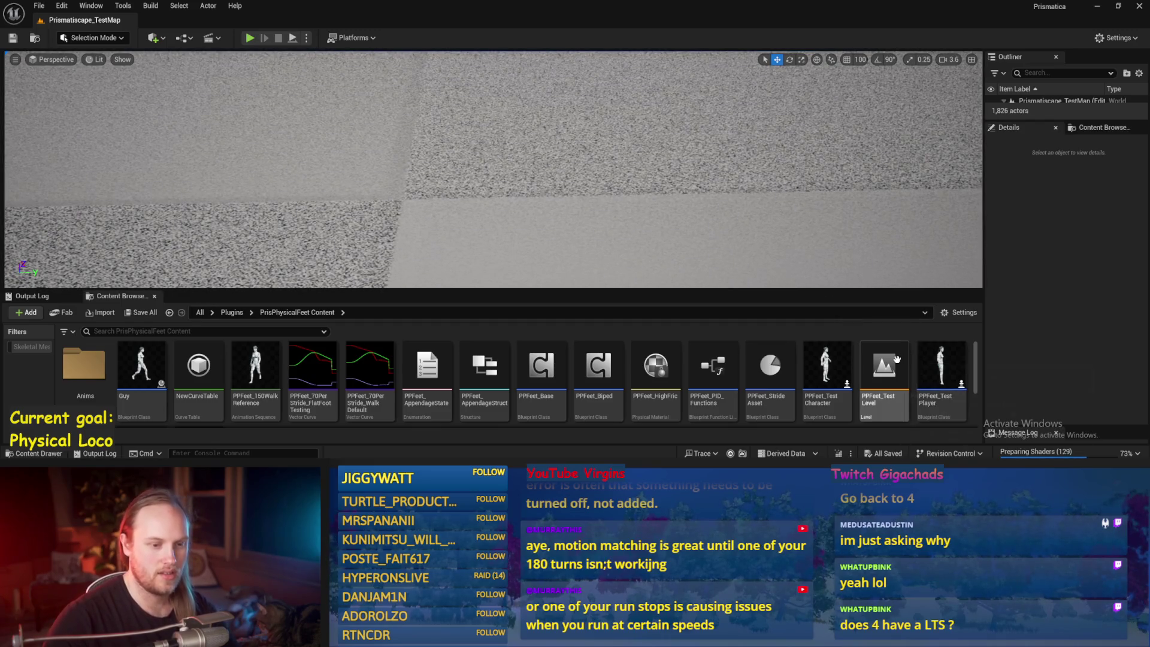
{"action": "double_click", "coordinate": [895, 358]}
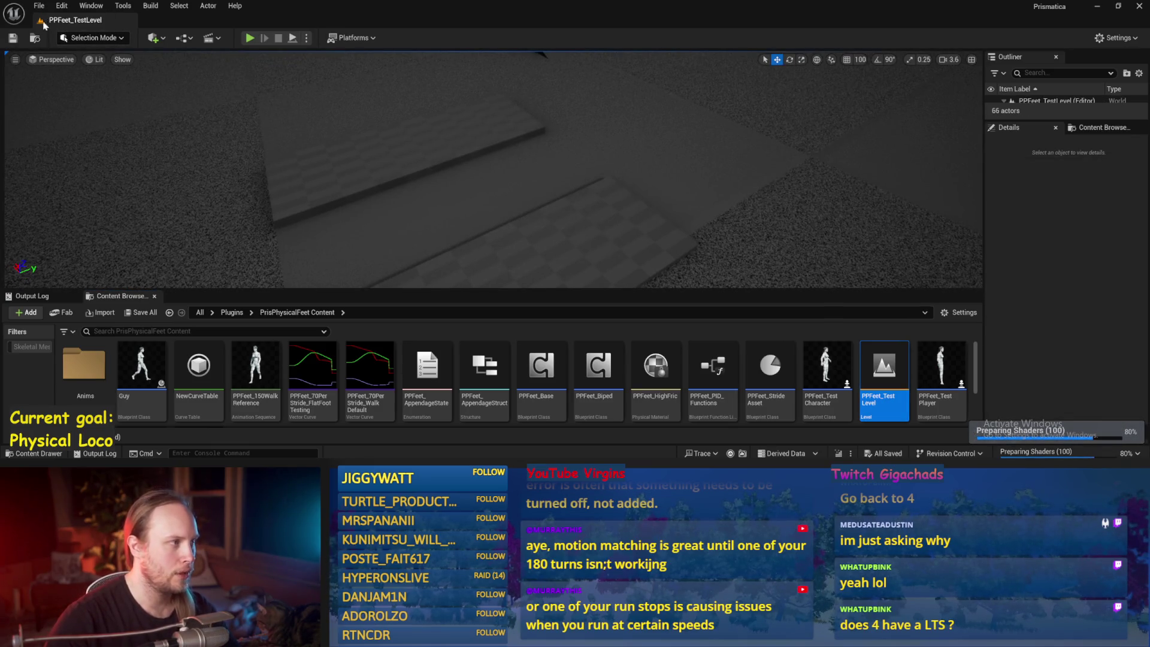
{"action": "left_click", "coordinate": [65, 7]}
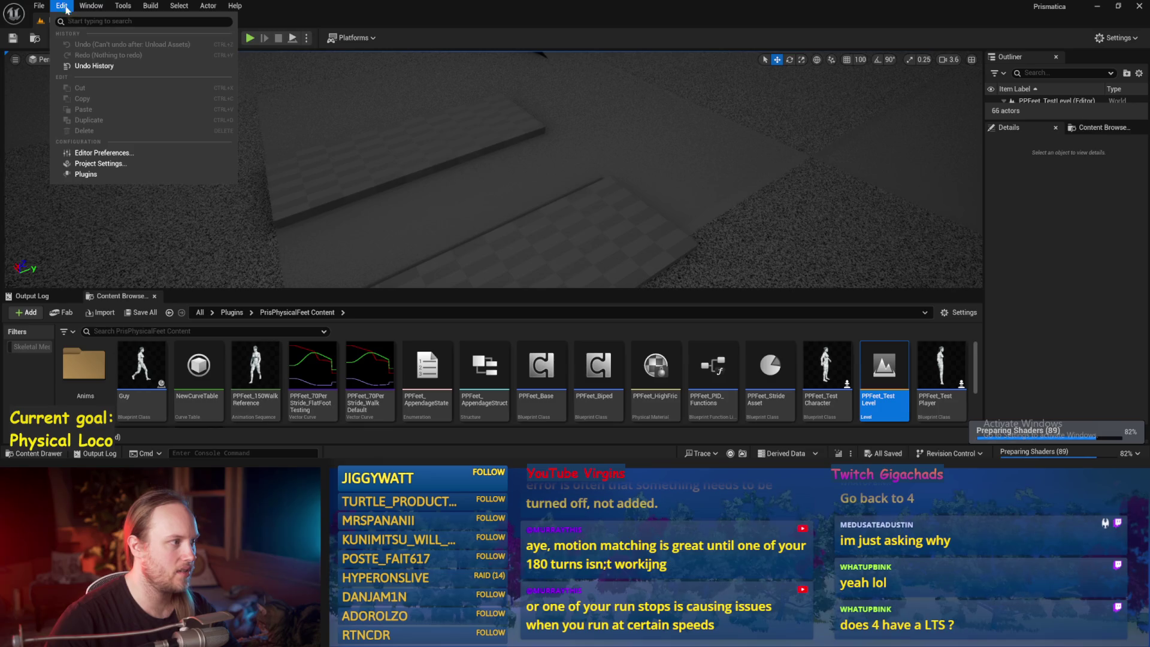
{"action": "left_click", "coordinate": [98, 164]}
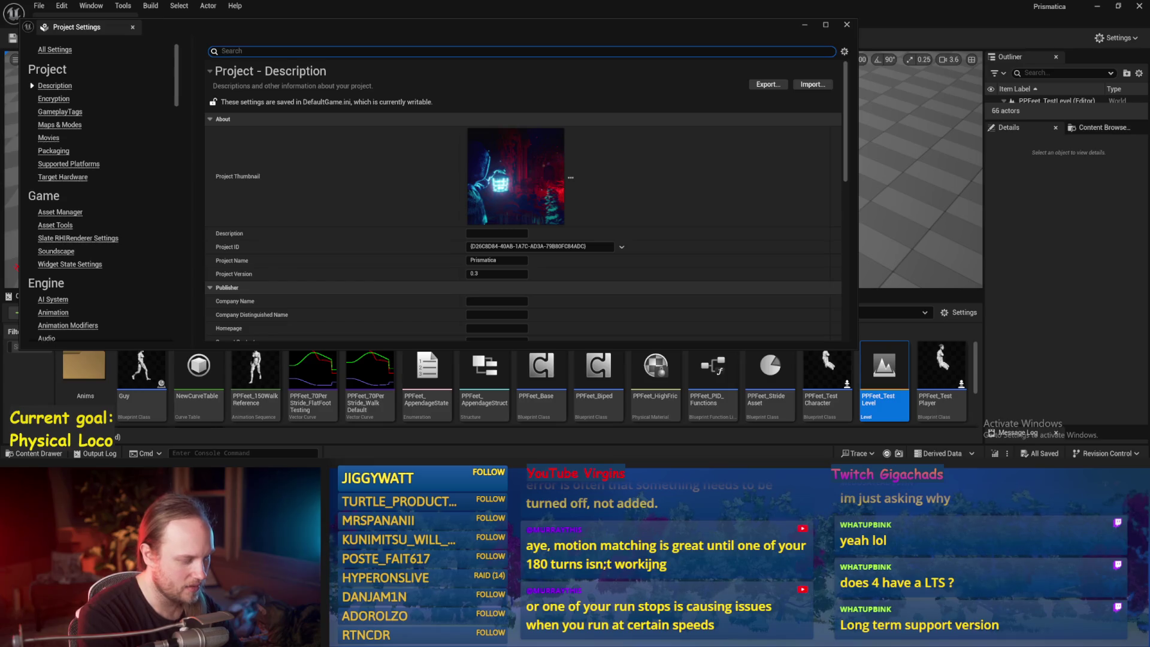
{"action": "type", "text": "frame"}
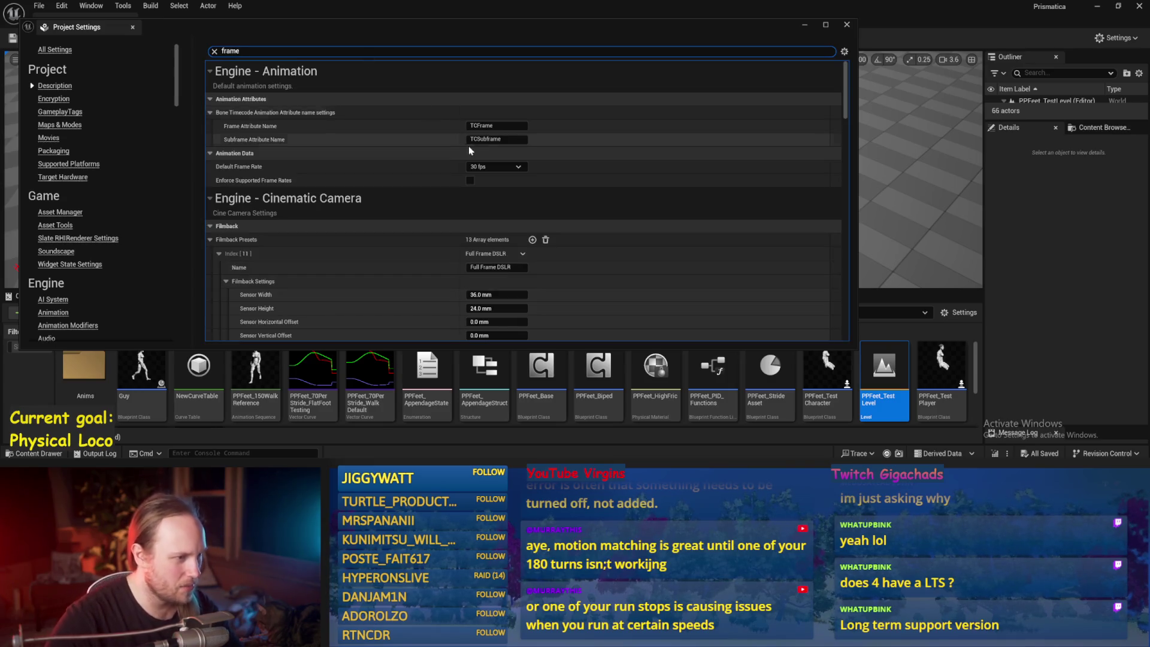
{"action": "scroll", "coordinate": [470, 150], "scroll_direction": "down", "scroll_amount": 15}
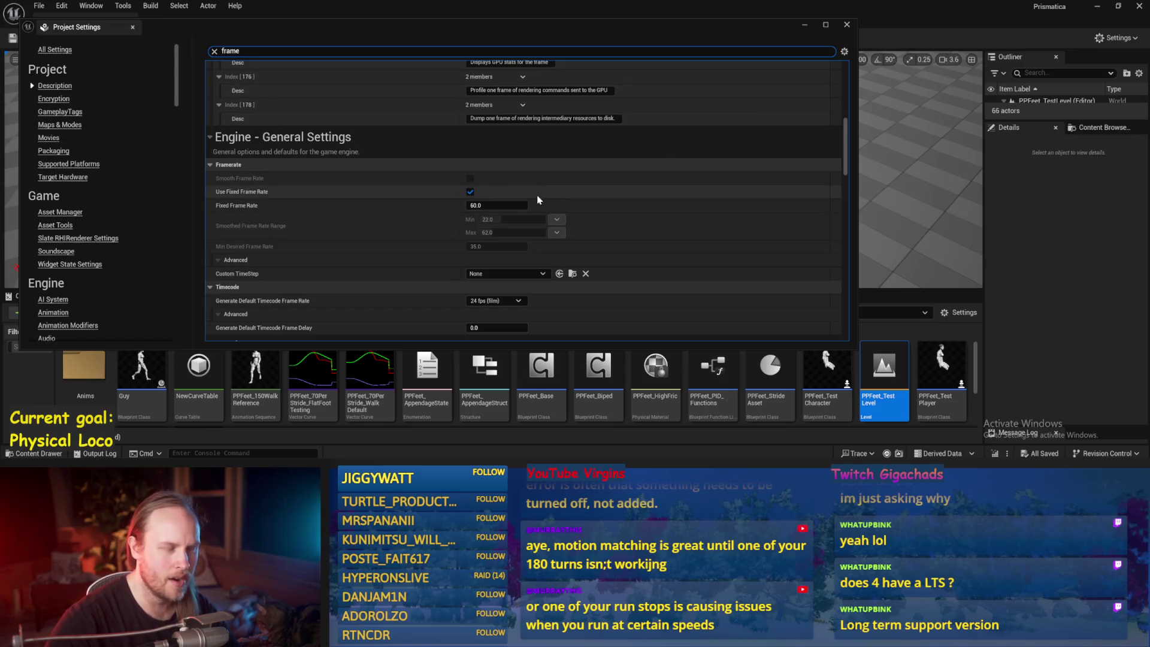
{"action": "left_click", "coordinate": [847, 25]}
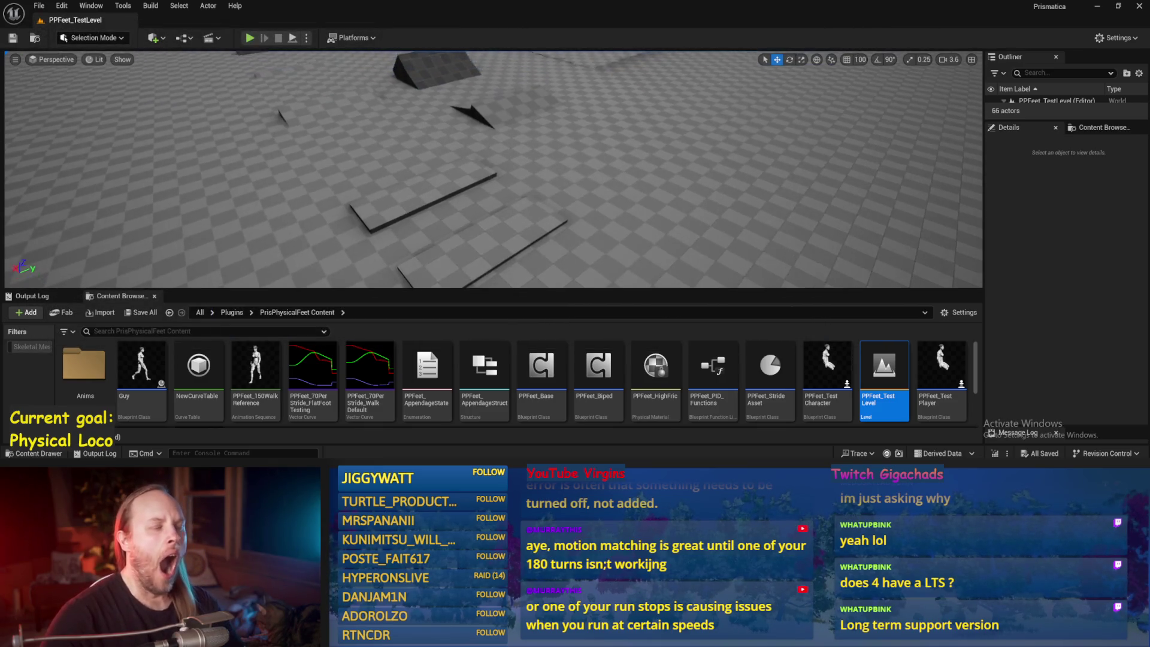
{"action": "key", "text": "alt+p"}
{"action": "left_click", "coordinate": [663, 257]}
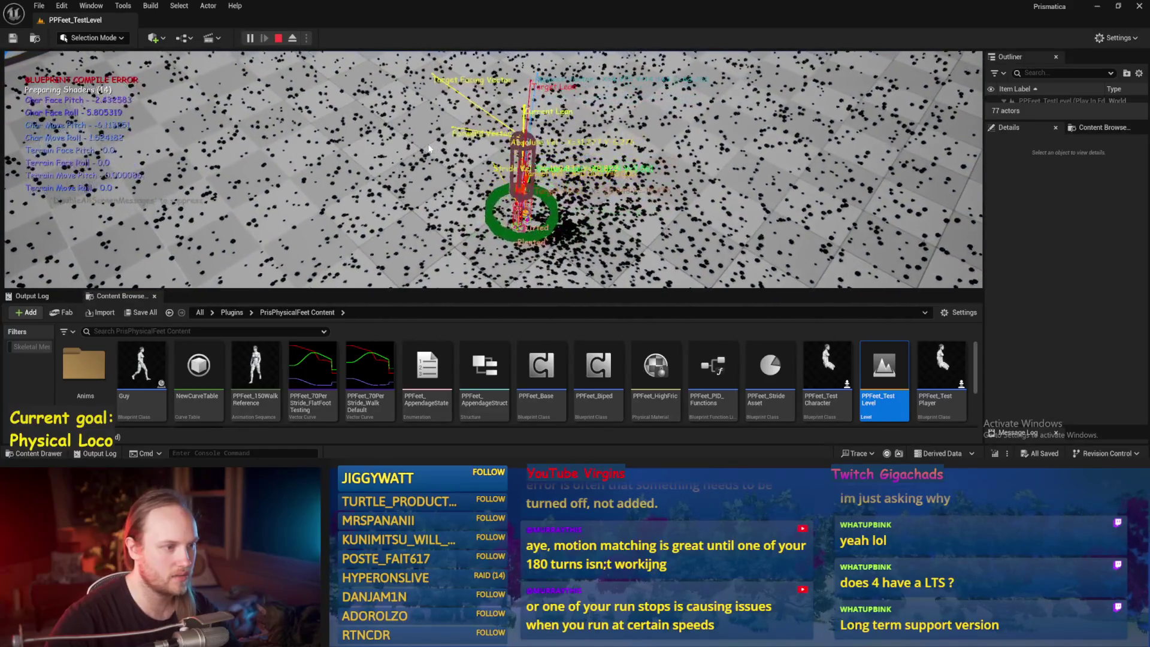
{"action": "key", "text": "F11"}
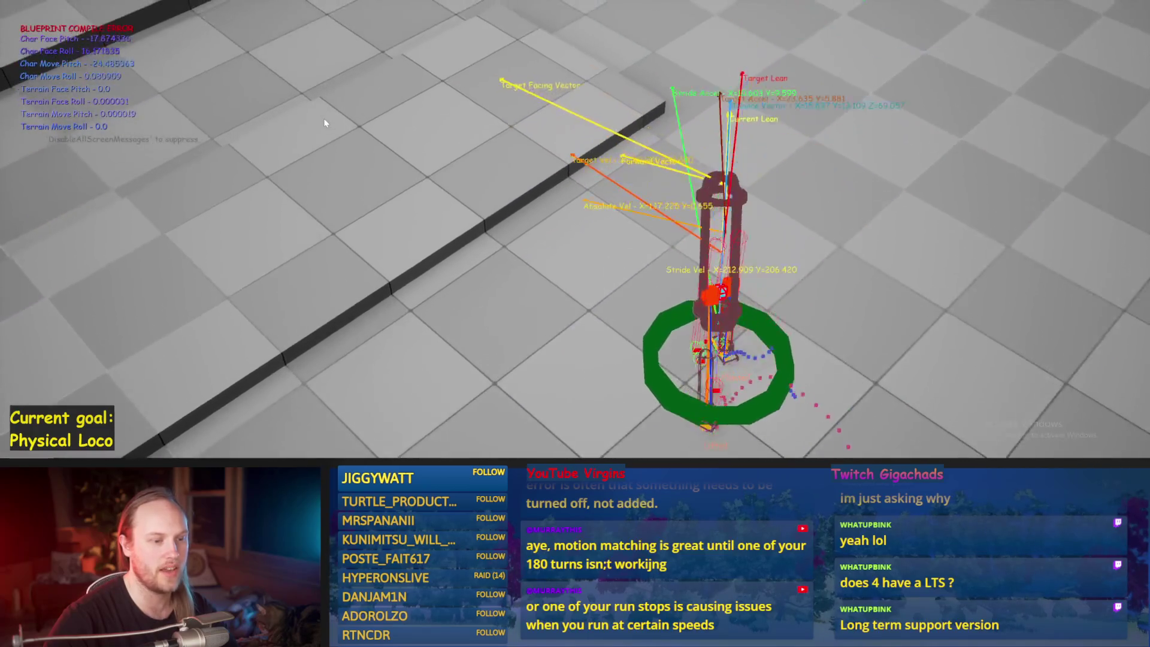
{"action": "key", "text": "Escape"}
{"action": "key", "text": "alt+p"}
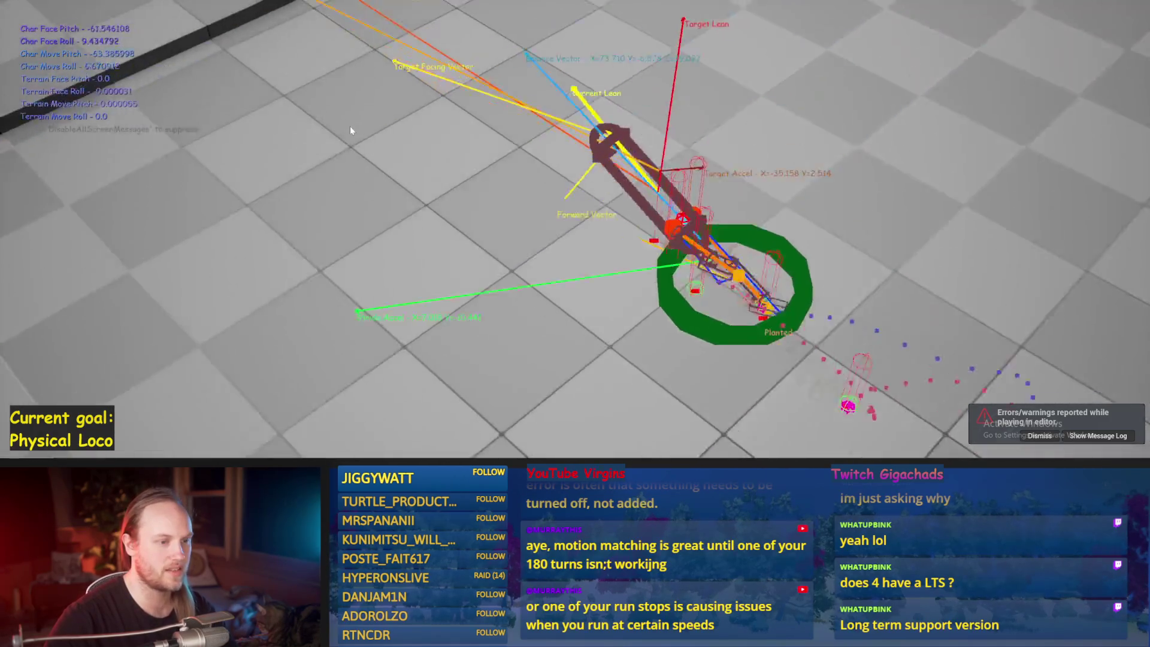
{"action": "key", "text": "Escape"}
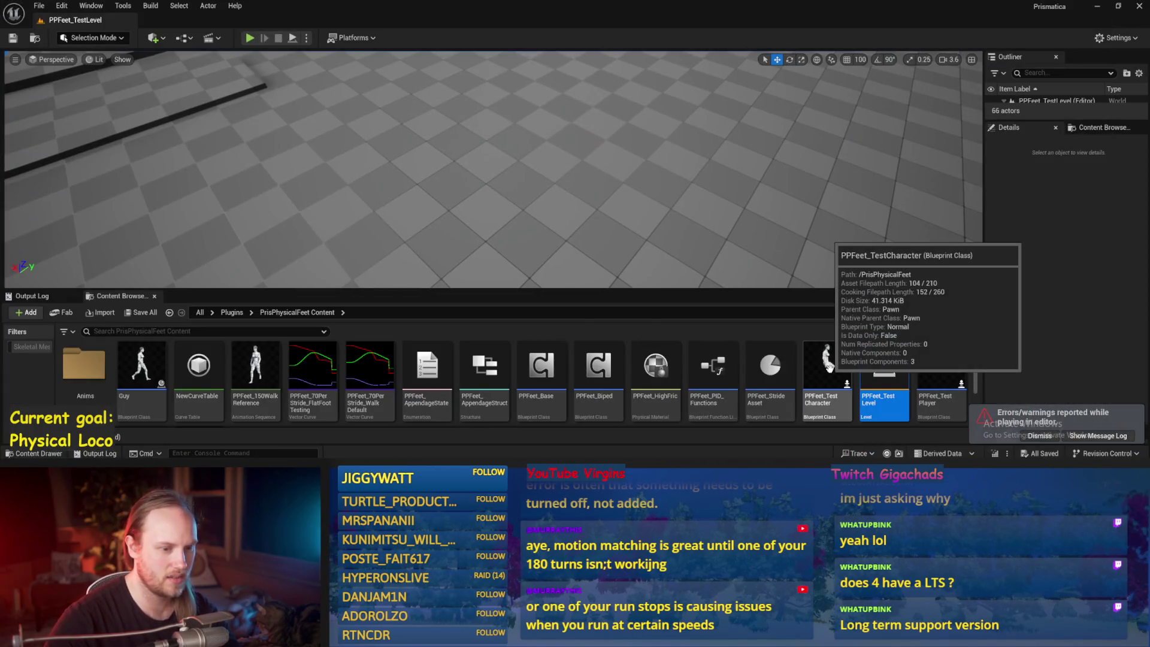
Open the PPFeet_TestPlayer blueprint and inspect the SpringArm component's properties
{"action": "double_click", "coordinate": [941, 365]}
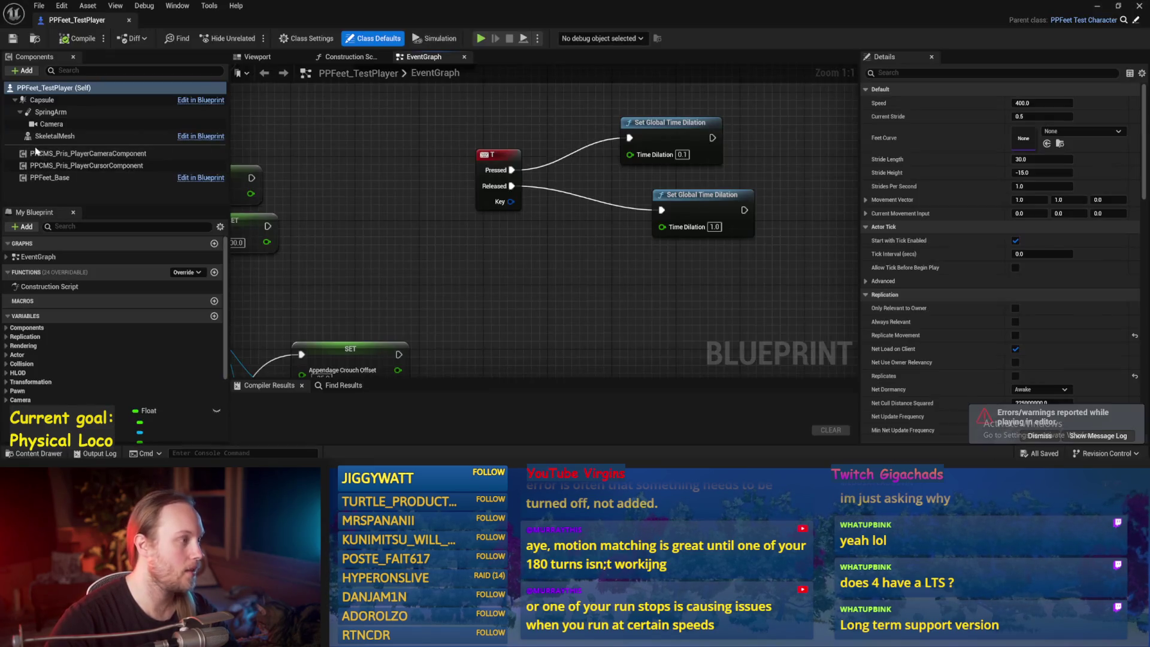
{"action": "left_click", "coordinate": [50, 112]}
{"action": "scroll", "coordinate": [939, 169], "scroll_direction": "down", "scroll_amount": 5}
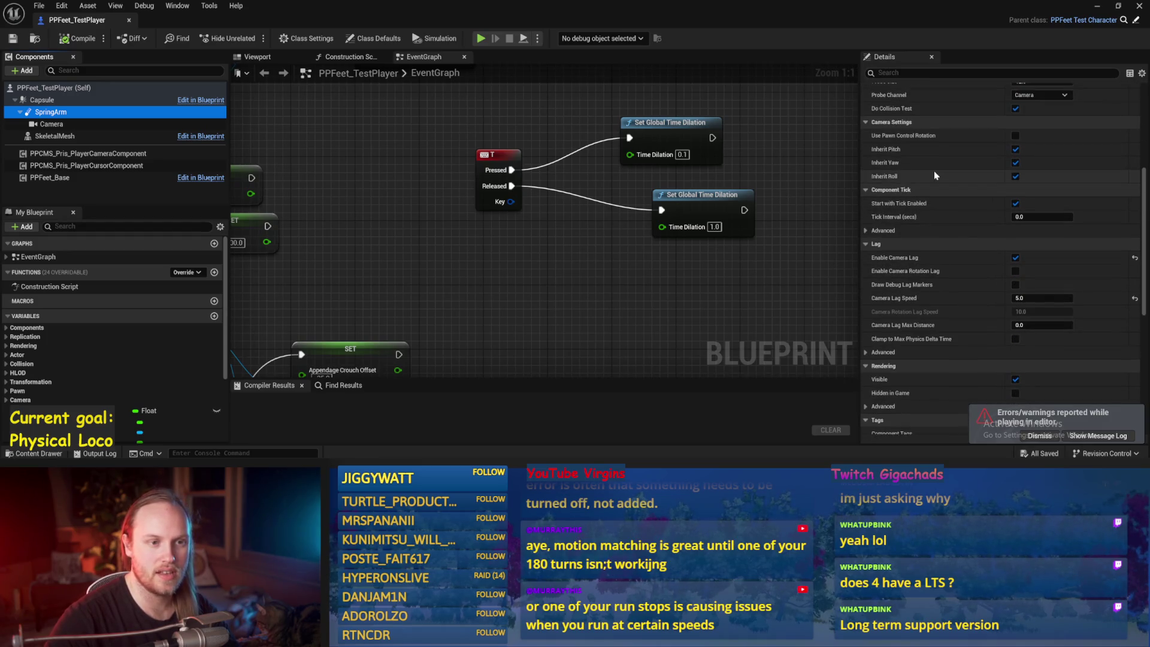
{"action": "scroll", "coordinate": [898, 135], "scroll_direction": "down", "scroll_amount": 3}
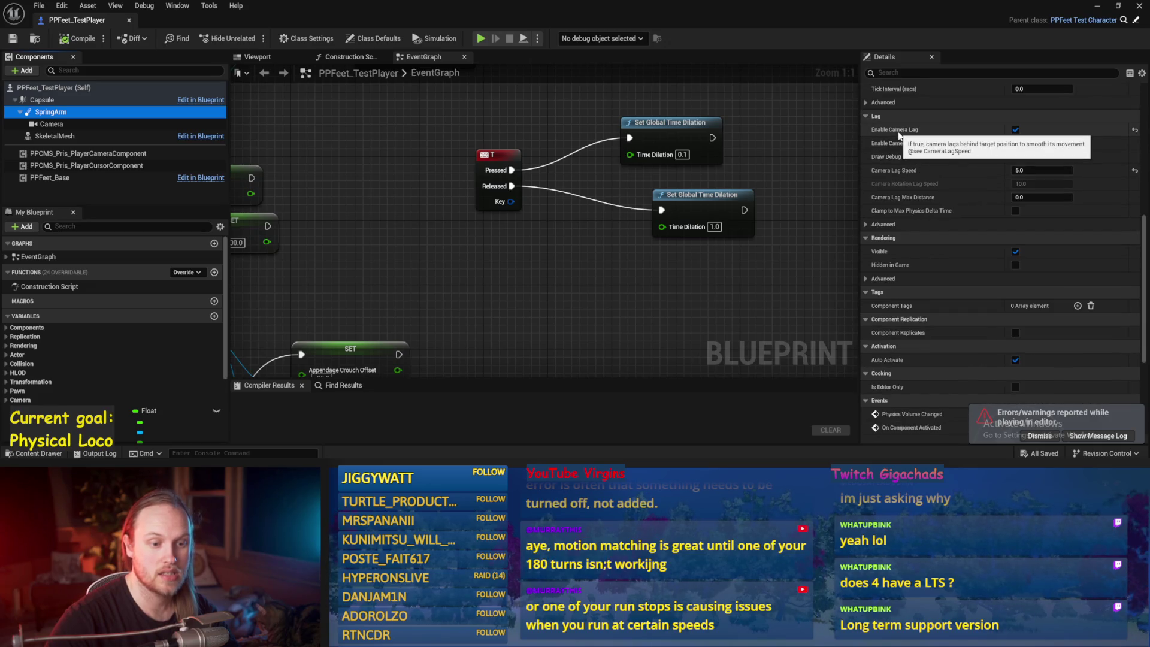
{"action": "scroll", "coordinate": [919, 153], "scroll_direction": "up", "scroll_amount": 4}
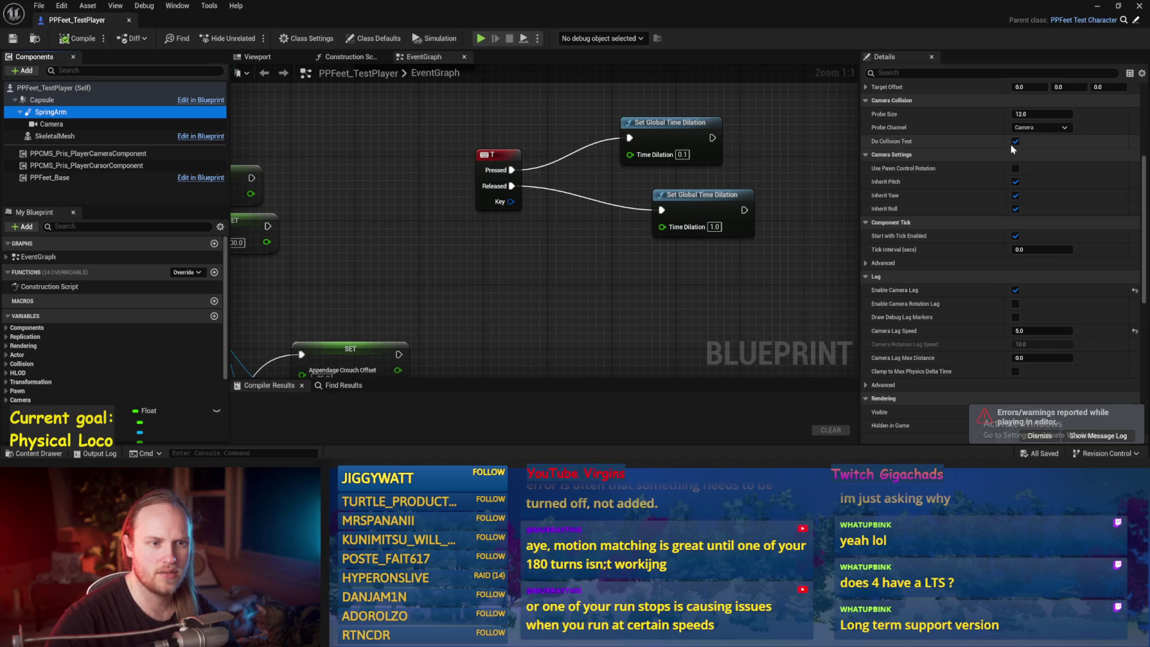
Back in the level, run a fullscreen play test, stop it, and open PPFeet_Base
{"action": "left_click", "coordinate": [1104, 8]}
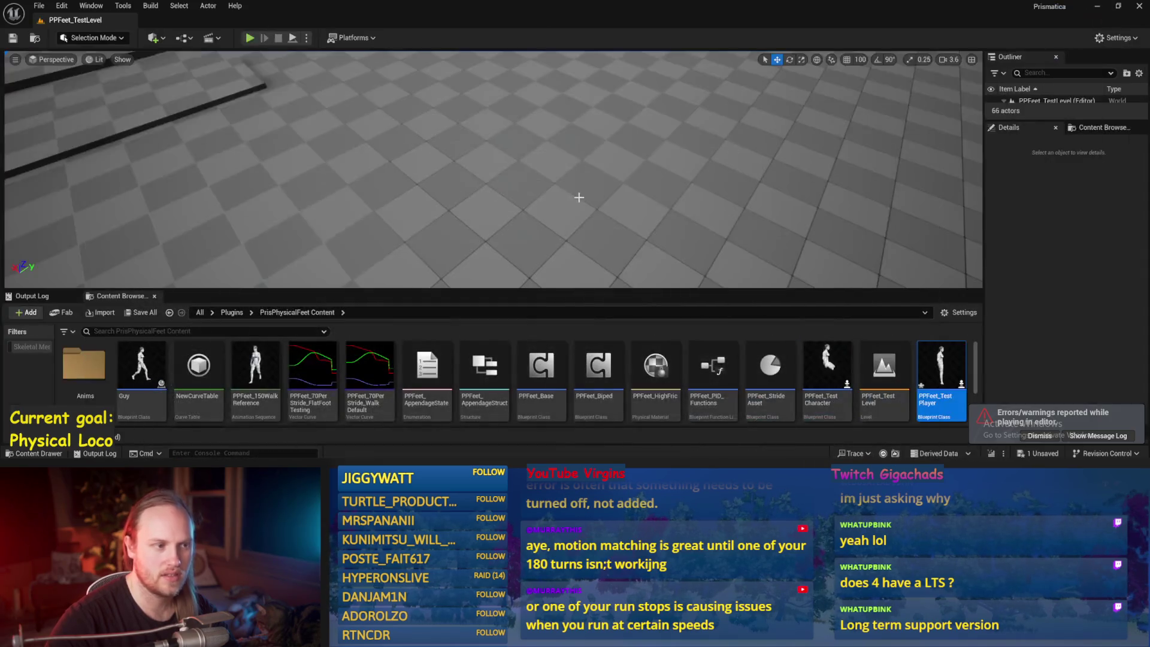
{"action": "key", "text": "F11"}
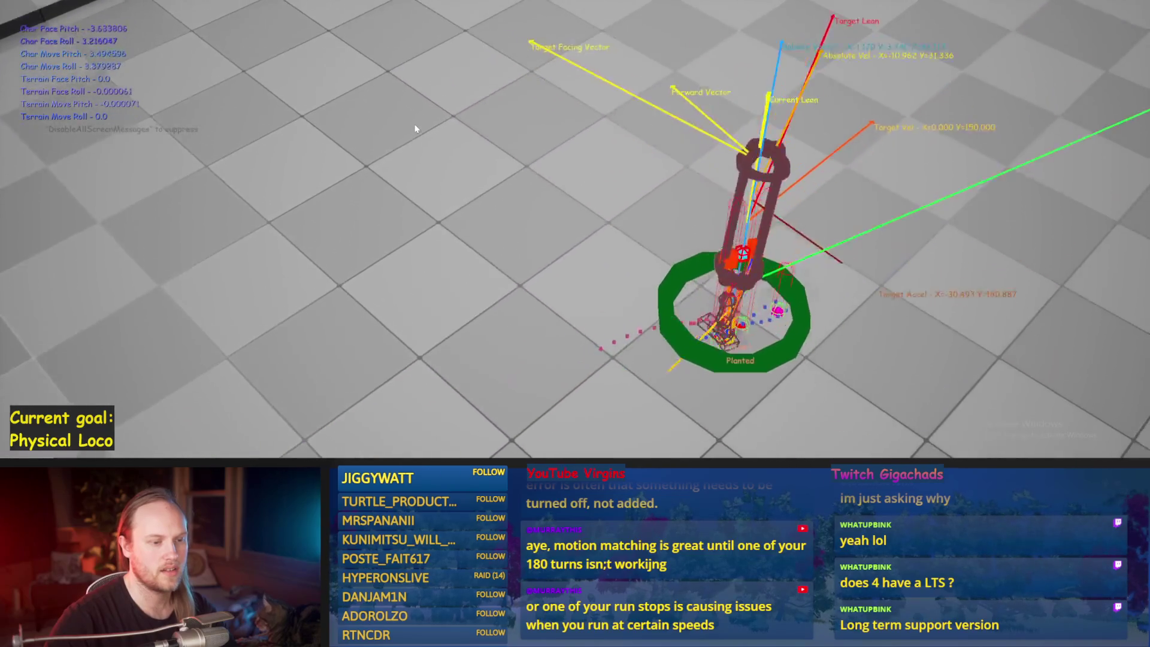
{"action": "key", "text": "Escape"}
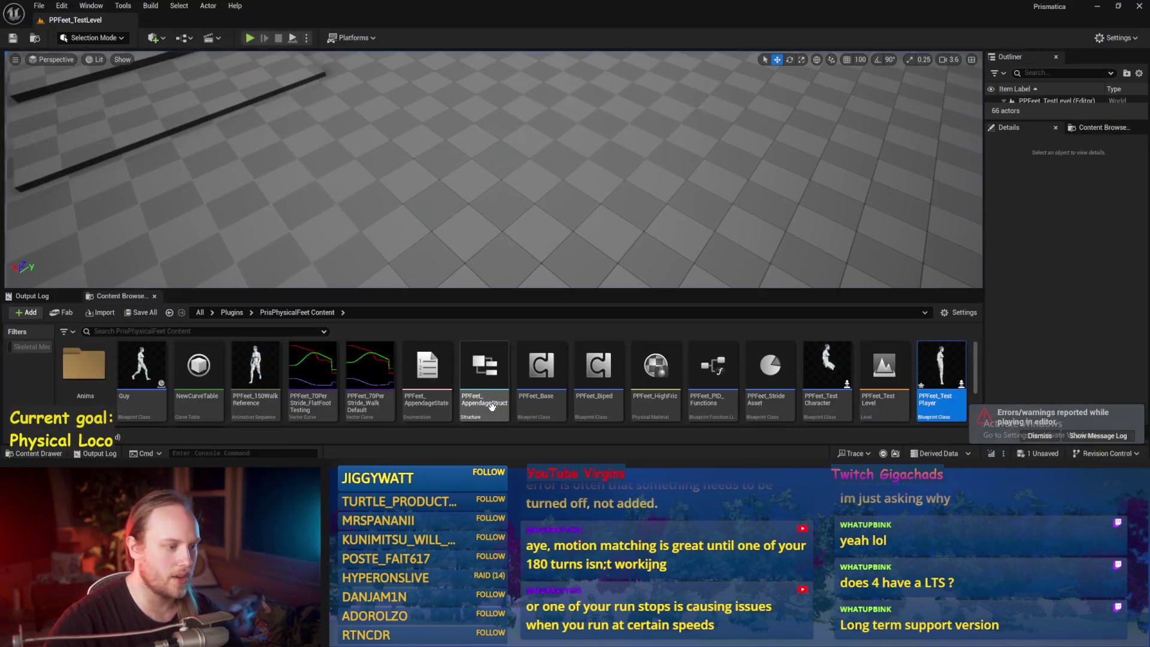
{"action": "double_click", "coordinate": [526, 355]}
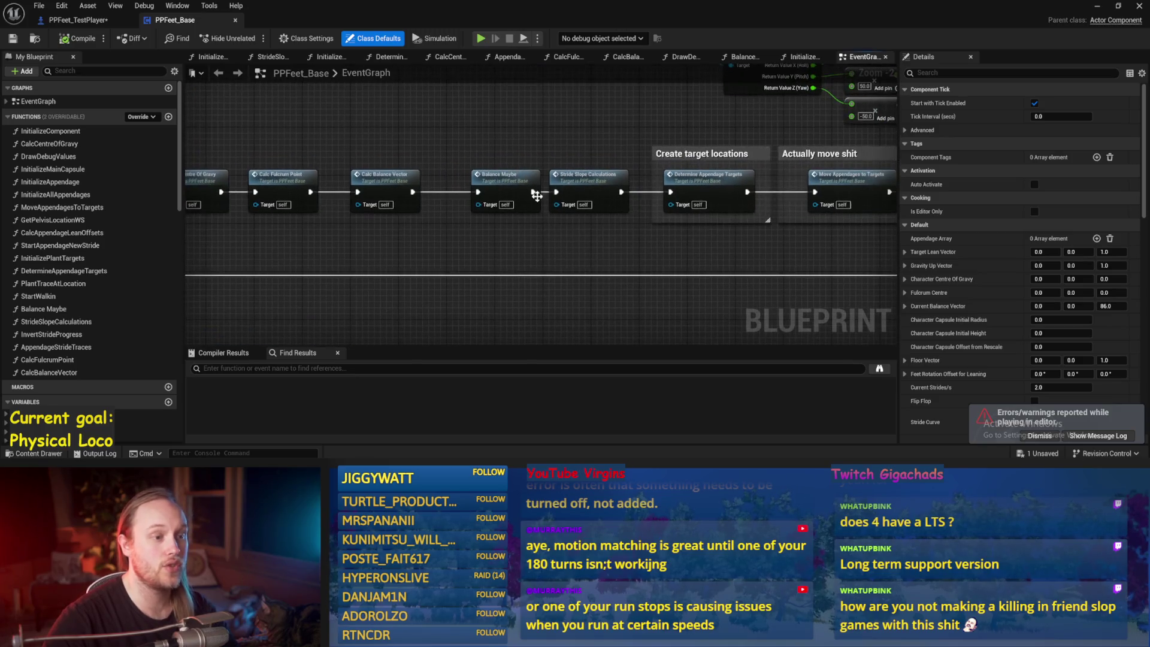
Save PPFeet_Base, open its Balance Maybe function graph, then compile and save the edits
{"action": "left_click_drag", "start_coordinate": [571, 185], "coordinate": [578, 185]}
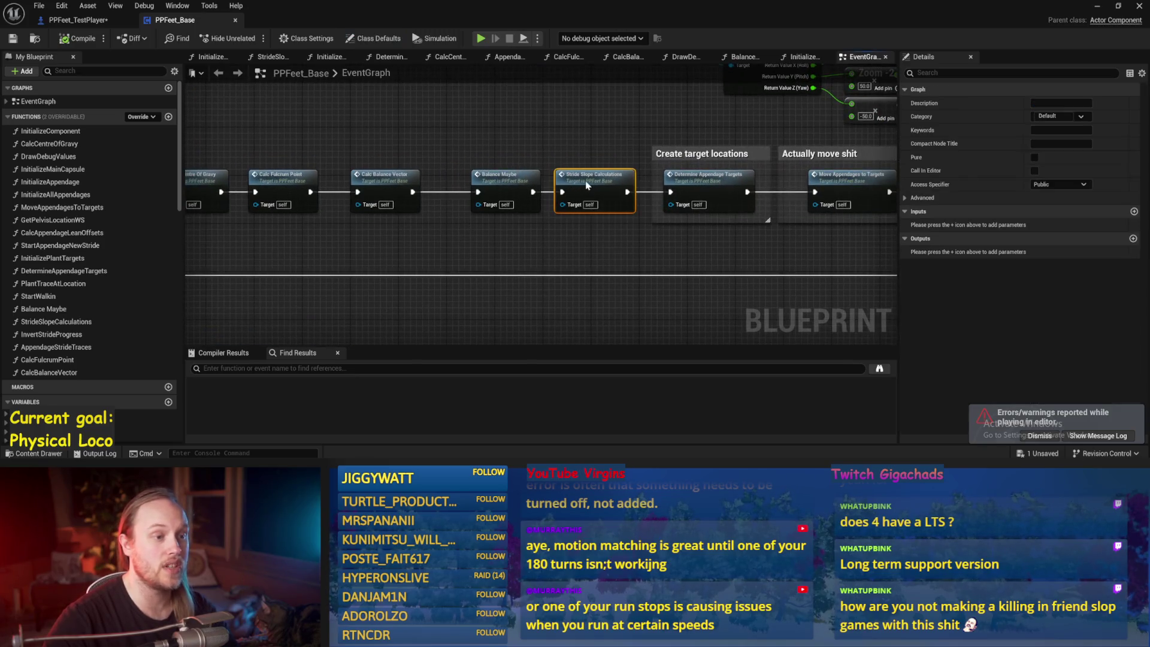
{"action": "key", "text": "ctrl+s"}
{"action": "double_click", "coordinate": [532, 195]}
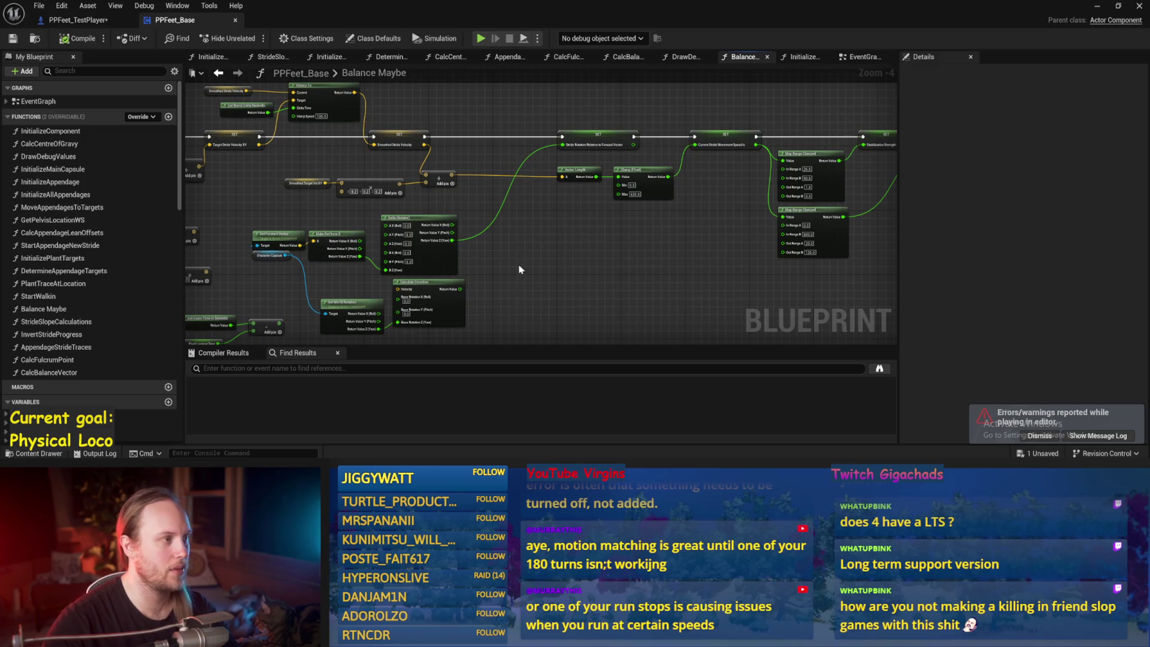
{"action": "key", "text": "ctrl+s"}
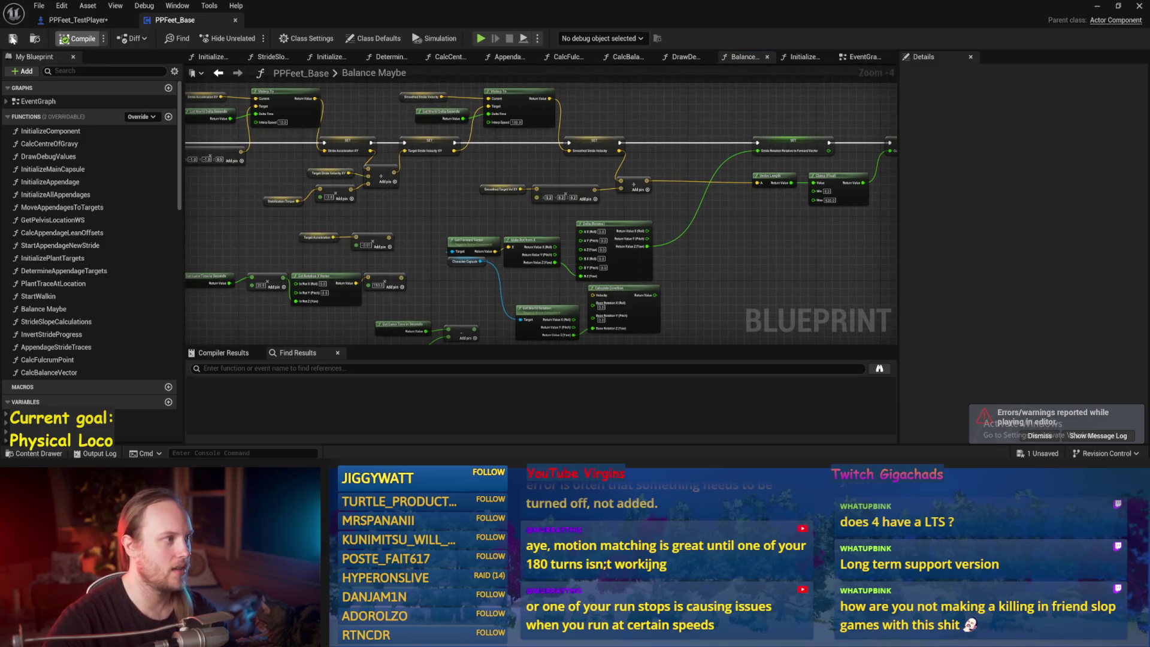
{"action": "left_click", "coordinate": [12, 40]}
{"action": "scroll", "coordinate": [530, 162], "scroll_direction": "up", "scroll_amount": 1}
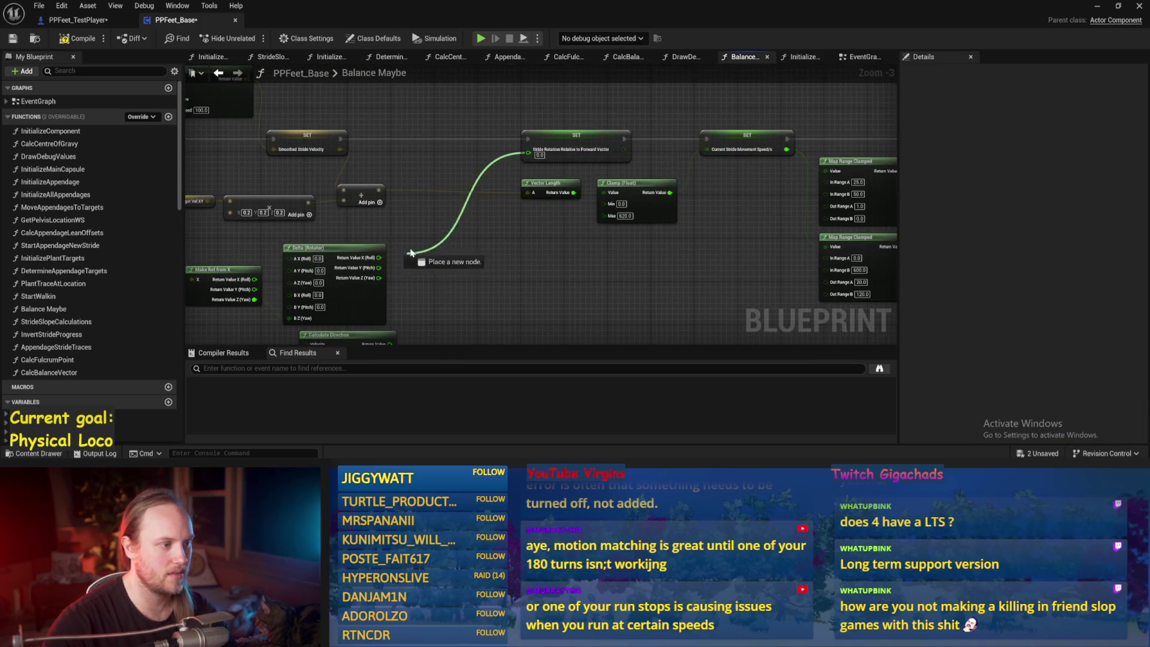
{"action": "scroll", "coordinate": [580, 259], "scroll_direction": "right", "scroll_amount": 3}
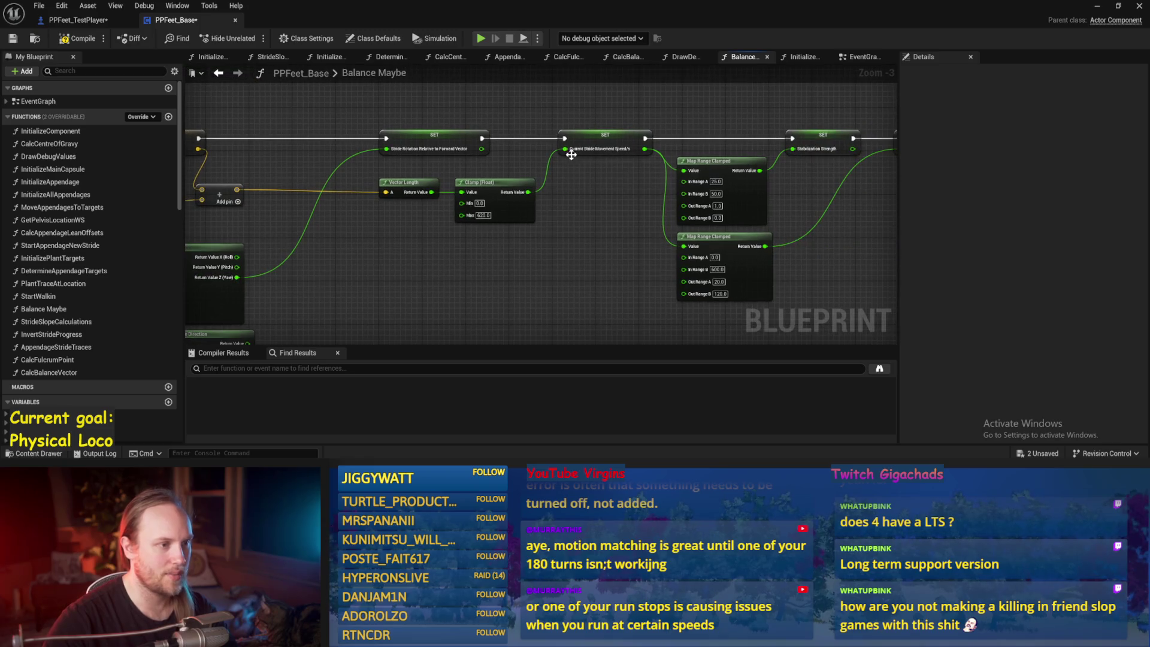
{"action": "left_click", "coordinate": [19, 40]}
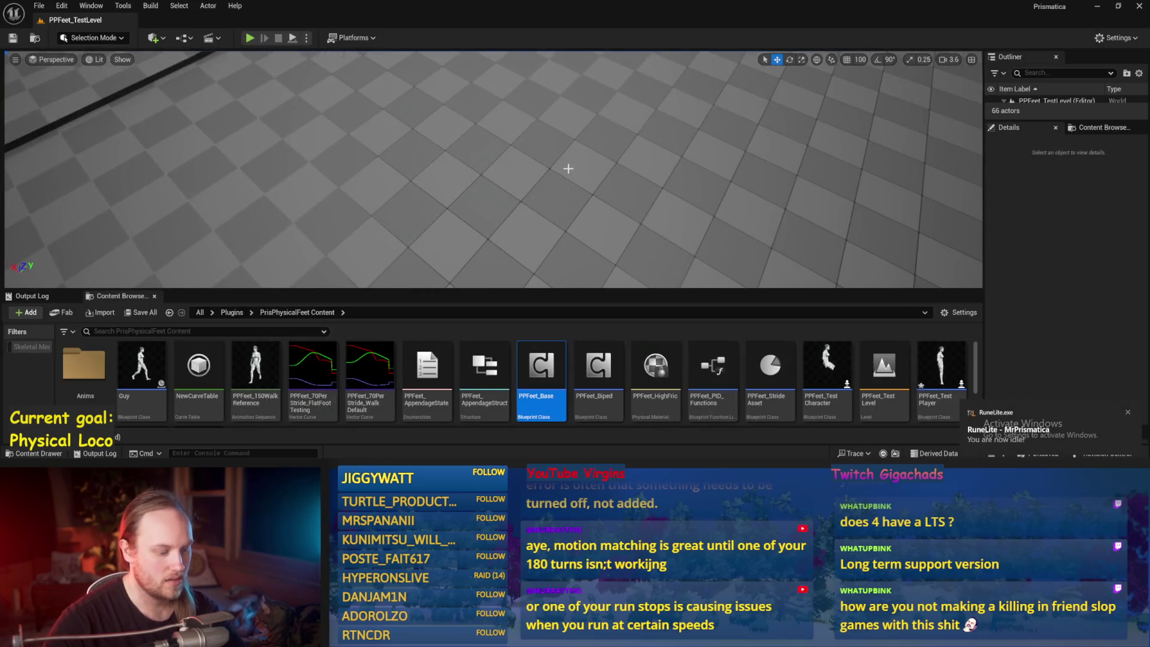
Run three fullscreen play tests of the character's balancing, then return to the PPFeet_Base blueprint
{"action": "key", "text": "alt+p"}
{"action": "key", "text": "F11"}
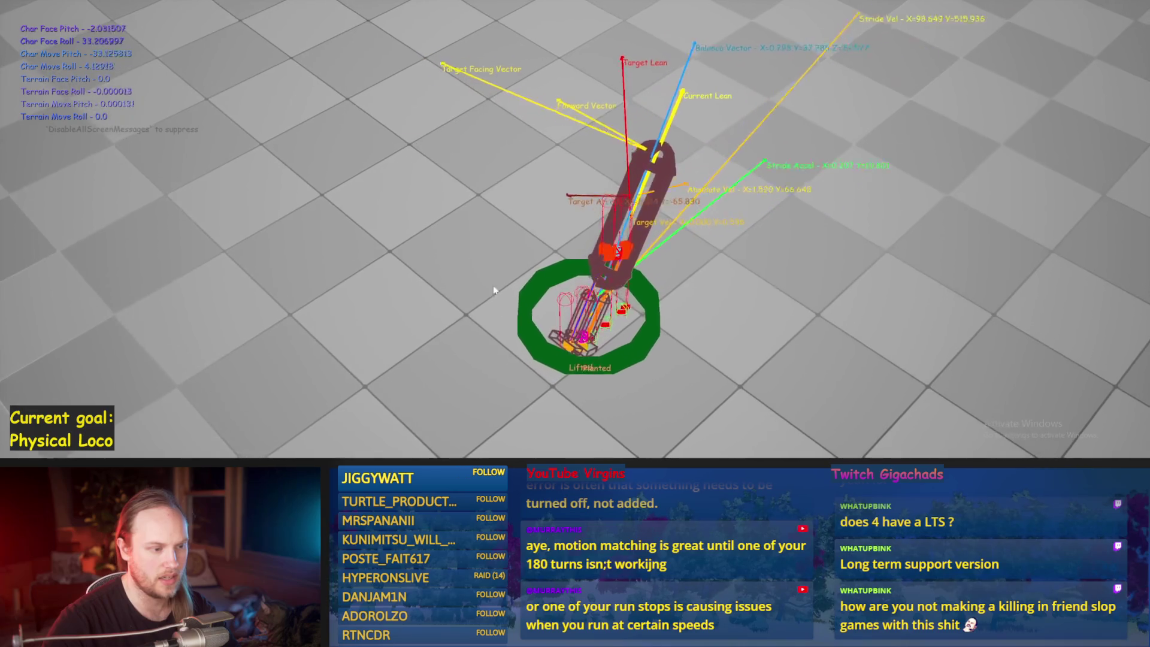
{"action": "key", "text": "Escape"}
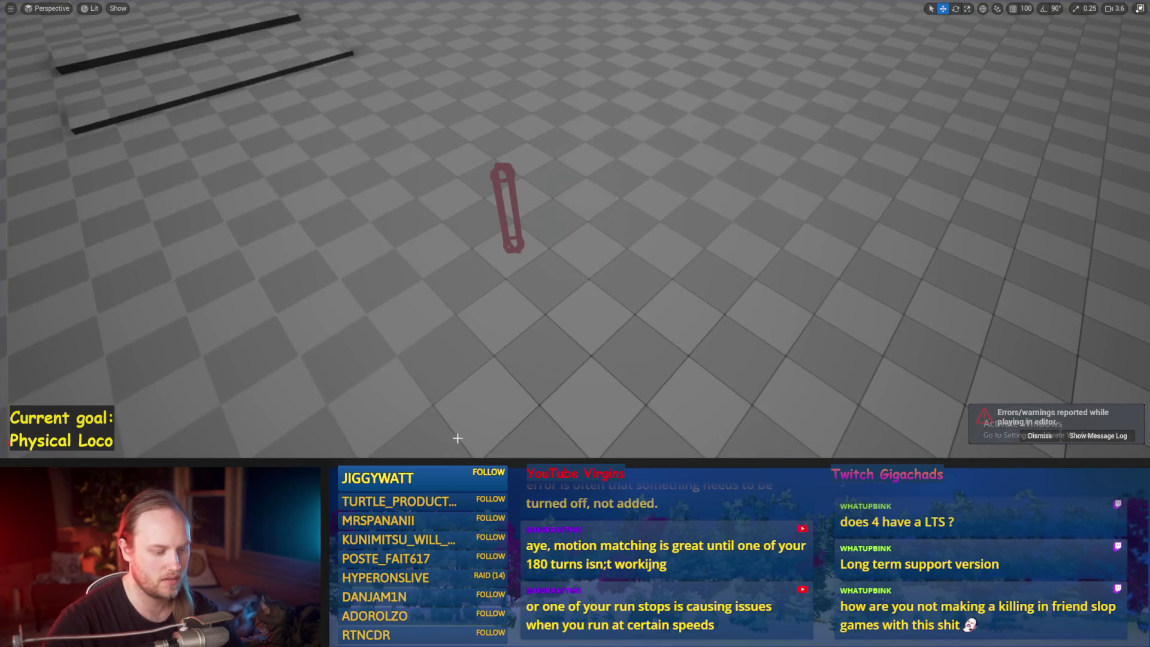
{"action": "key", "text": "alt+p"}
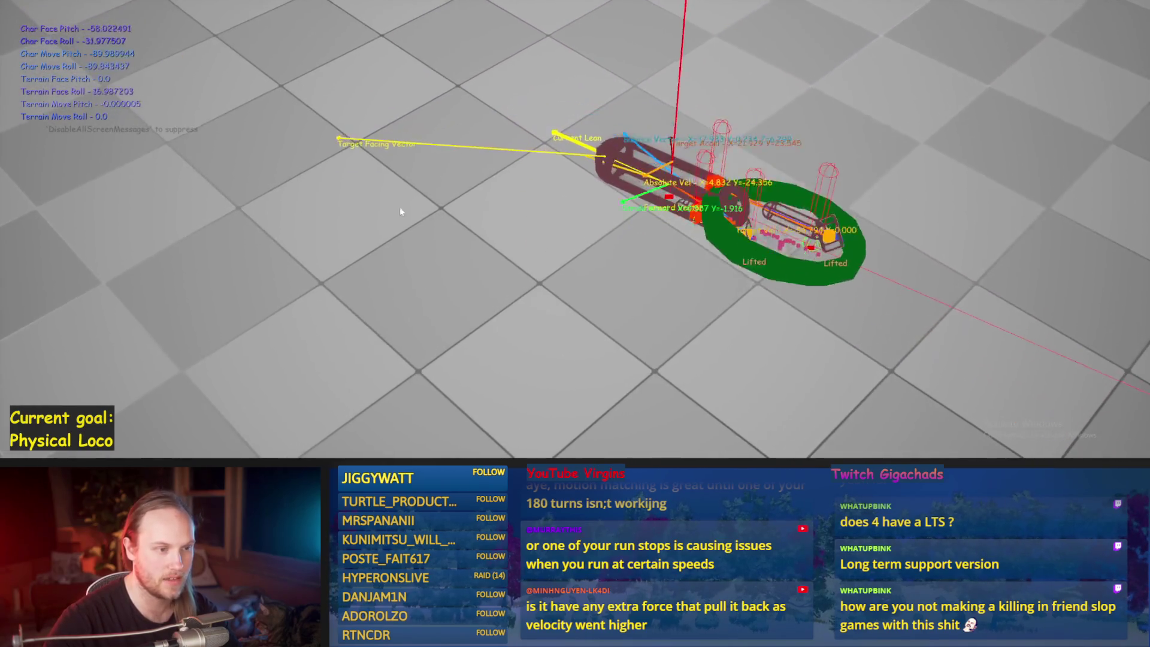
{"action": "key", "text": "Escape"}
{"action": "key", "text": "alt+p"}
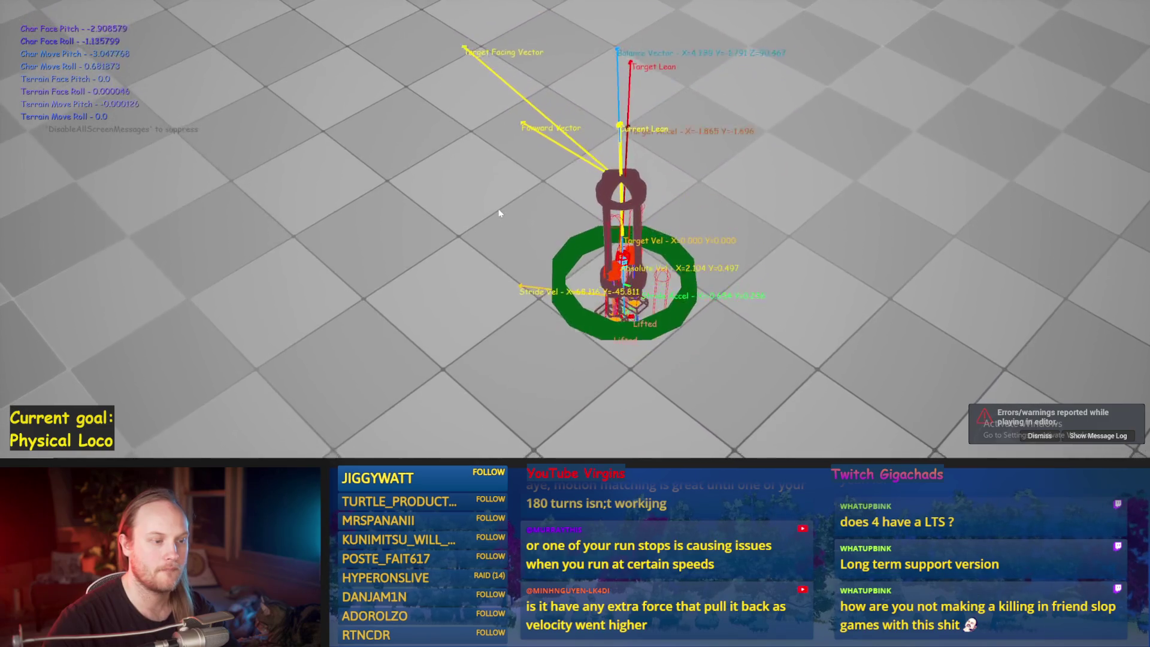
{"action": "key", "text": "Escape"}
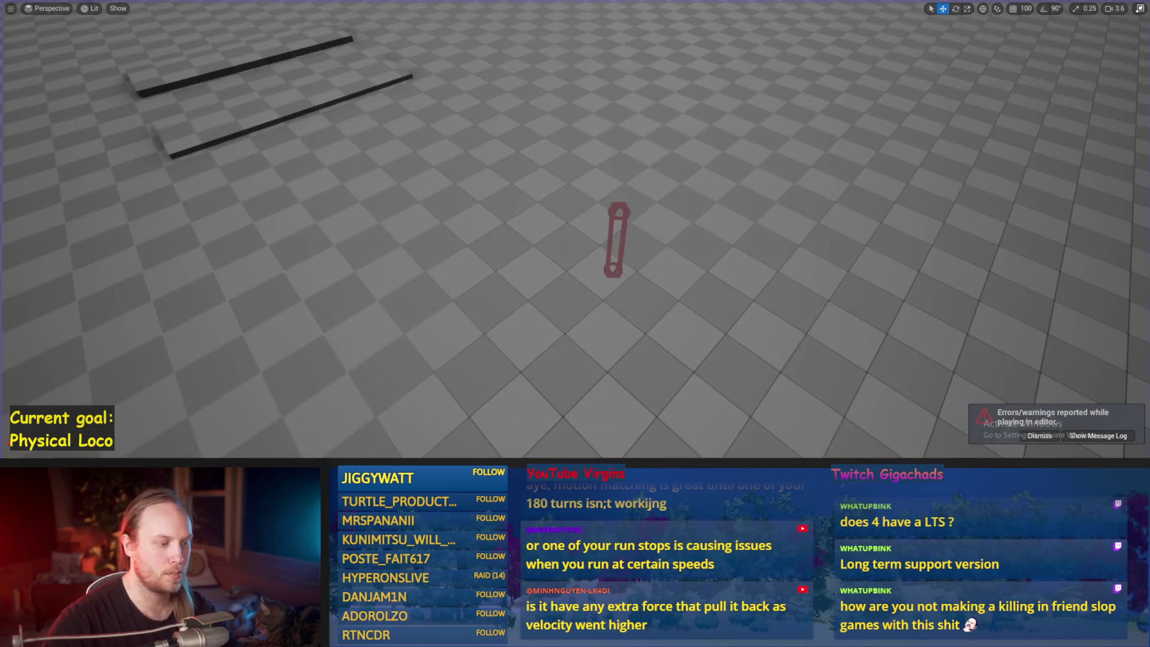
{"action": "left_click", "coordinate": [471, 451]}
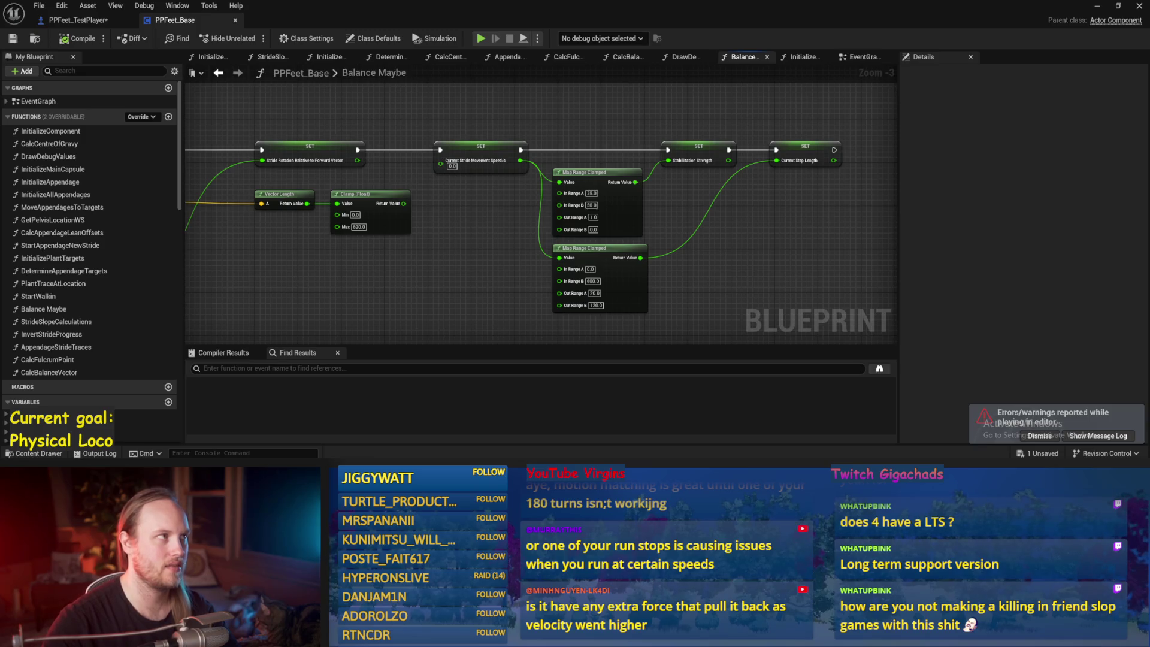
Leave the Balance Maybe graph for the level editor and start a new Alt+P play session
{"action": "scroll", "coordinate": [444, 311], "scroll_direction": "down", "scroll_amount": 2}
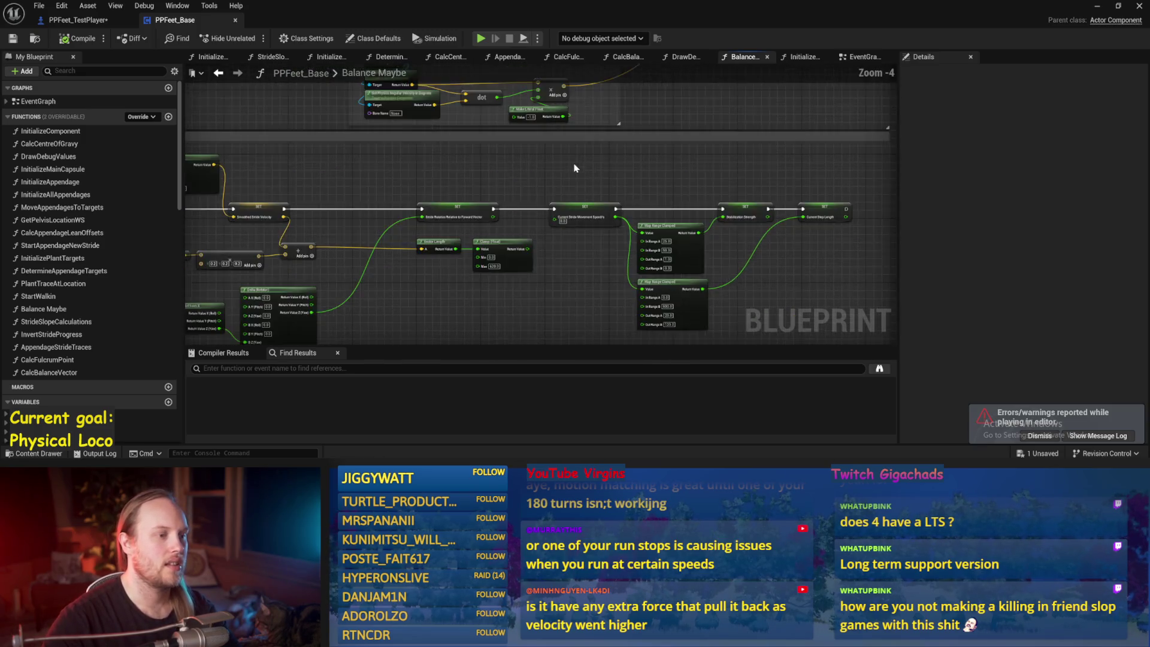
{"action": "scroll", "coordinate": [706, 192], "scroll_direction": "up", "scroll_amount": 1}
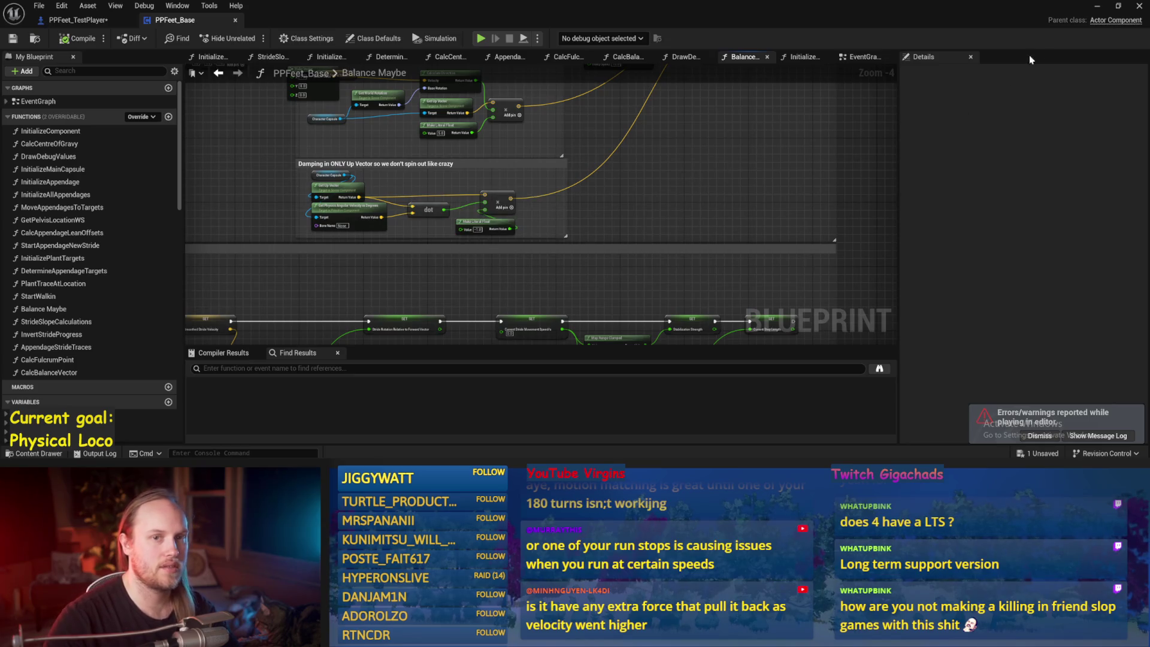
{"action": "left_click", "coordinate": [1099, 8]}
{"action": "key", "text": "alt+p"}
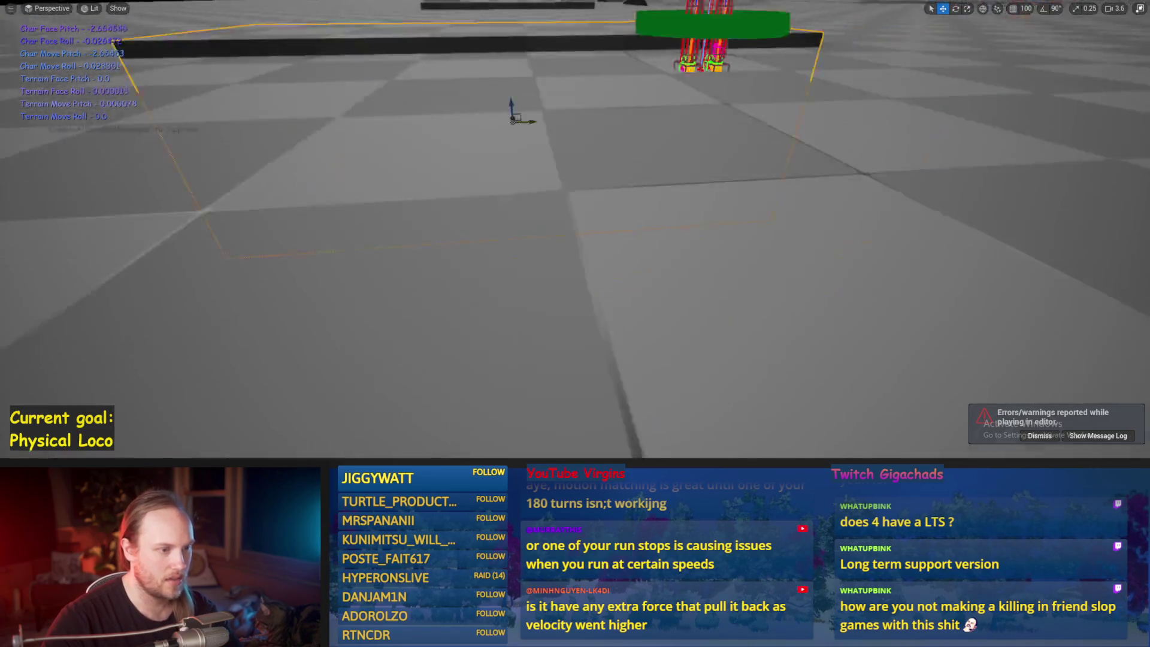
During play, pull the box toward the character, then end the session
{"action": "key", "text": "e"}
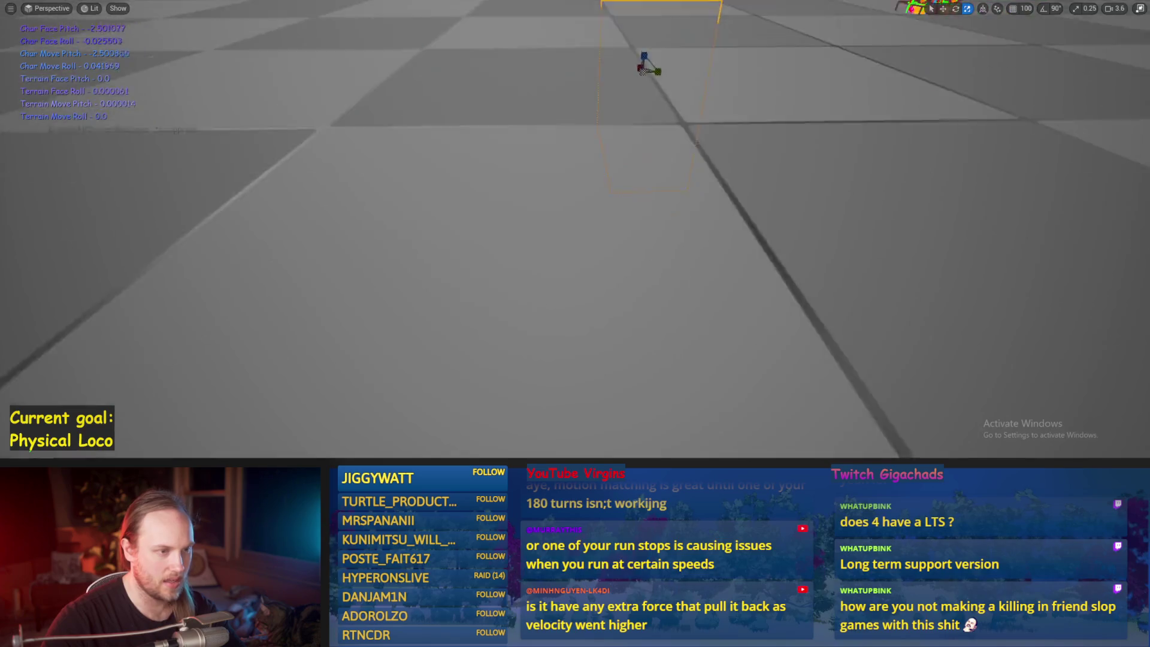
{"action": "key", "text": "w"}
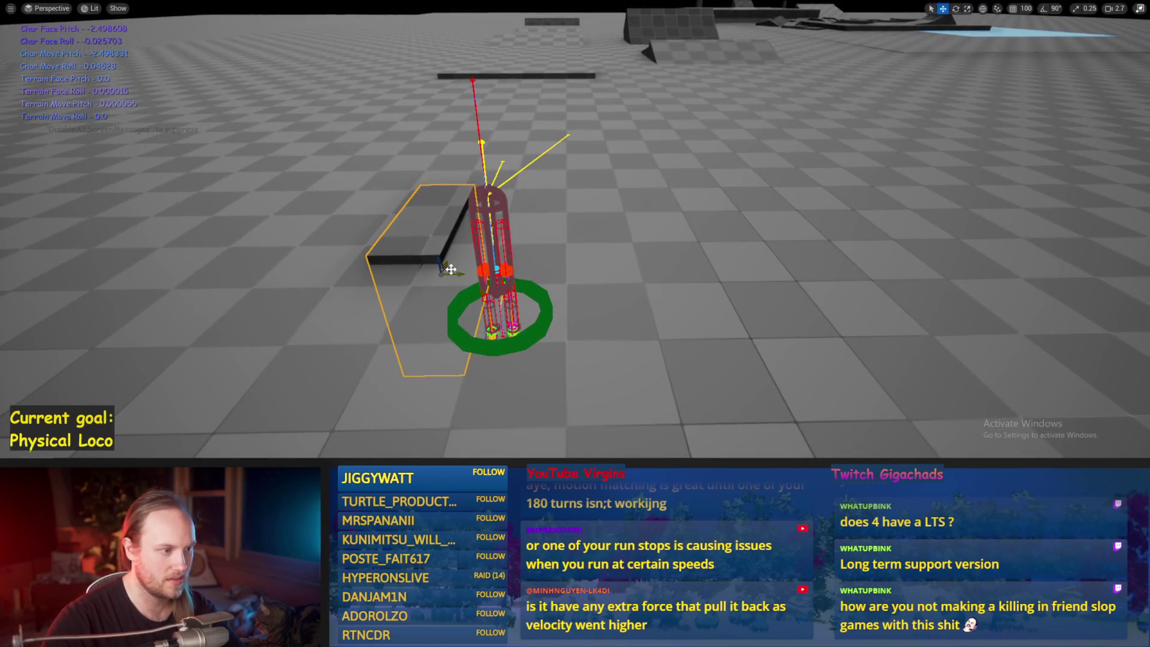
{"action": "mouse_move", "coordinate": [475, 270]}
{"action": "left_mouse_down"}
{"action": "mouse_move", "coordinate": [450, 398]}
{"action": "mouse_move", "coordinate": [477, 412]}
{"action": "mouse_move", "coordinate": [449, 383]}
{"action": "mouse_move", "coordinate": [363, 352]}
{"action": "left_mouse_up"}
{"action": "key", "text": "Escape"}
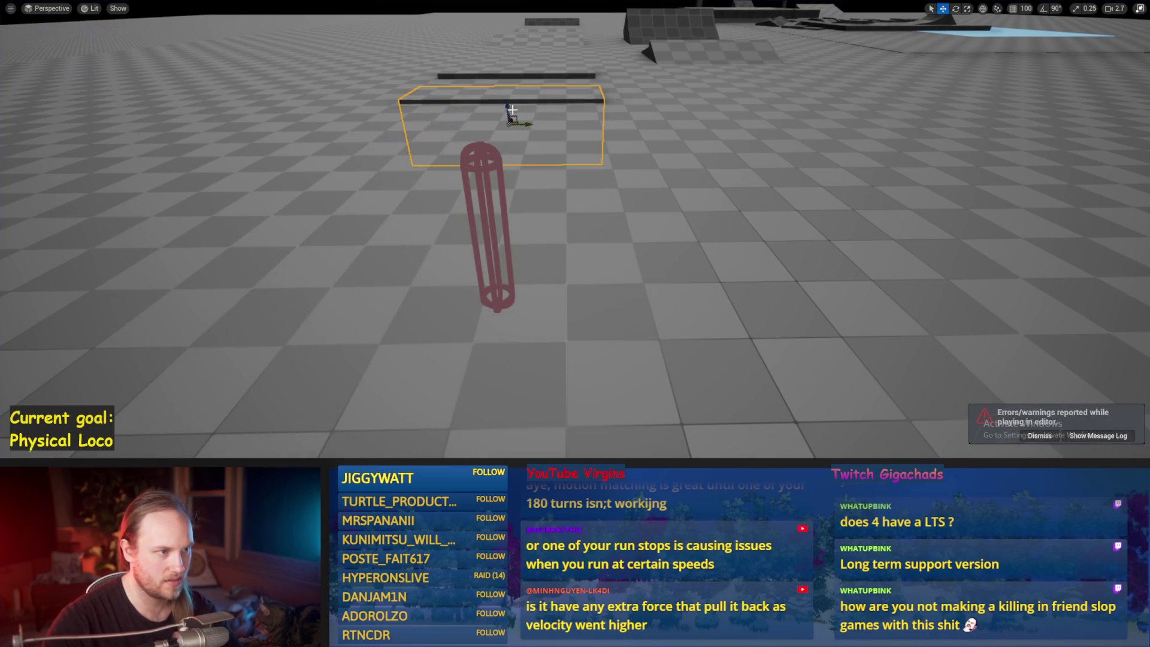
Move and scale the box beside the character, then start simulating the level
{"action": "mouse_move", "coordinate": [512, 119]}
{"action": "left_mouse_down"}
{"action": "mouse_move", "coordinate": [436, 275]}
{"action": "mouse_move", "coordinate": [423, 221]}
{"action": "mouse_move", "coordinate": [455, 223]}
{"action": "left_mouse_up"}
{"action": "key", "text": "r"}
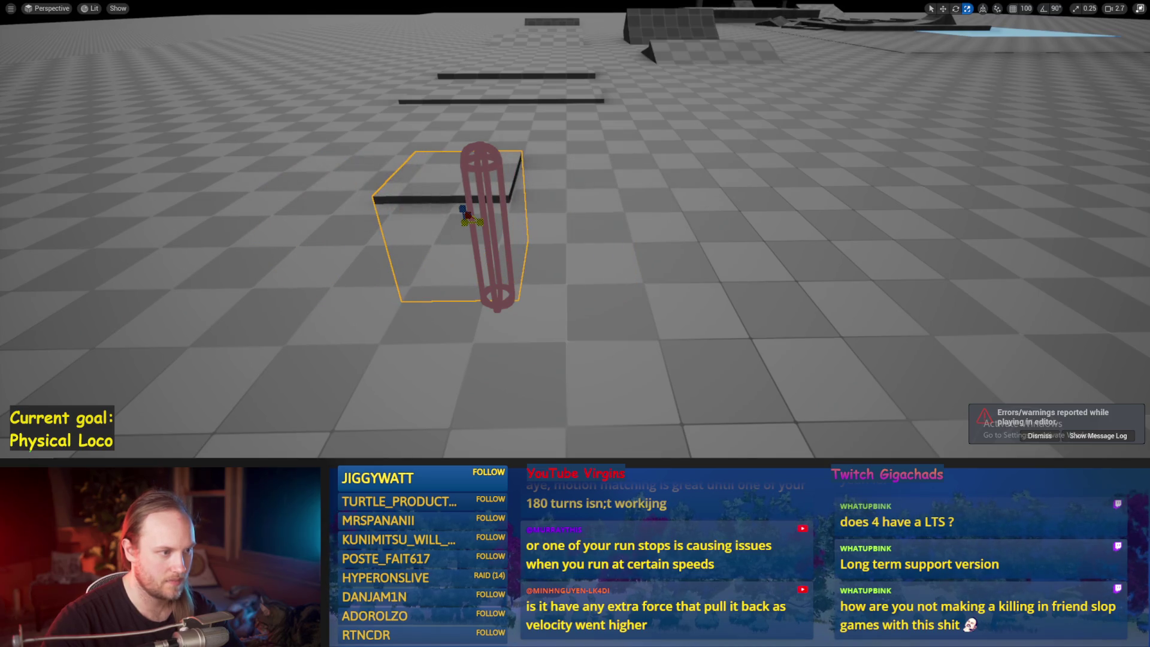
{"action": "key", "text": "w"}
{"action": "key", "text": "alt+s"}
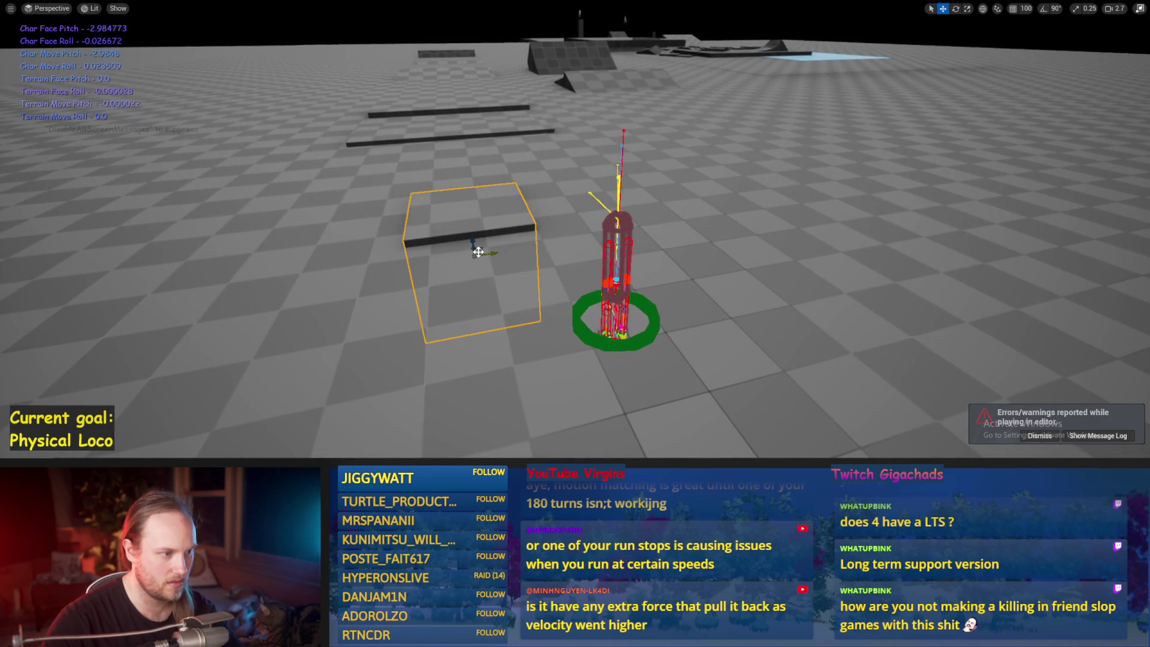
{"action": "mouse_move", "coordinate": [487, 386]}
{"action": "left_mouse_down"}
{"action": "mouse_move", "coordinate": [526, 333]}
{"action": "mouse_move", "coordinate": [502, 378]}
{"action": "mouse_move", "coordinate": [481, 290]}
{"action": "left_mouse_up"}
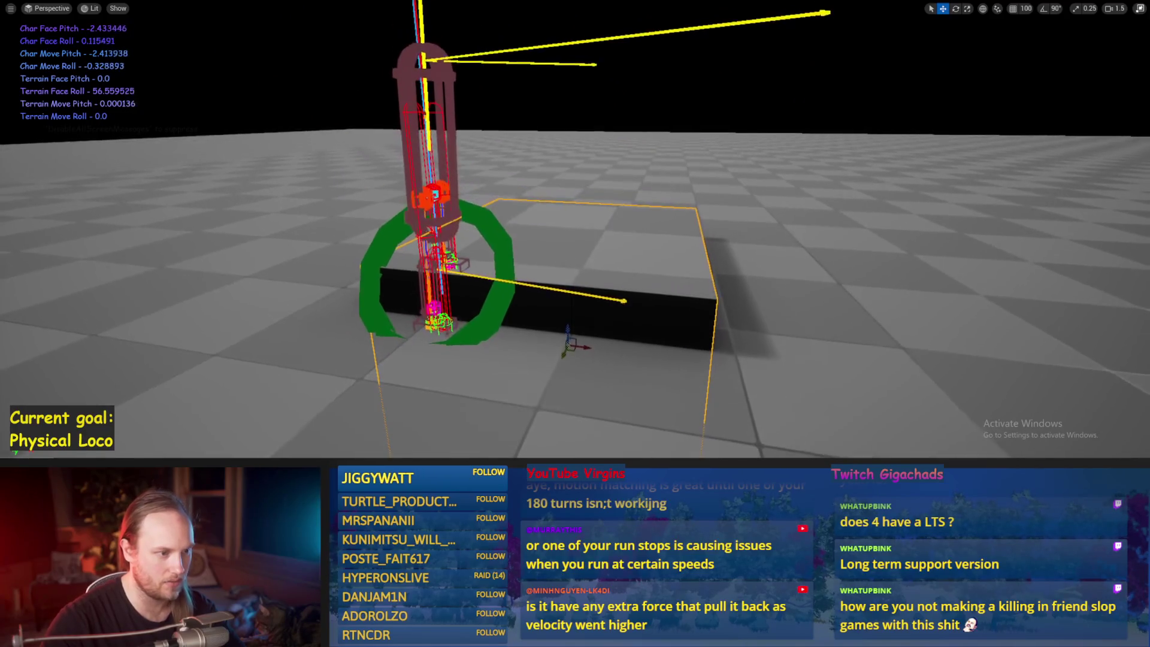
Rotate and lower the box into a tilted wedge, slide it toward the character, then end simulation
{"action": "key", "text": "e"}
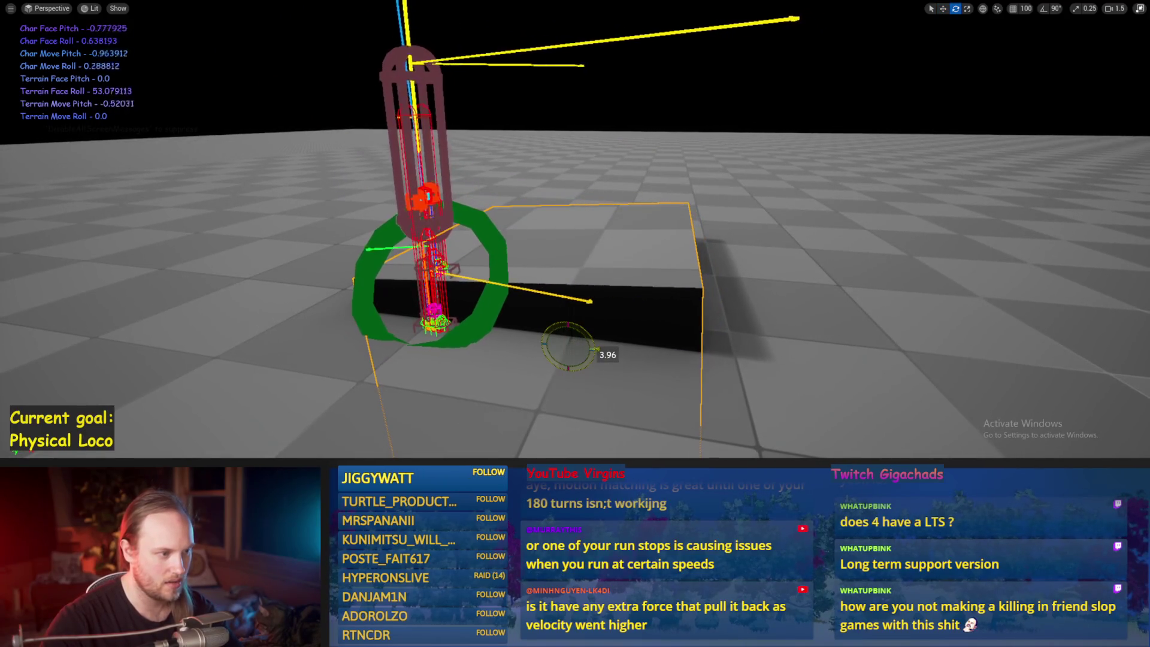
{"action": "key", "text": "w"}
{"action": "key", "text": "e"}
{"action": "mouse_move", "coordinate": [580, 328]}
{"action": "left_mouse_down"}
{"action": "mouse_move", "coordinate": [570, 377]}
{"action": "mouse_move", "coordinate": [582, 371]}
{"action": "mouse_move", "coordinate": [599, 386]}
{"action": "mouse_move", "coordinate": [575, 384]}
{"action": "mouse_move", "coordinate": [563, 319]}
{"action": "mouse_move", "coordinate": [572, 312]}
{"action": "mouse_move", "coordinate": [435, 326]}
{"action": "left_mouse_up"}
{"action": "key", "text": "w"}
{"action": "mouse_move", "coordinate": [507, 331]}
{"action": "left_mouse_down"}
{"action": "mouse_move", "coordinate": [509, 450]}
{"action": "mouse_move", "coordinate": [508, 432]}
{"action": "mouse_move", "coordinate": [531, 433]}
{"action": "mouse_move", "coordinate": [521, 441]}
{"action": "left_mouse_up"}
{"action": "key", "text": "e"}
{"action": "left_click_drag", "start_coordinate": [599, 302], "coordinate": [599, 301]}
{"action": "key", "text": "w"}
{"action": "mouse_move", "coordinate": [707, 343]}
{"action": "left_mouse_down"}
{"action": "mouse_move", "coordinate": [681, 344]}
{"action": "mouse_move", "coordinate": [749, 366]}
{"action": "mouse_move", "coordinate": [733, 406]}
{"action": "mouse_move", "coordinate": [595, 301]}
{"action": "mouse_move", "coordinate": [583, 270]}
{"action": "left_mouse_up"}
{"action": "key", "text": "Escape"}
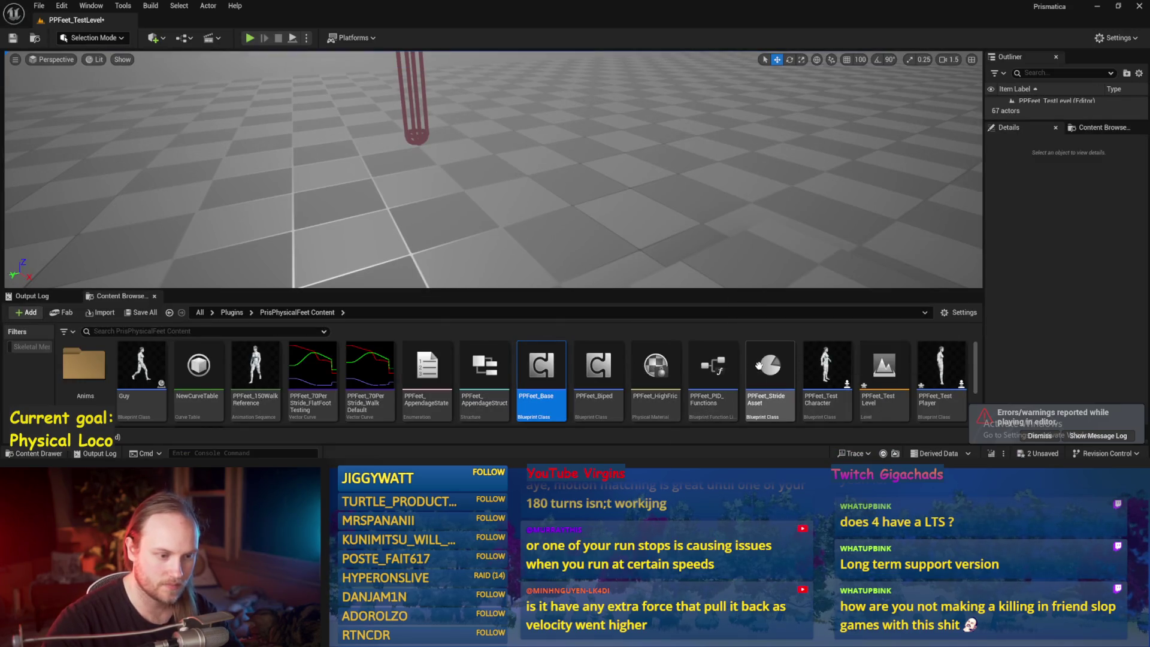
Open PPFeet_Base's DrawDebugValues graph and look over its Draw Debug node groups
{"action": "double_click", "coordinate": [527, 365]}
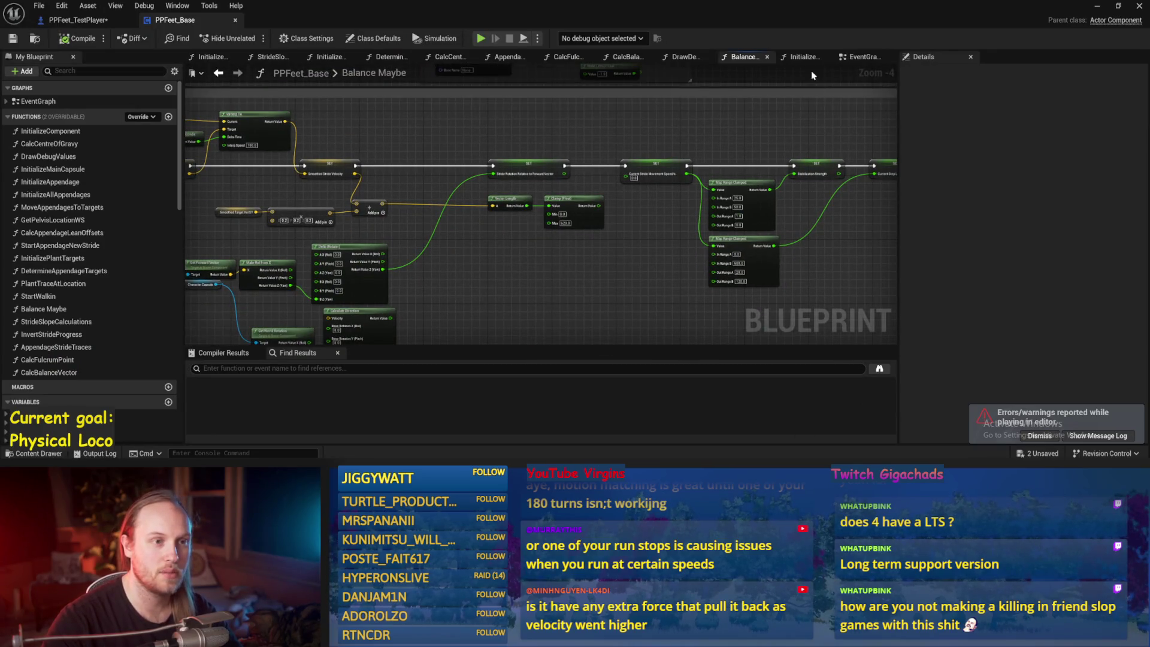
{"action": "left_click", "coordinate": [804, 57]}
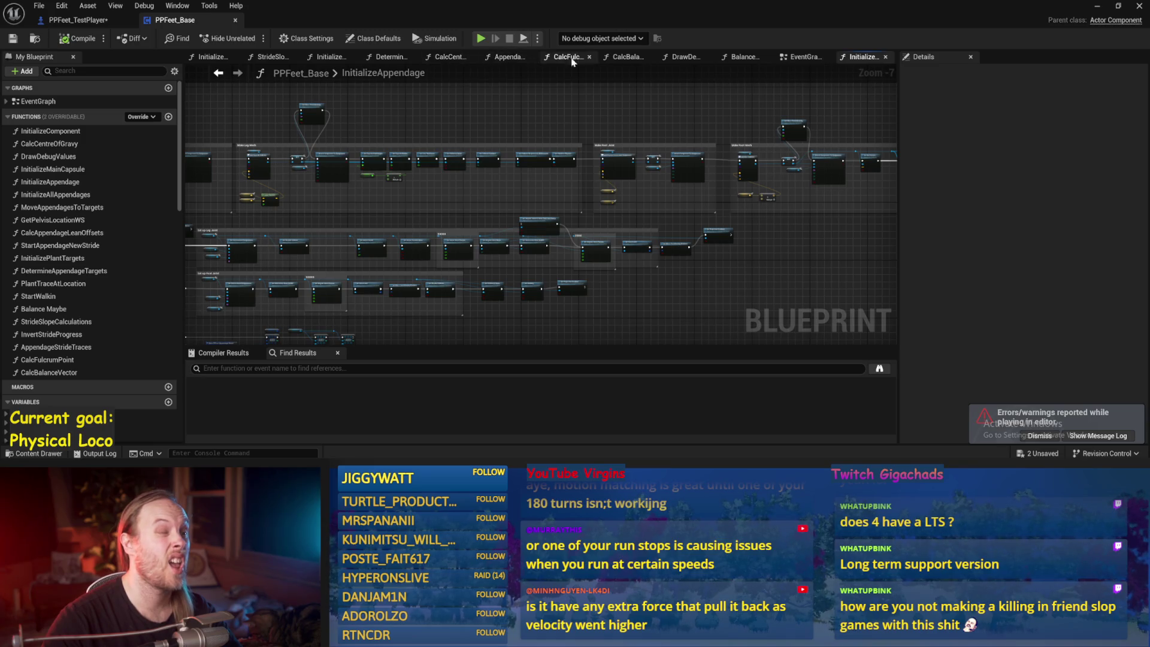
{"action": "double_click", "coordinate": [572, 288]}
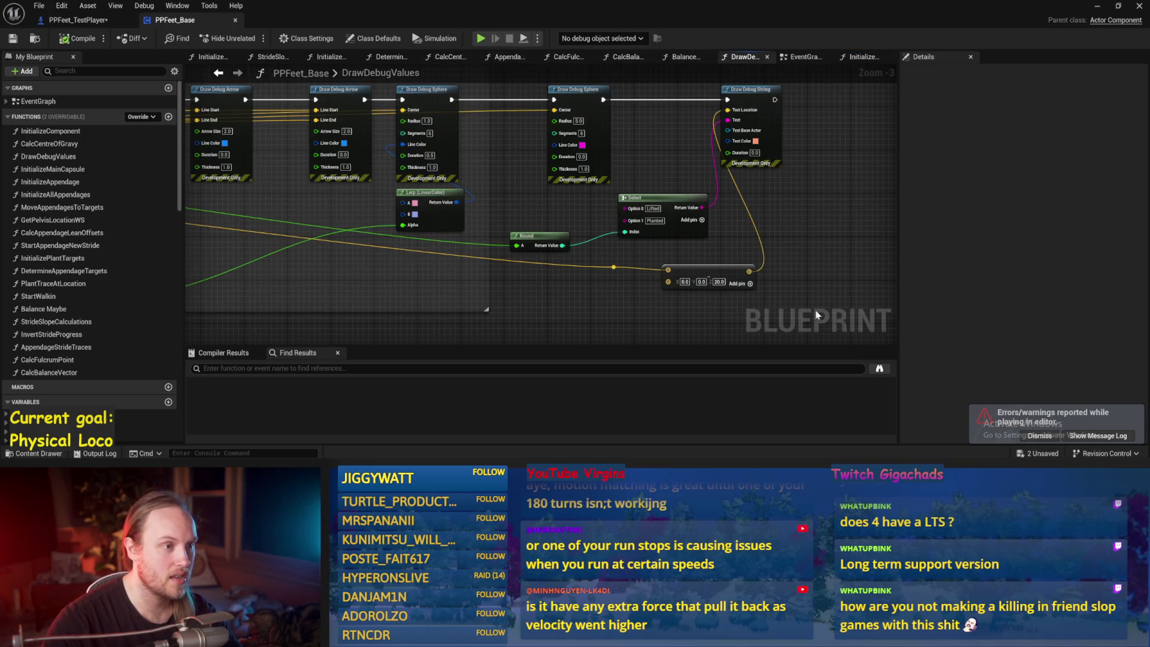
{"action": "scroll", "coordinate": [447, 192], "scroll_direction": "down", "scroll_amount": 3}
{"action": "left_click_drag", "start_coordinate": [421, 132], "coordinate": [245, 137]}
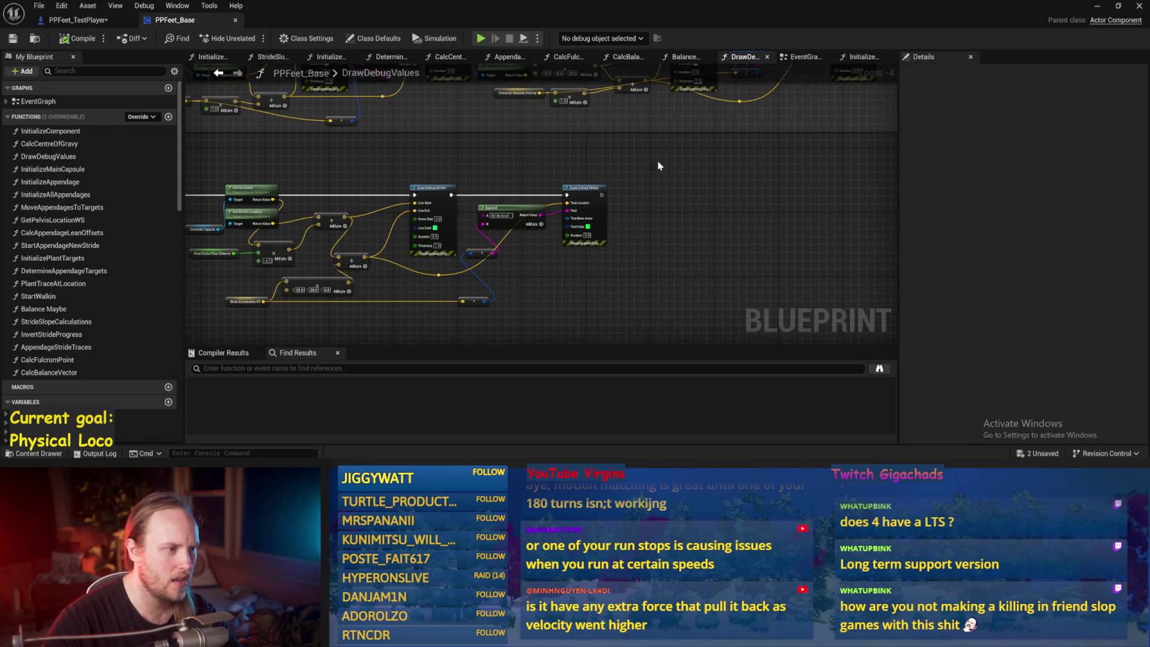
{"action": "left_click_drag", "start_coordinate": [657, 164], "coordinate": [625, 297]}
{"action": "left_click_drag", "start_coordinate": [736, 270], "coordinate": [623, 350]}
{"action": "mouse_move", "coordinate": [698, 184]}
{"action": "left_mouse_down"}
{"action": "mouse_move", "coordinate": [505, 108]}
{"action": "mouse_move", "coordinate": [420, 180]}
{"action": "mouse_move", "coordinate": [609, 246]}
{"action": "mouse_move", "coordinate": [642, 188]}
{"action": "mouse_move", "coordinate": [435, 128]}
{"action": "mouse_move", "coordinate": [530, 258]}
{"action": "left_mouse_up"}
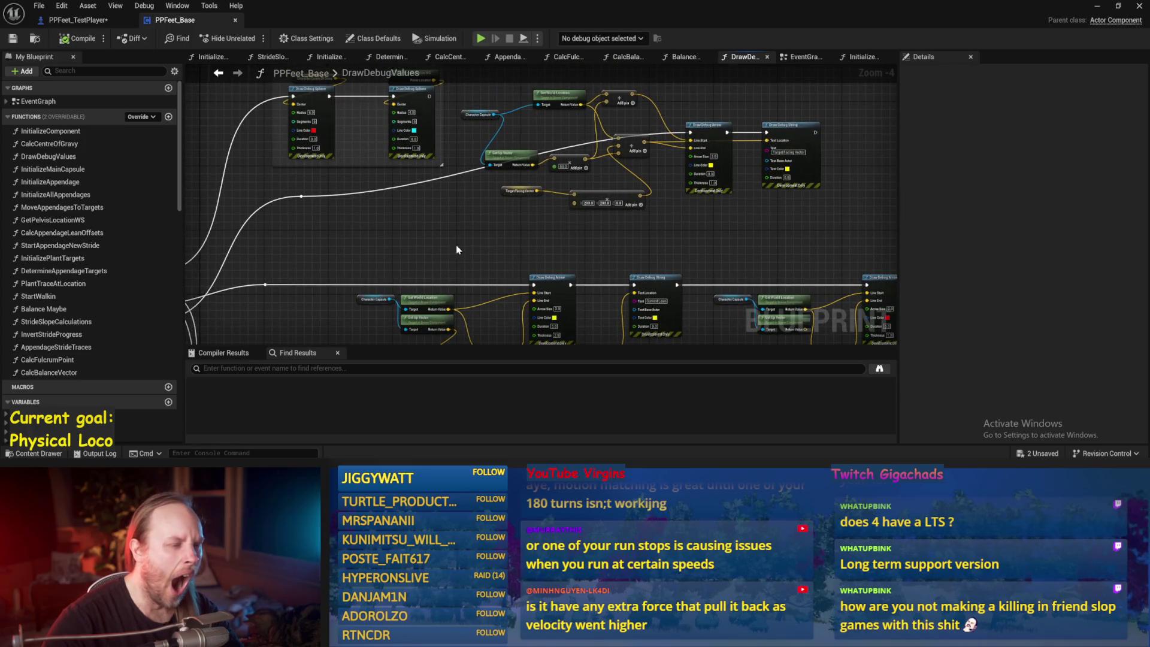
{"action": "left_click_drag", "start_coordinate": [457, 250], "coordinate": [422, 330]}
Search for the Draw Debug Cylinder nodes, jump to both, save PPFeet_Base, and return to the level
{"action": "key", "text": "ctrl+f"}
{"action": "type", "text": "cyl"}
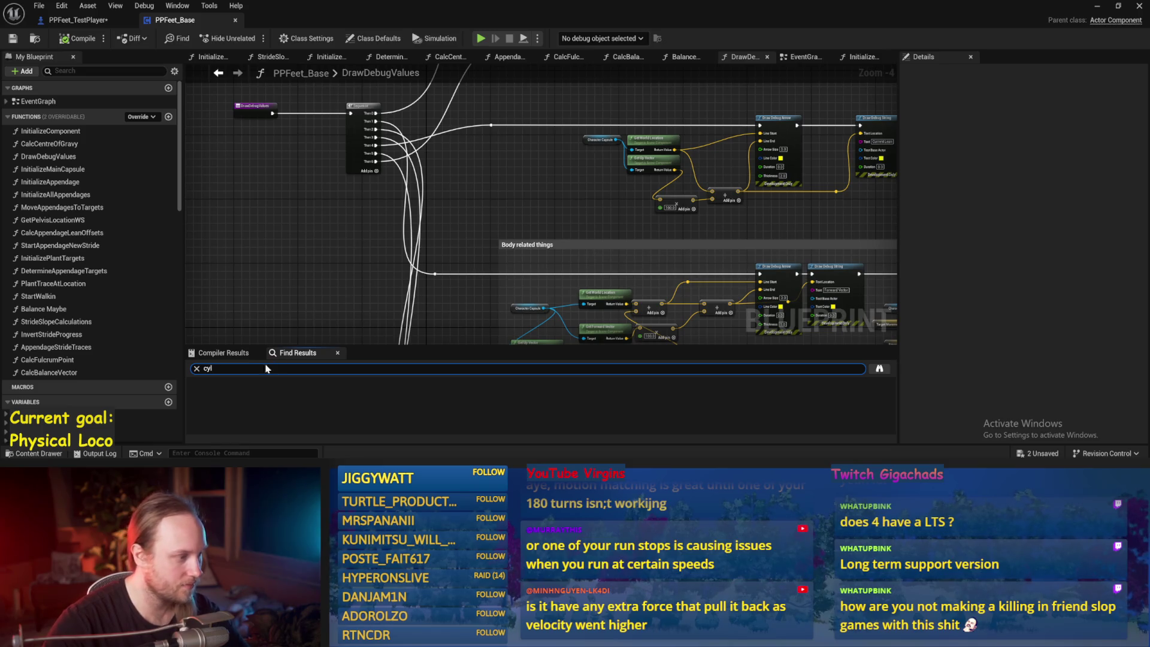
{"action": "key", "text": "Return"}
{"action": "left_click", "coordinate": [231, 395]}
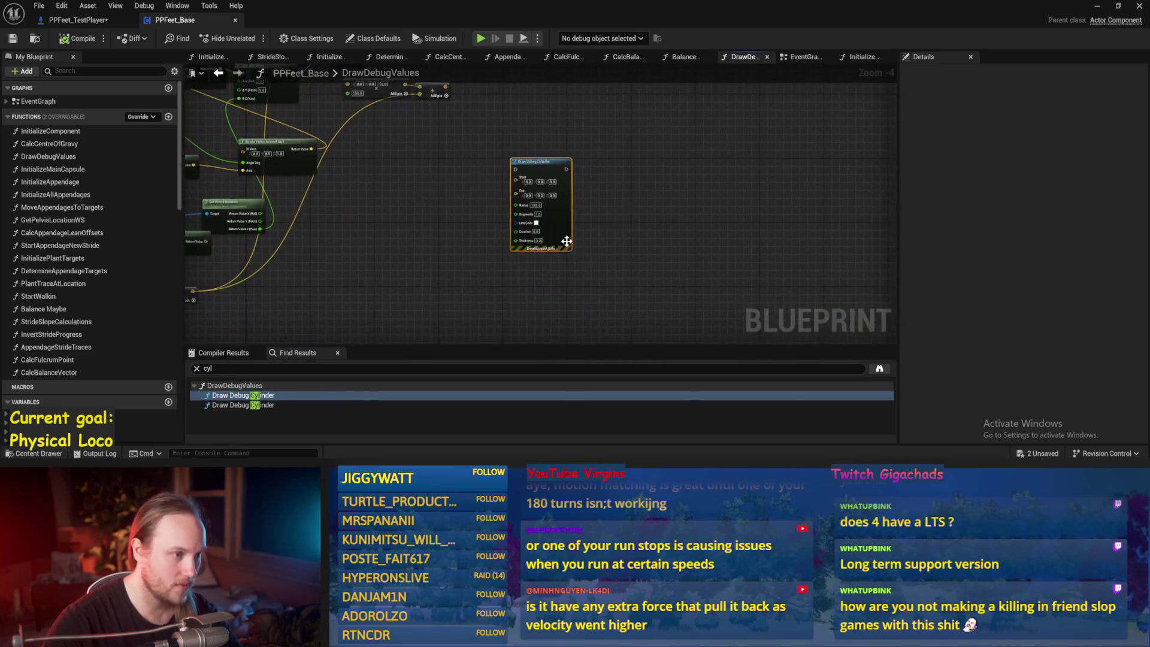
{"action": "left_click", "coordinate": [267, 405]}
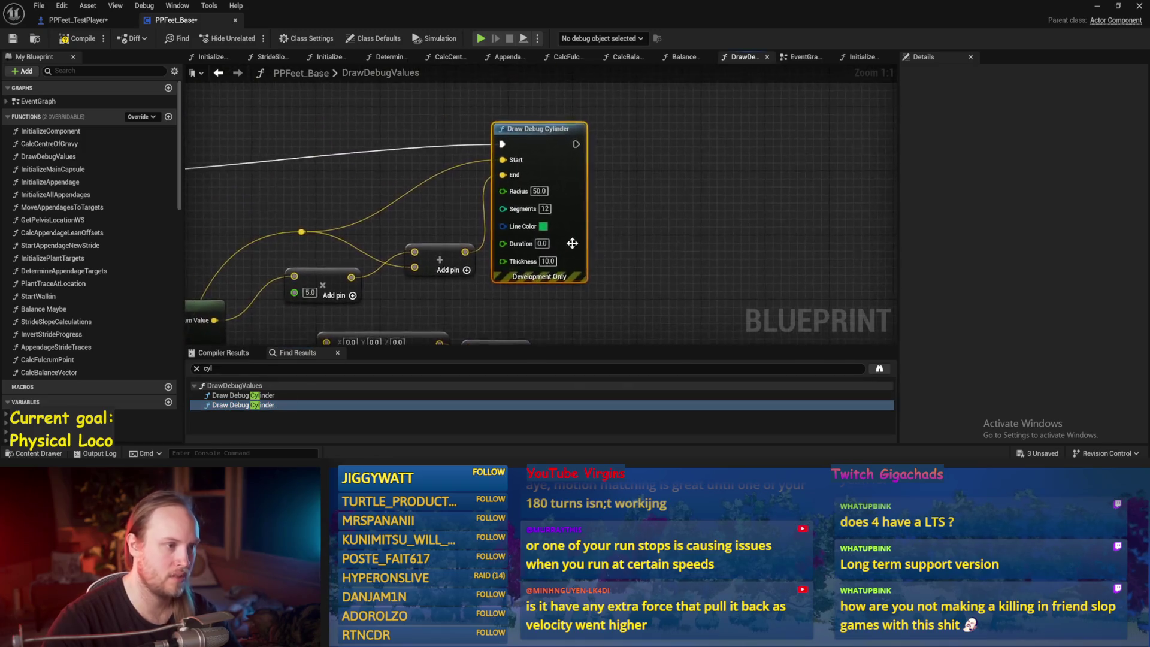
{"action": "scroll", "coordinate": [572, 244], "scroll_direction": "down", "scroll_amount": 2}
{"action": "scroll", "coordinate": [479, 324], "scroll_direction": "down", "scroll_amount": 3}
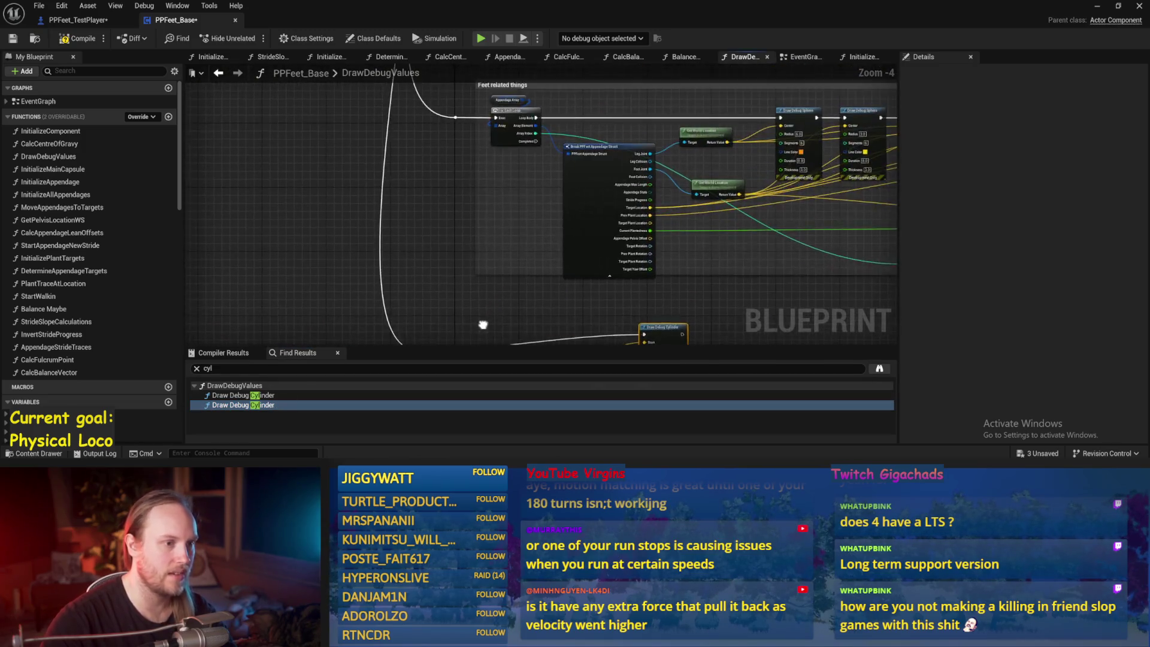
{"action": "scroll", "coordinate": [537, 310], "scroll_direction": "up", "scroll_amount": 1}
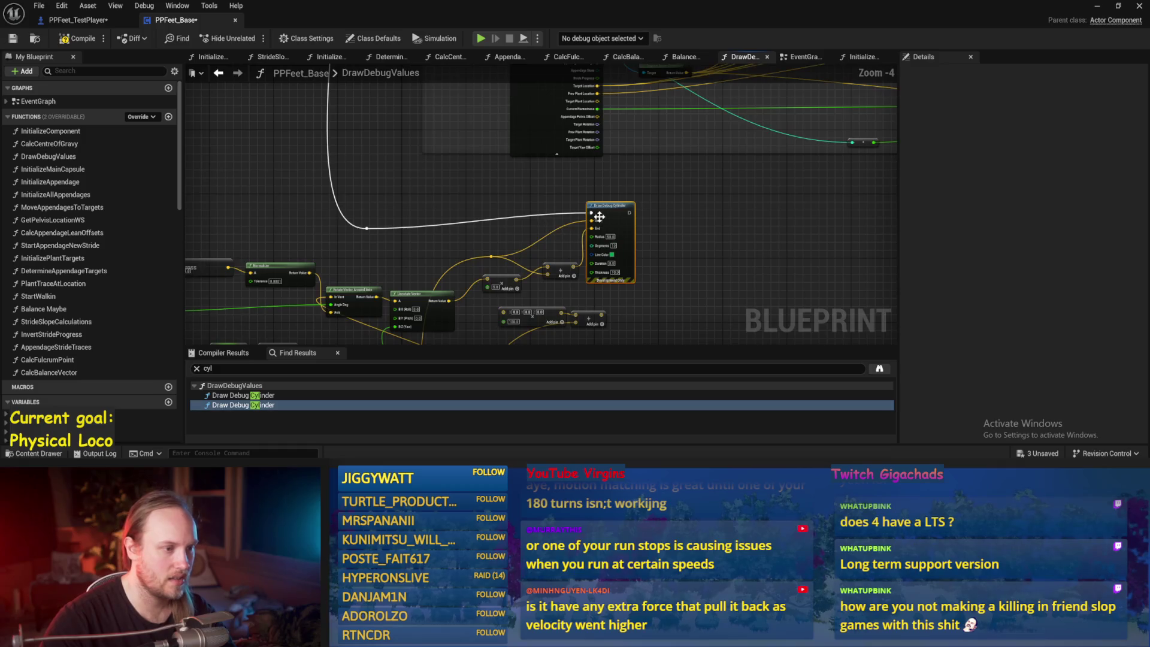
{"action": "left_click", "coordinate": [13, 39]}
{"action": "left_click", "coordinate": [1098, 7]}
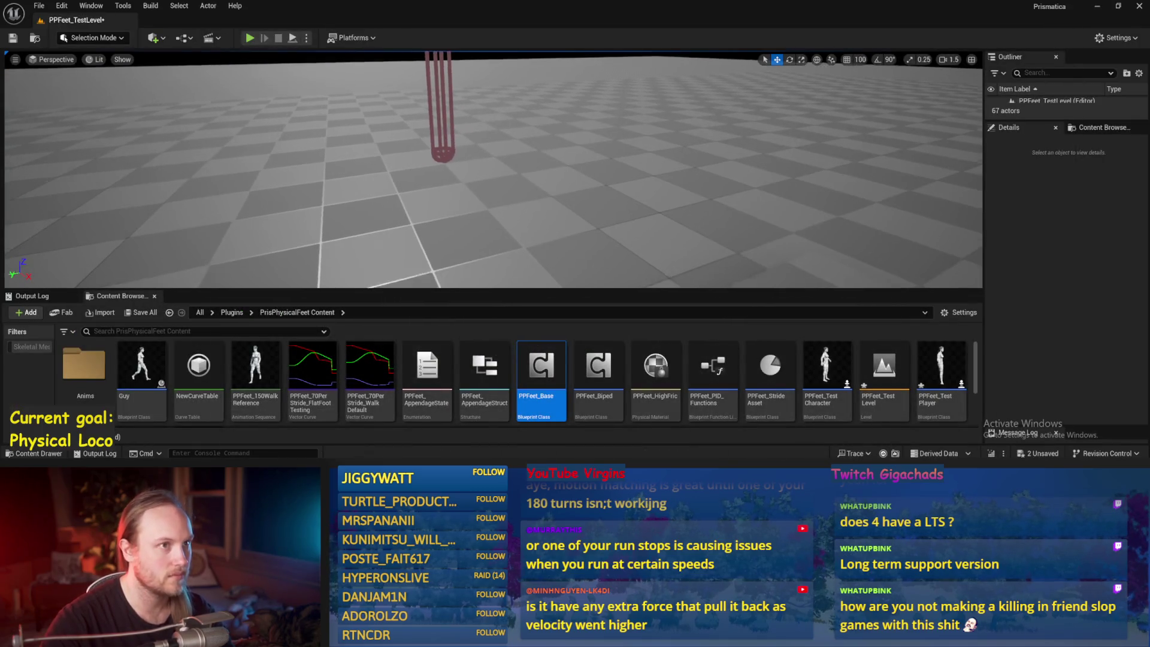
Scale the flat cube down to under half its size and start playing the level
{"action": "left_click", "coordinate": [538, 157]}
{"action": "key", "text": "e"}
{"action": "key", "text": "r"}
{"action": "left_click_drag", "start_coordinate": [532, 201], "coordinate": [521, 210]}
{"action": "key", "text": "w"}
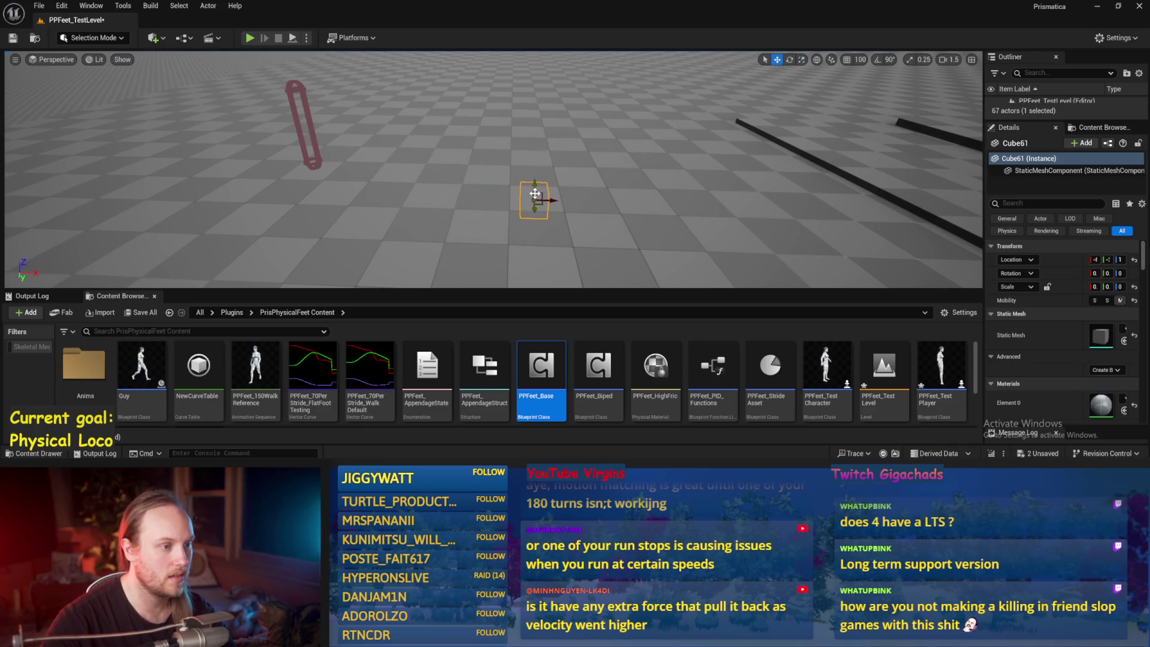
{"action": "key", "text": "alt+p"}
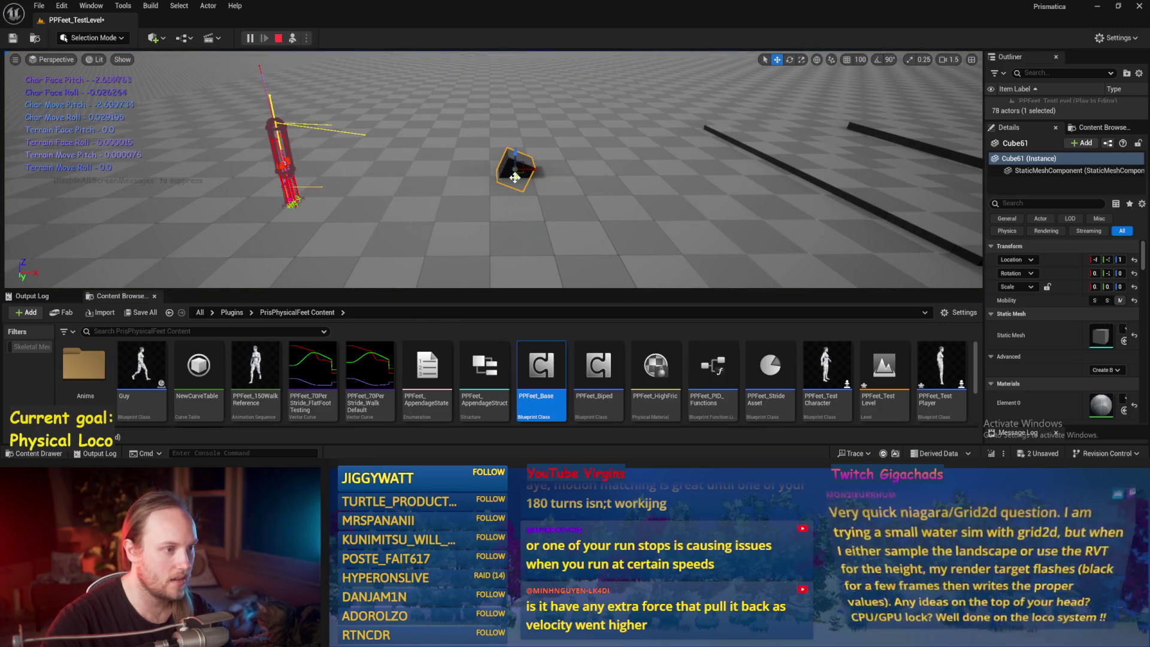
During play, select the cube and slide it left toward the balancing character
{"action": "key", "text": "e"}
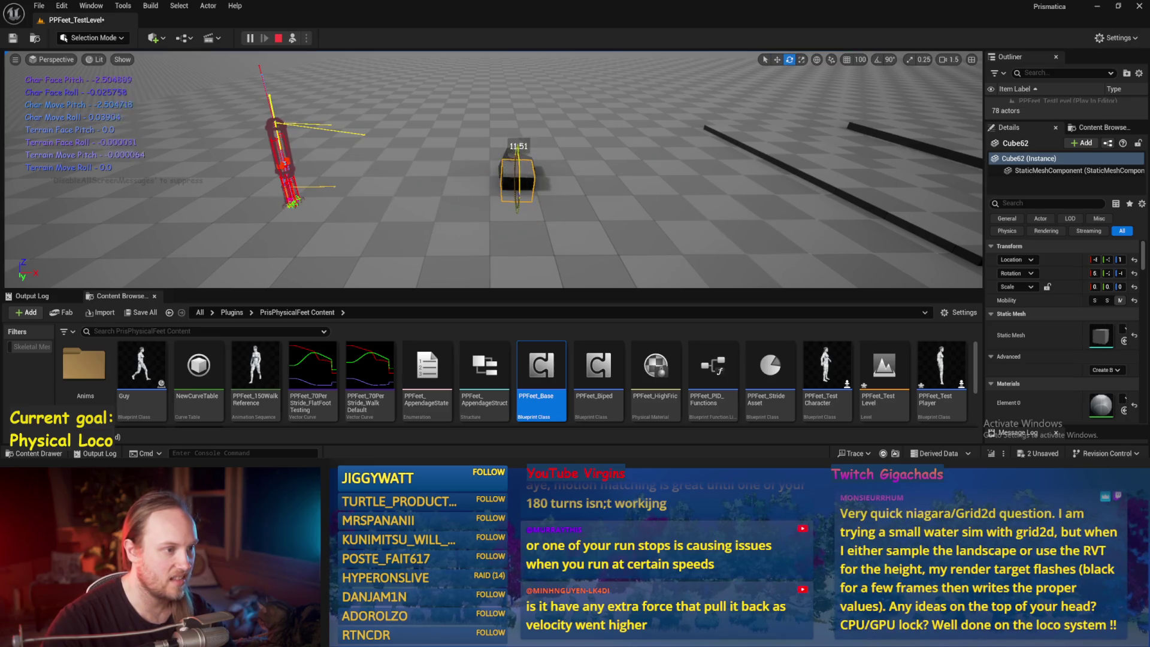
{"action": "key", "text": "w"}
{"action": "left_click", "coordinate": [520, 161]}
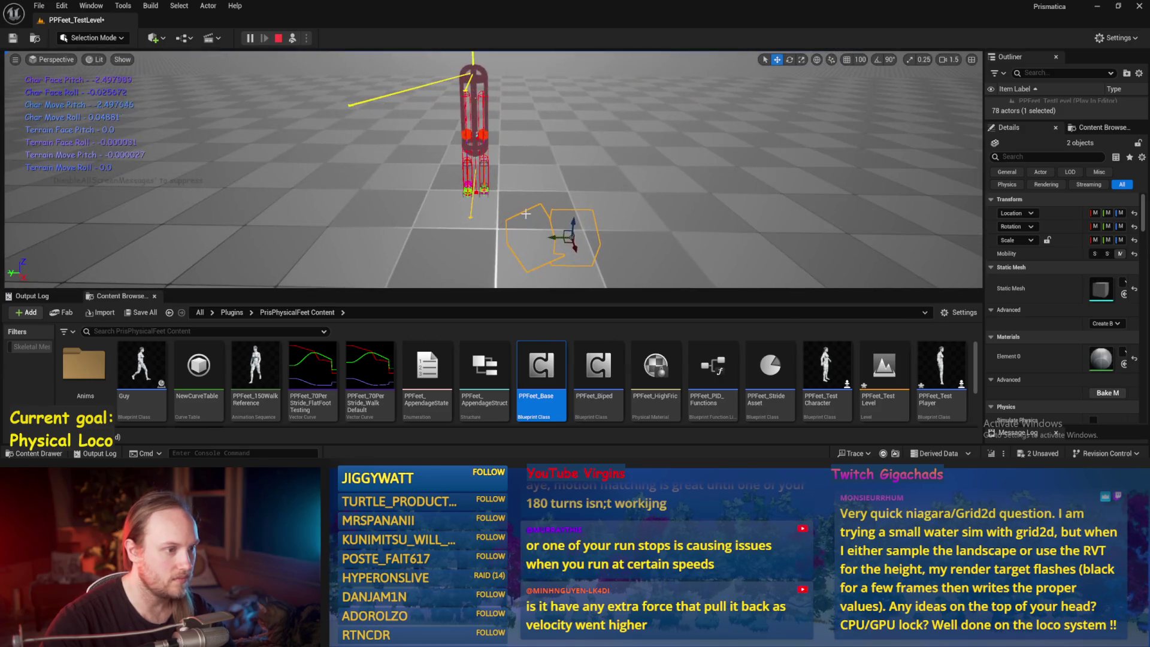
{"action": "left_click_drag", "start_coordinate": [564, 241], "coordinate": [472, 235]}
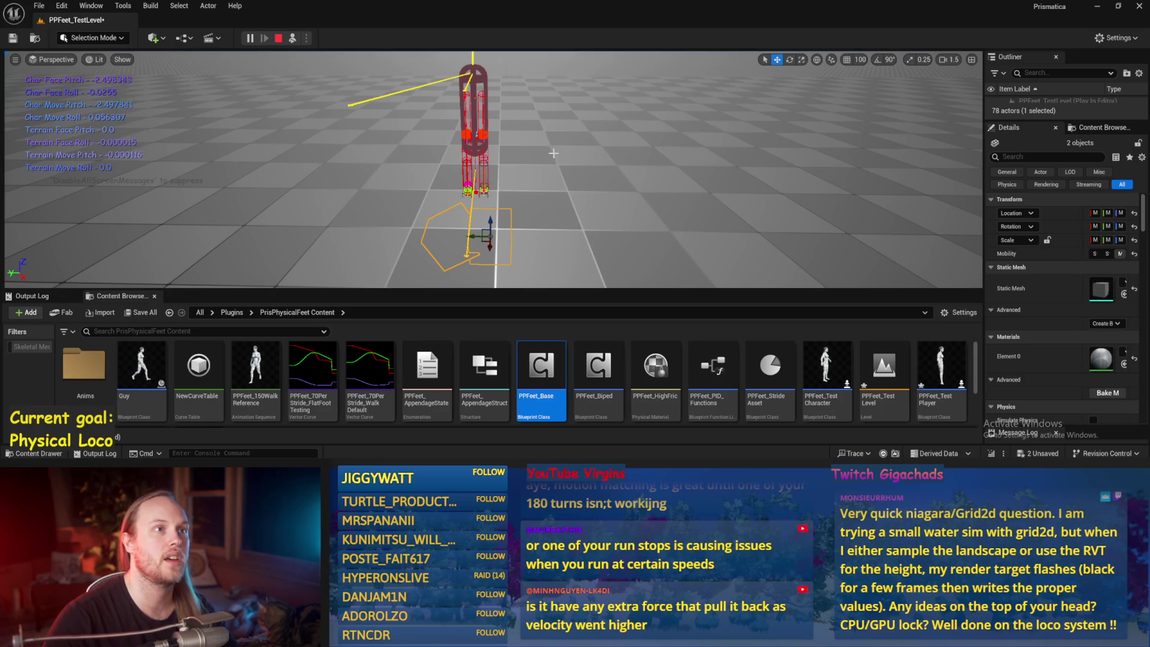
{"action": "scroll", "coordinate": [553, 154], "scroll_direction": "down", "scroll_amount": 3}
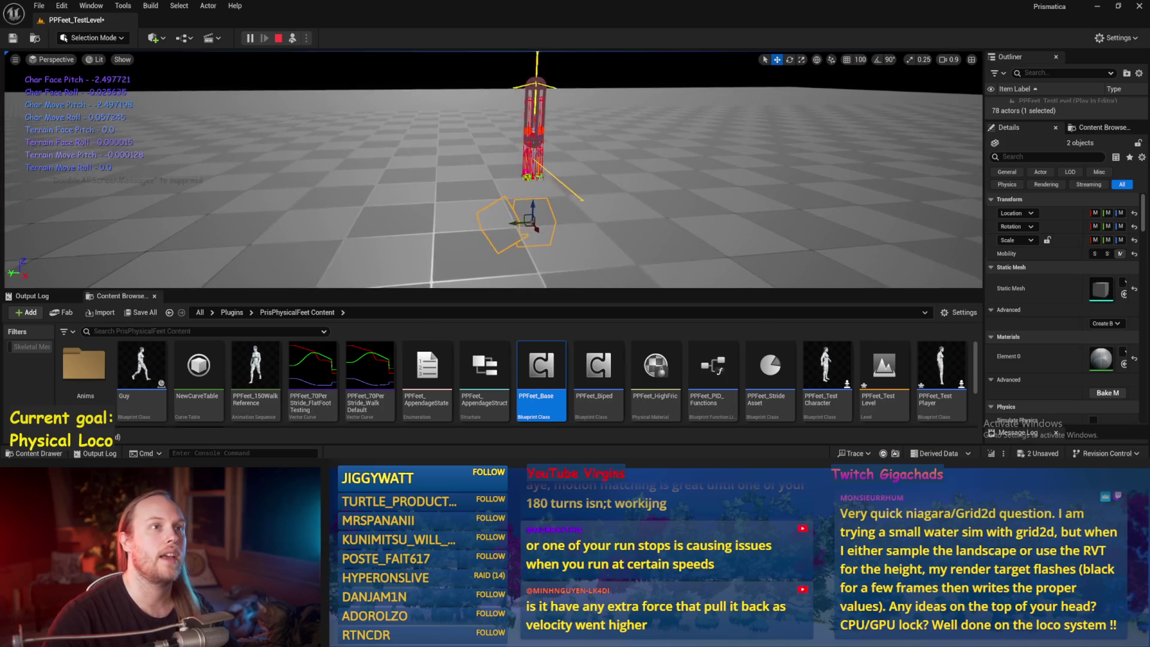
{"action": "scroll", "coordinate": [554, 153], "scroll_direction": "down", "scroll_amount": 3}
{"action": "scroll", "coordinate": [553, 154], "scroll_direction": "up", "scroll_amount": 5}
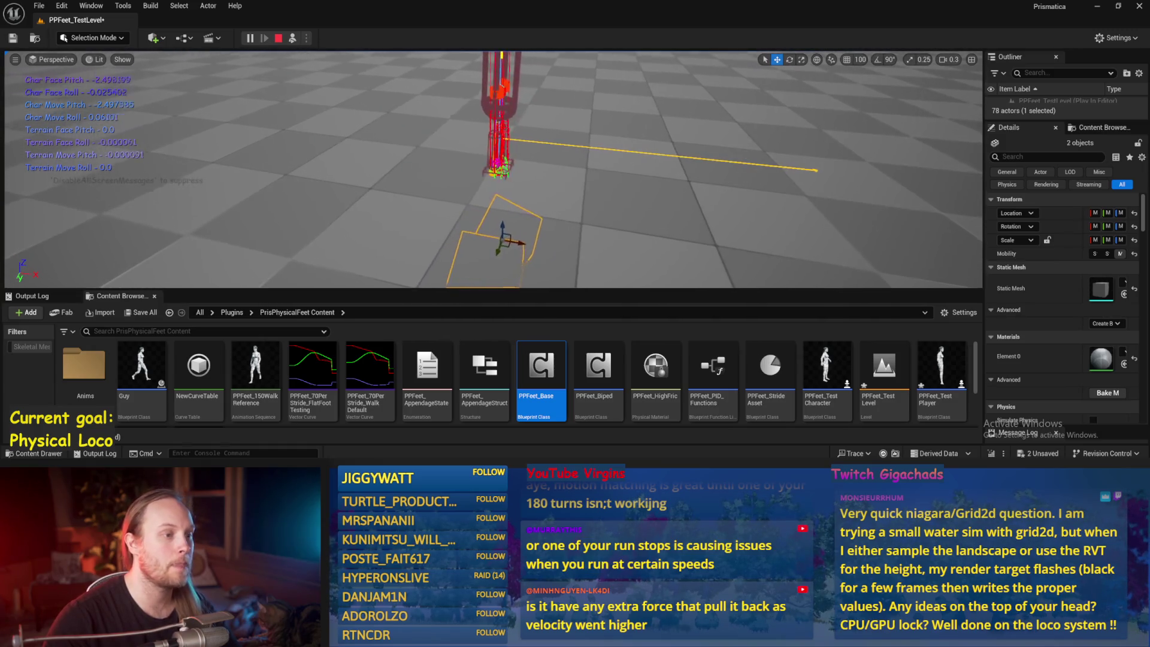
{"action": "scroll", "coordinate": [494, 169], "scroll_direction": "up", "scroll_amount": 1}
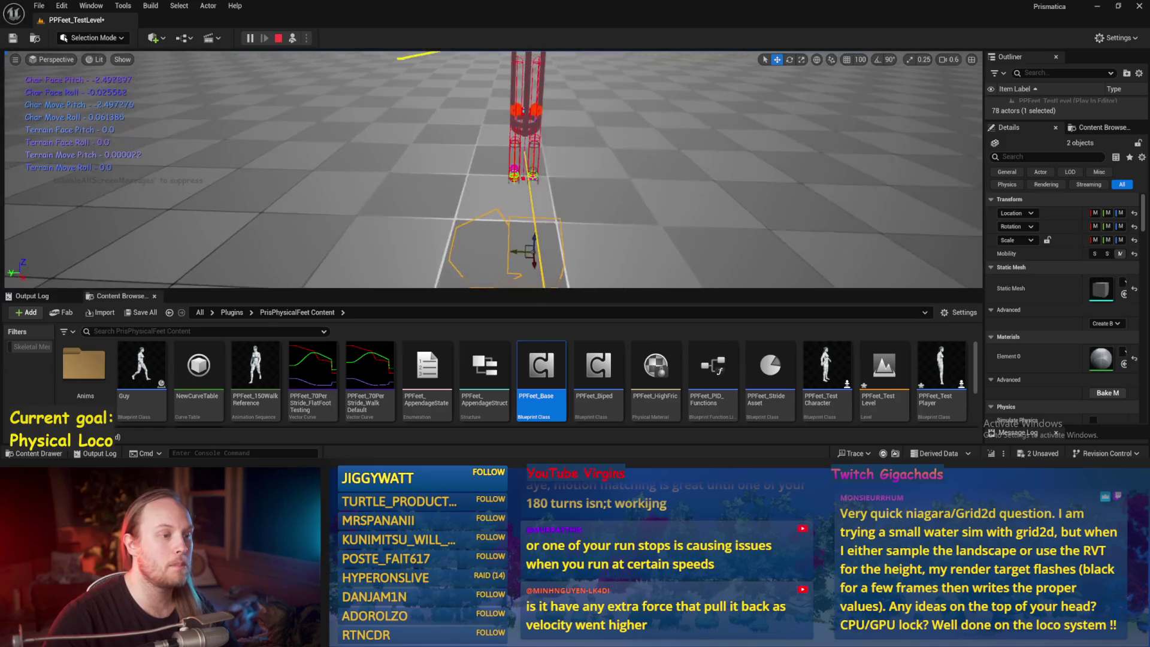
Nudge the cube slightly right against the walking character
{"action": "left_click_drag", "start_coordinate": [502, 229], "coordinate": [514, 236]}
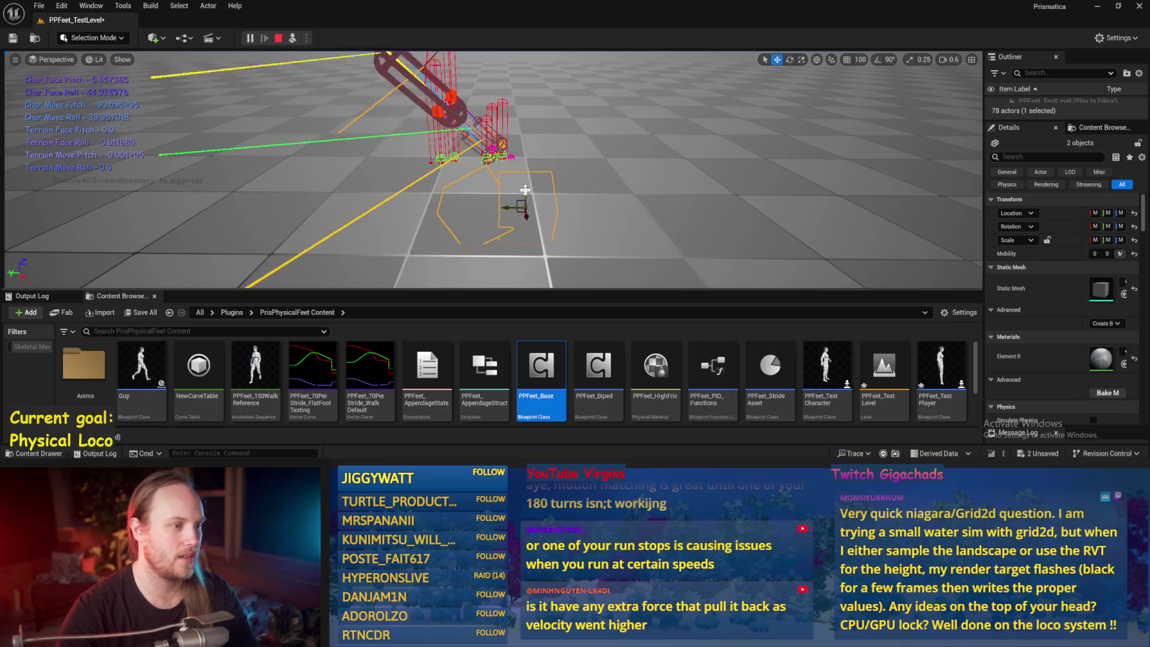
Stop the play session and place Cube61 on the floor beside the capsule character
{"action": "key", "text": "Escape"}
{"action": "key", "text": "alt+p"}
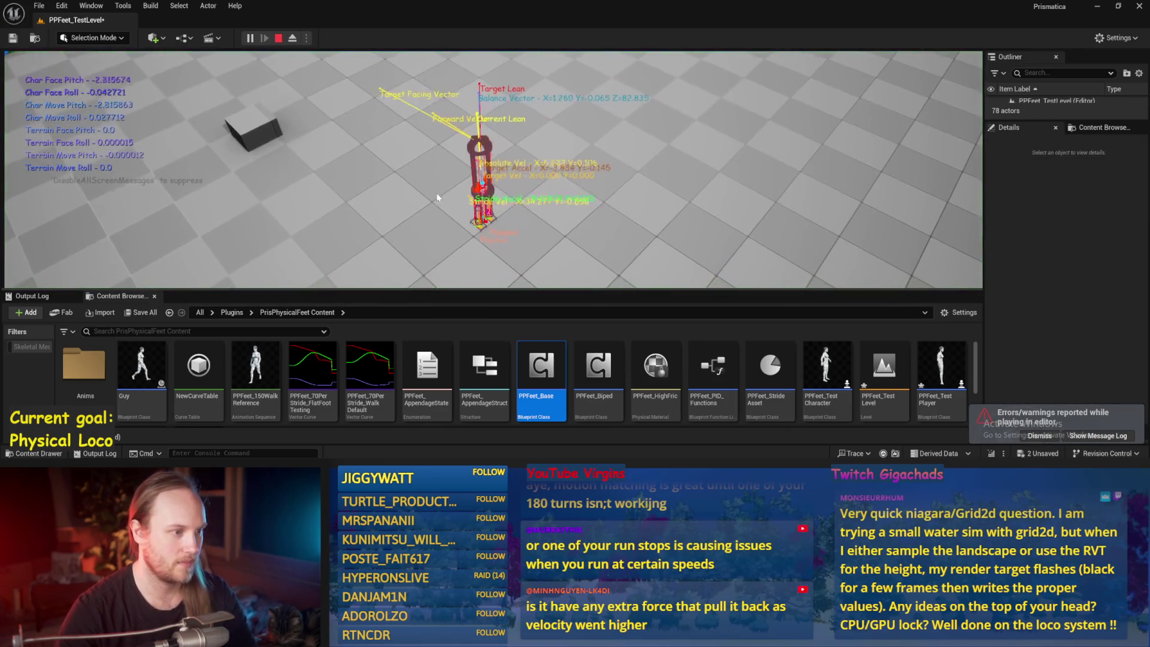
{"action": "key", "text": "Escape"}
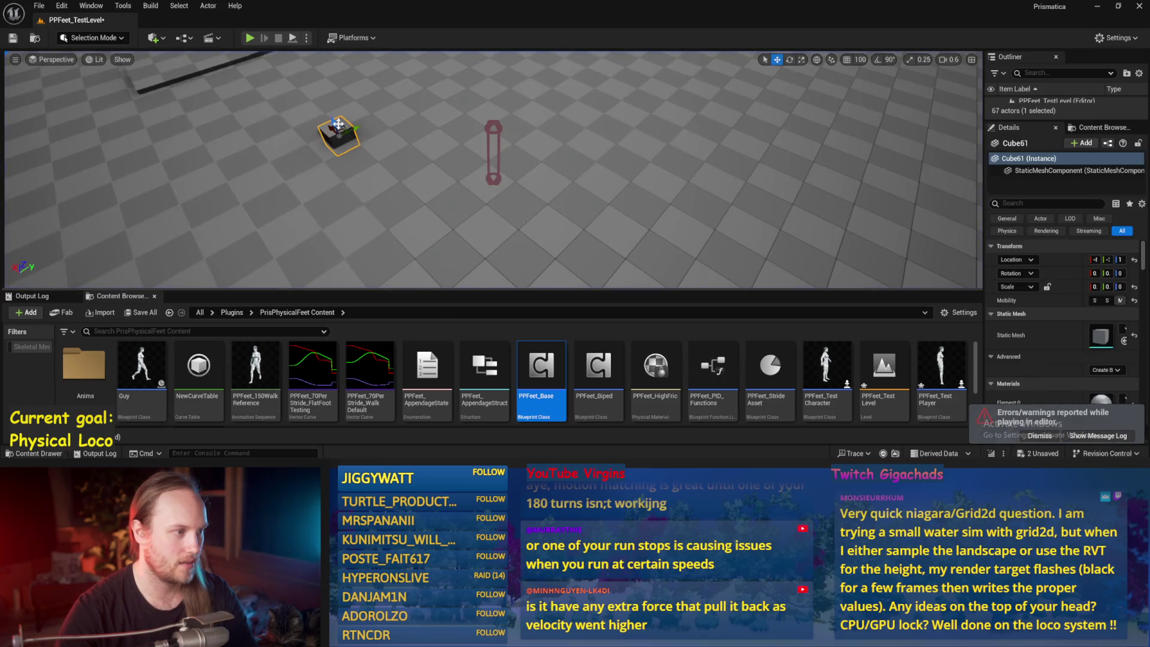
{"action": "mouse_move", "coordinate": [339, 124]}
{"action": "left_mouse_down"}
{"action": "mouse_move", "coordinate": [340, 137]}
{"action": "mouse_move", "coordinate": [488, 196]}
{"action": "left_mouse_up"}
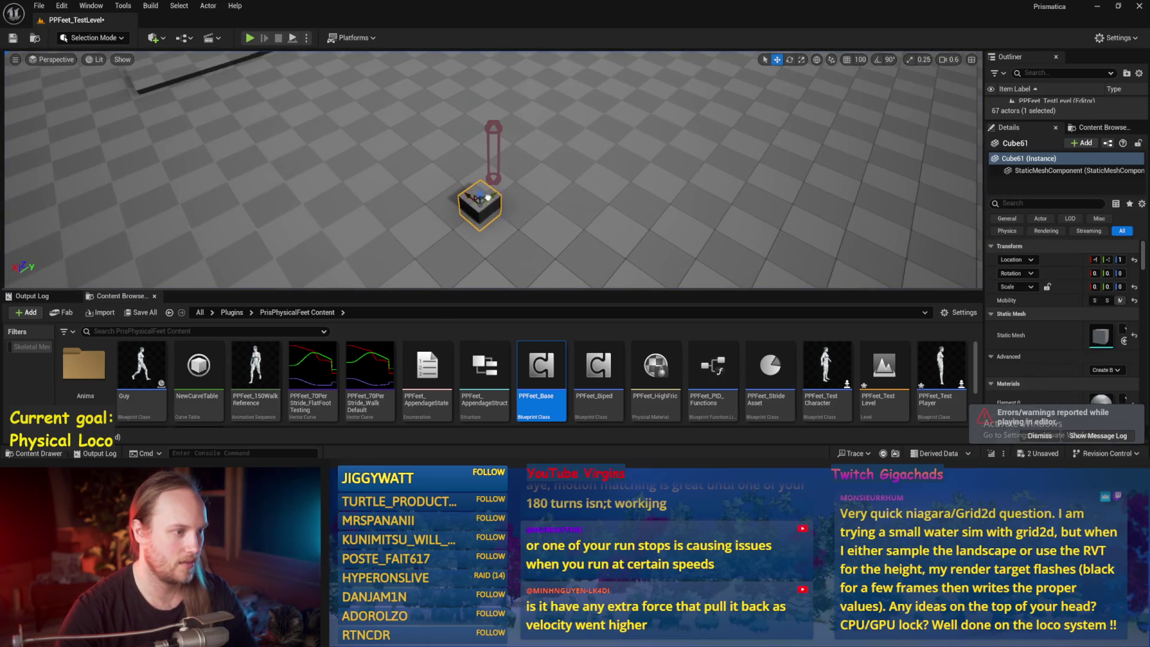
{"action": "scroll", "coordinate": [488, 197], "scroll_direction": "up", "scroll_amount": 2}
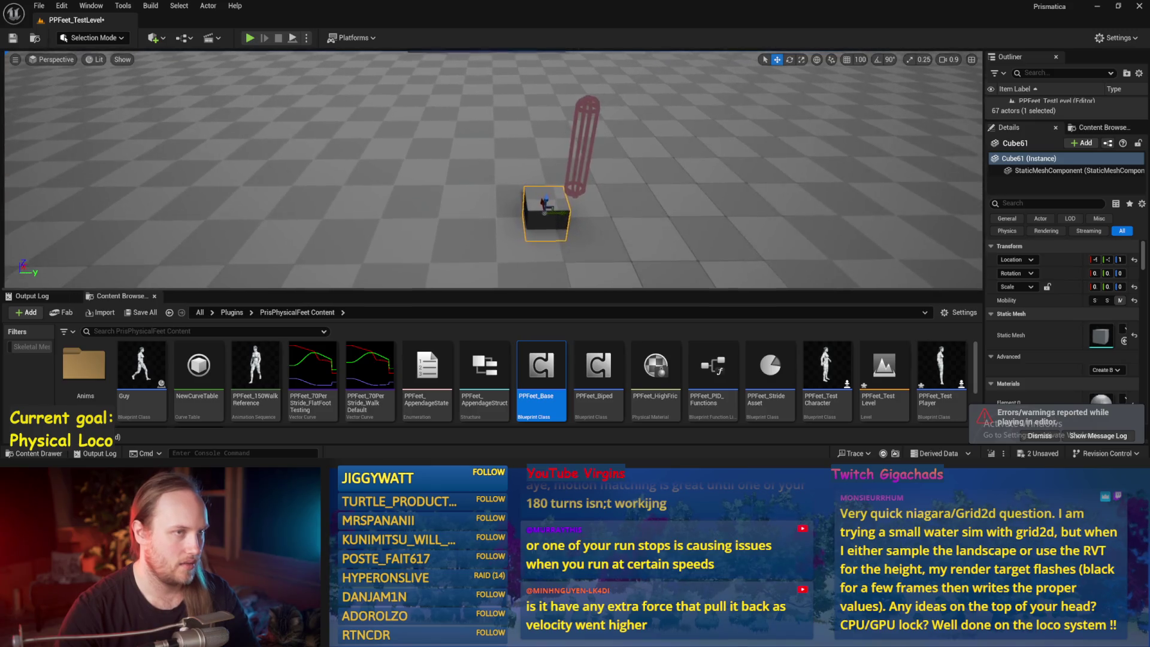
{"action": "left_click_drag", "start_coordinate": [651, 228], "coordinate": [652, 206]}
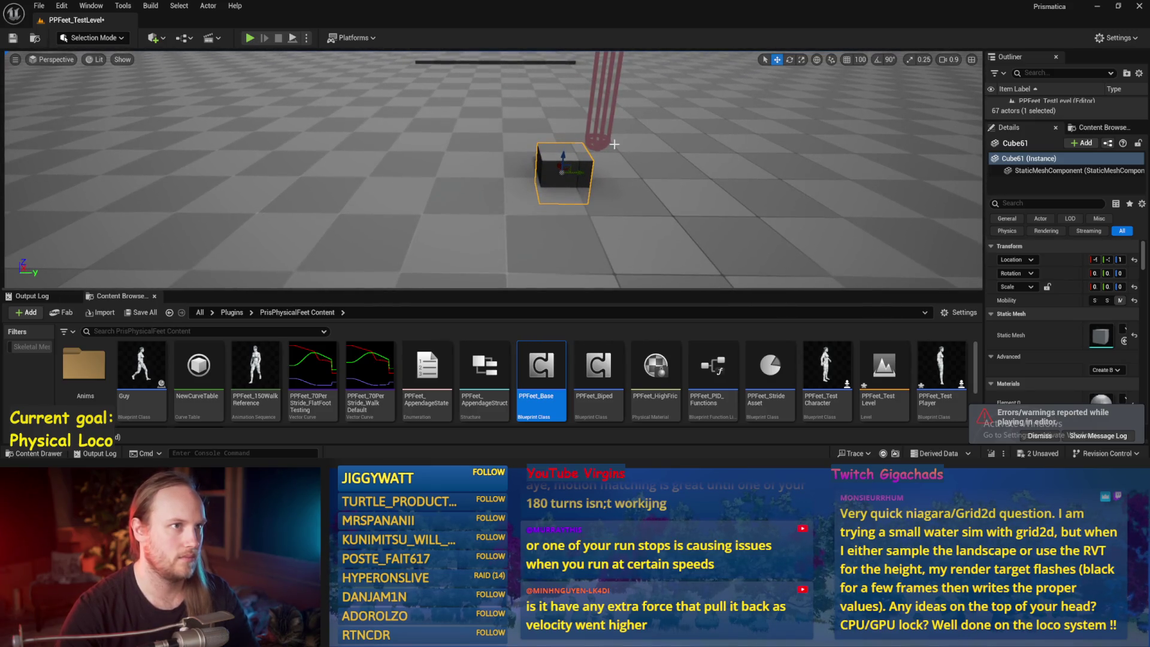
{"action": "left_click_drag", "start_coordinate": [576, 173], "coordinate": [523, 173]}
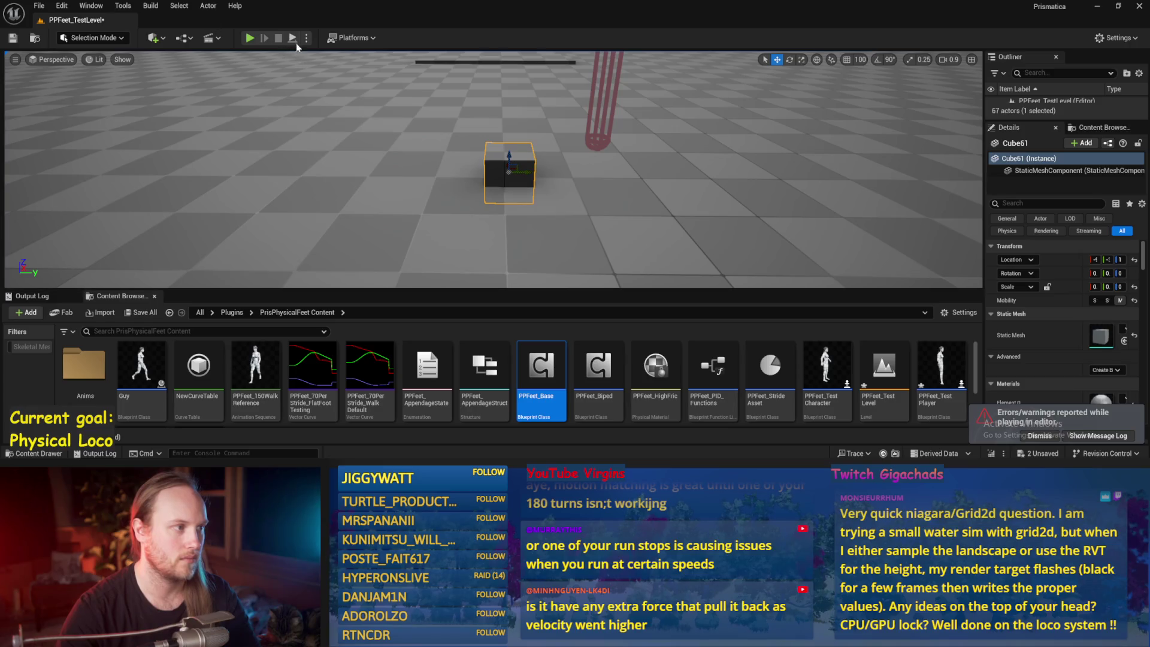
Replay the level and push the cube into the character's feet, following it with the view
{"action": "key", "text": "alt+p"}
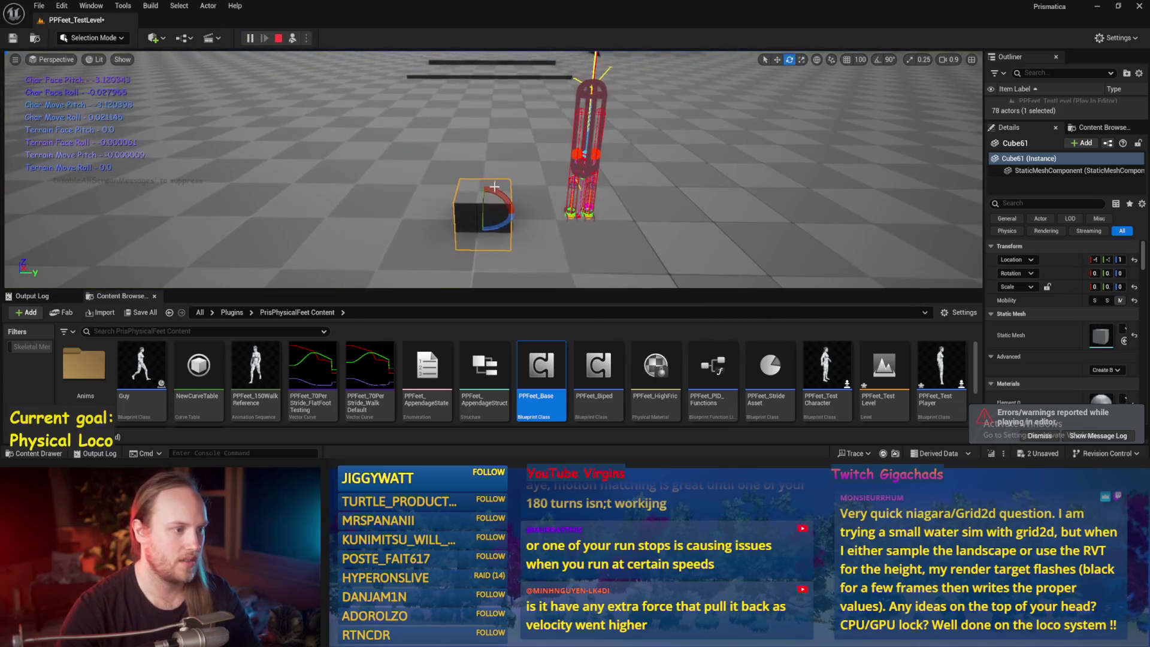
{"action": "key", "text": "w"}
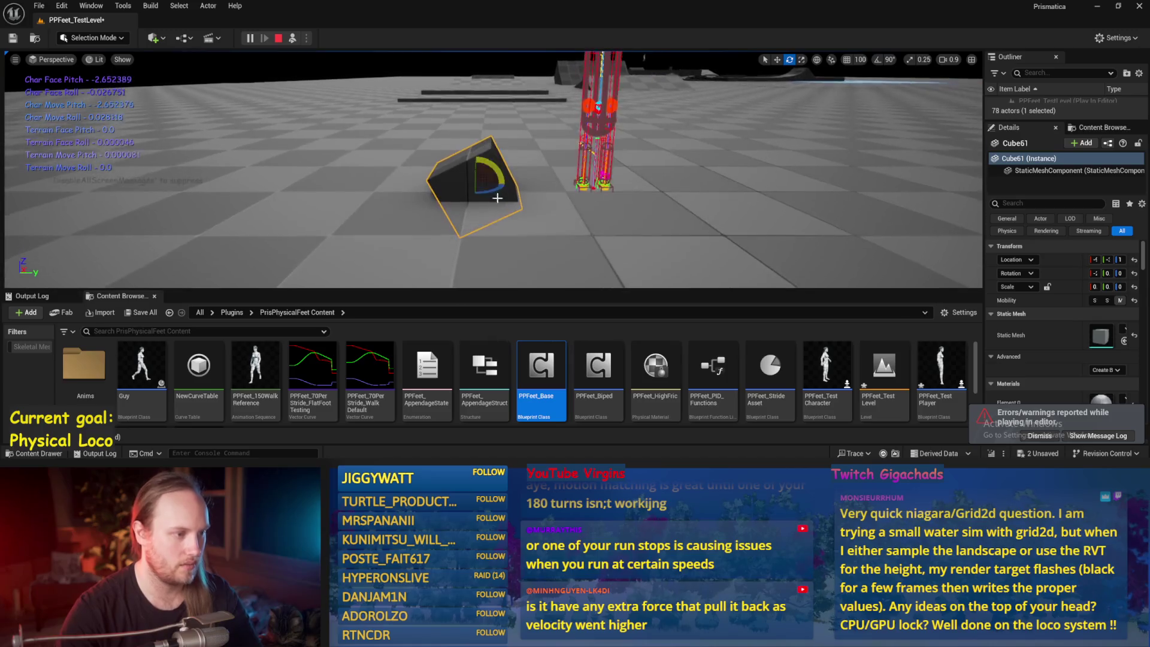
{"action": "mouse_move", "coordinate": [486, 174]}
{"action": "left_mouse_down"}
{"action": "mouse_move", "coordinate": [537, 232]}
{"action": "mouse_move", "coordinate": [584, 211]}
{"action": "mouse_move", "coordinate": [582, 199]}
{"action": "left_mouse_up"}
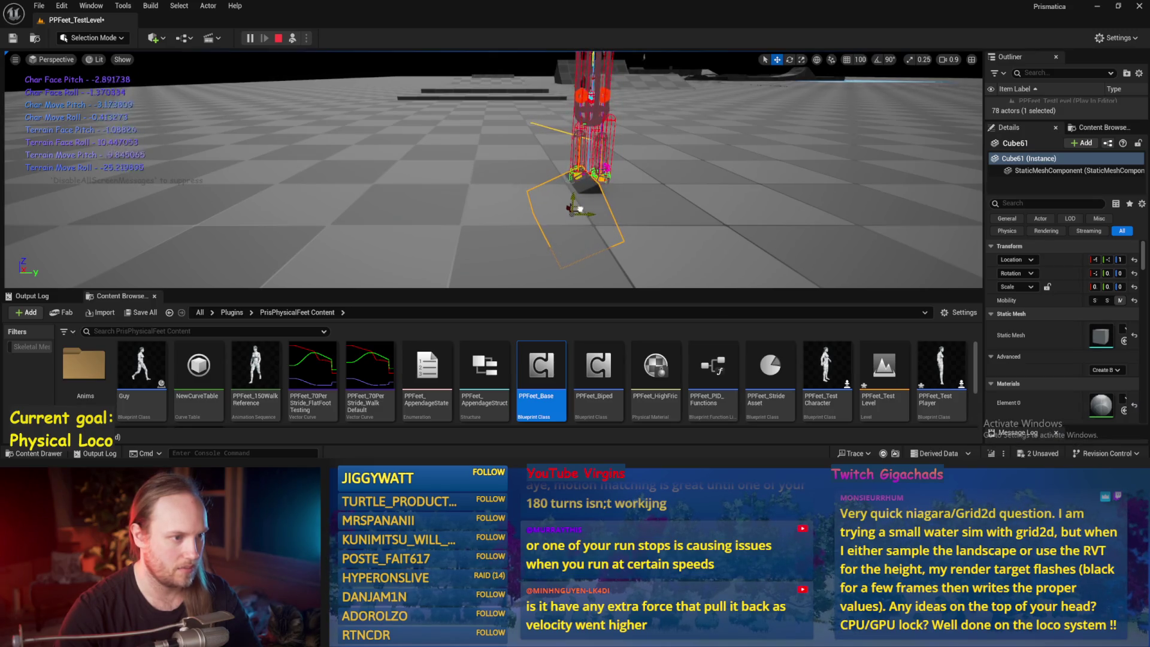
{"action": "mouse_move", "coordinate": [579, 211]}
{"action": "left_mouse_down"}
{"action": "mouse_move", "coordinate": [523, 222]}
{"action": "mouse_move", "coordinate": [516, 244]}
{"action": "mouse_move", "coordinate": [520, 205]}
{"action": "mouse_move", "coordinate": [616, 224]}
{"action": "mouse_move", "coordinate": [650, 195]}
{"action": "mouse_move", "coordinate": [570, 243]}
{"action": "left_mouse_up"}
{"action": "key", "text": "Escape"}
Browse the EventGraph and CalcBalanceVector graphs, ending on the CalcFulcrumPoint graph
{"action": "left_click_drag", "start_coordinate": [597, 178], "coordinate": [574, 206]}
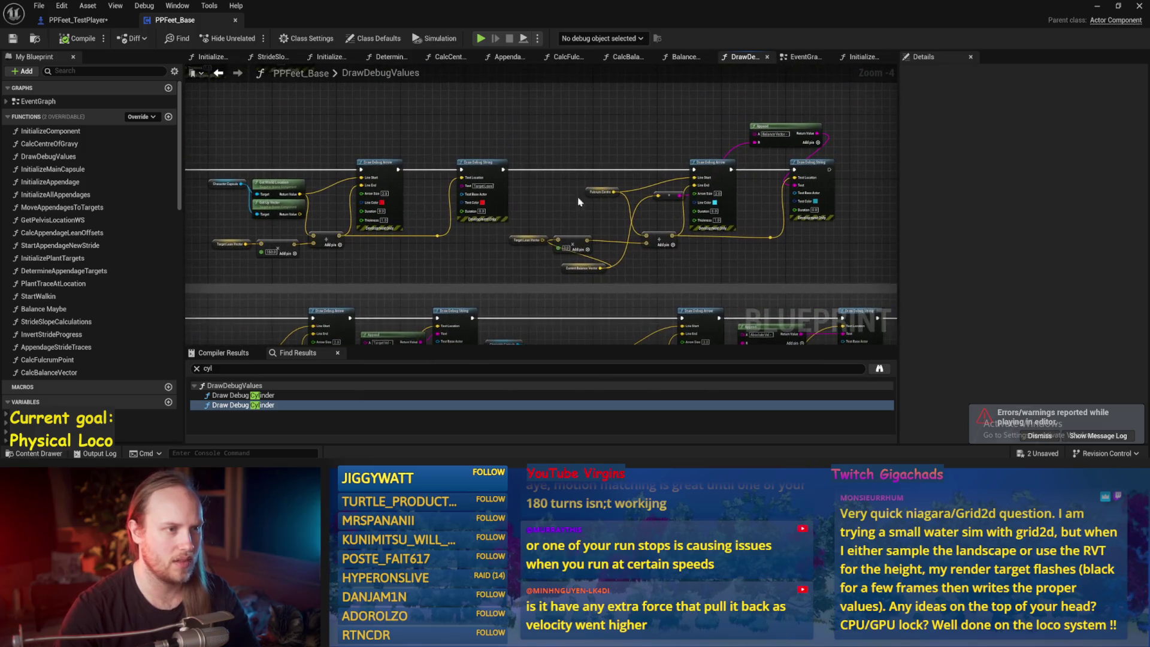
{"action": "left_click", "coordinate": [803, 58]}
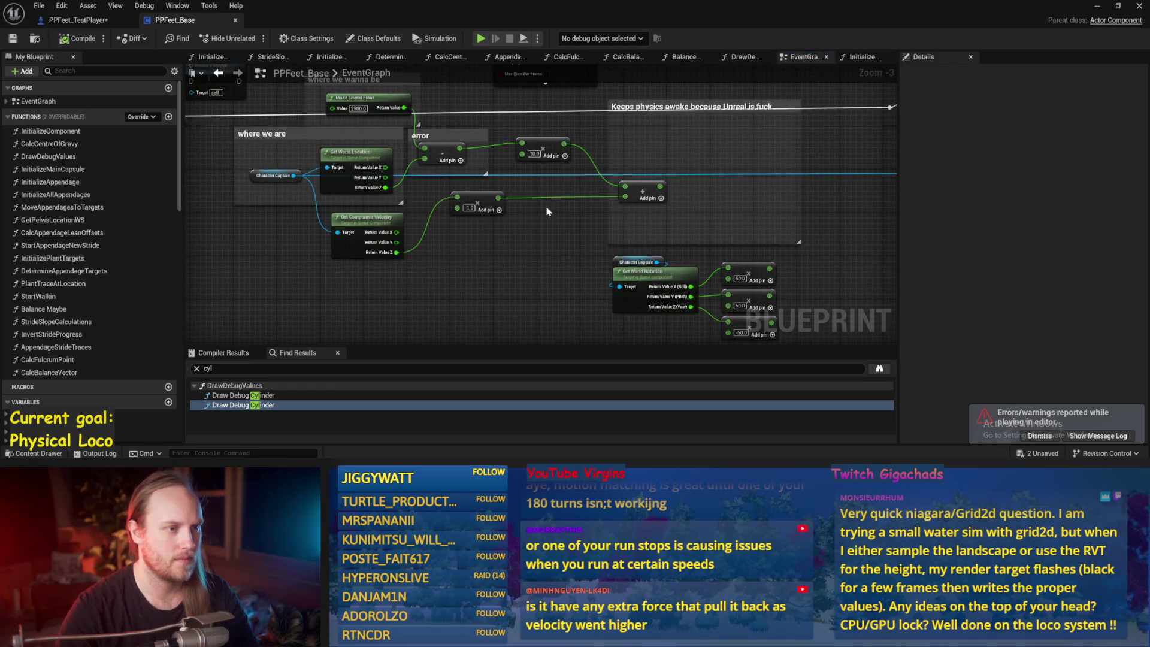
{"action": "scroll", "coordinate": [638, 242], "scroll_direction": "down", "scroll_amount": 2}
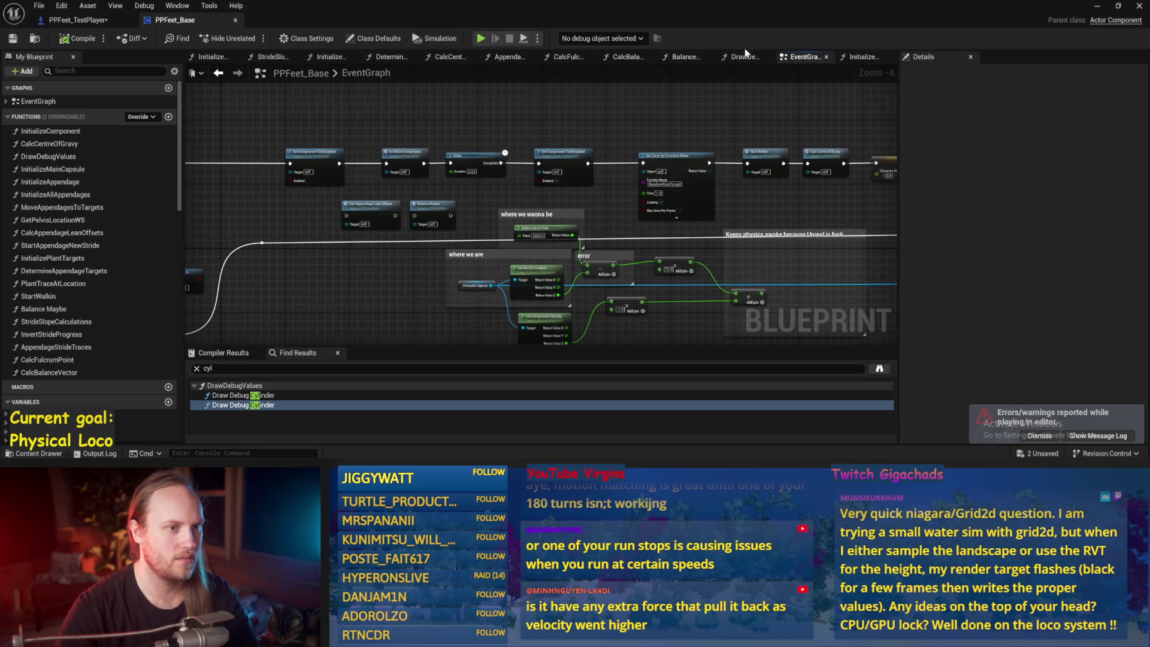
{"action": "left_click", "coordinate": [627, 58]}
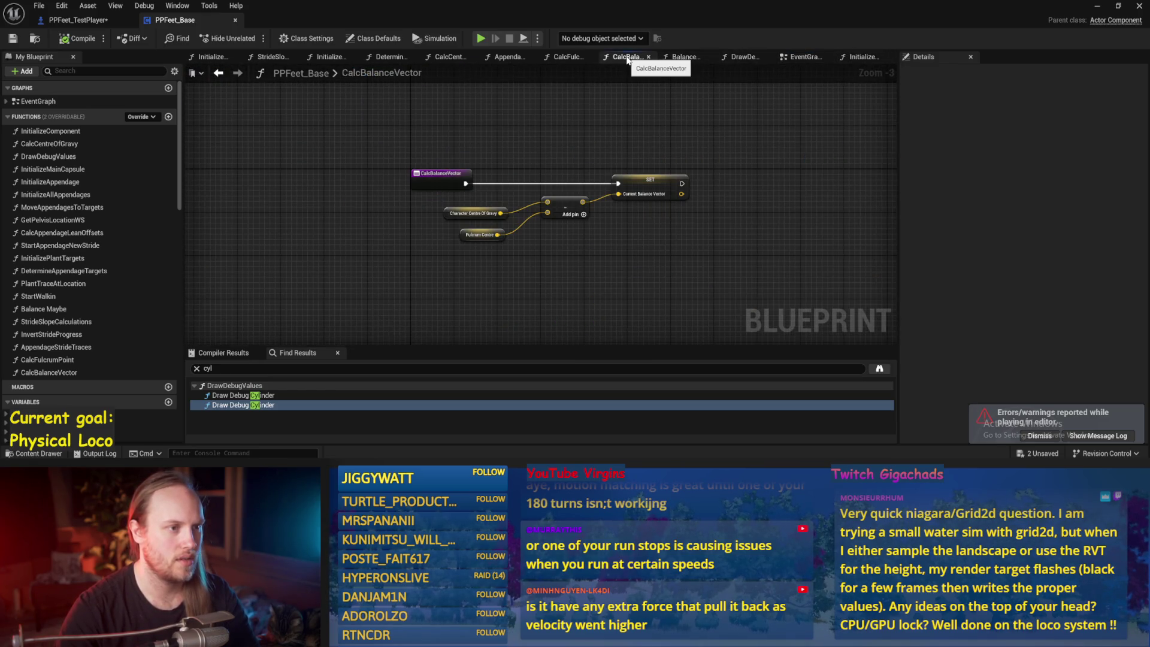
{"action": "left_click", "coordinate": [567, 57]}
{"action": "left_click", "coordinate": [510, 58]}
{"action": "left_click", "coordinate": [567, 58]}
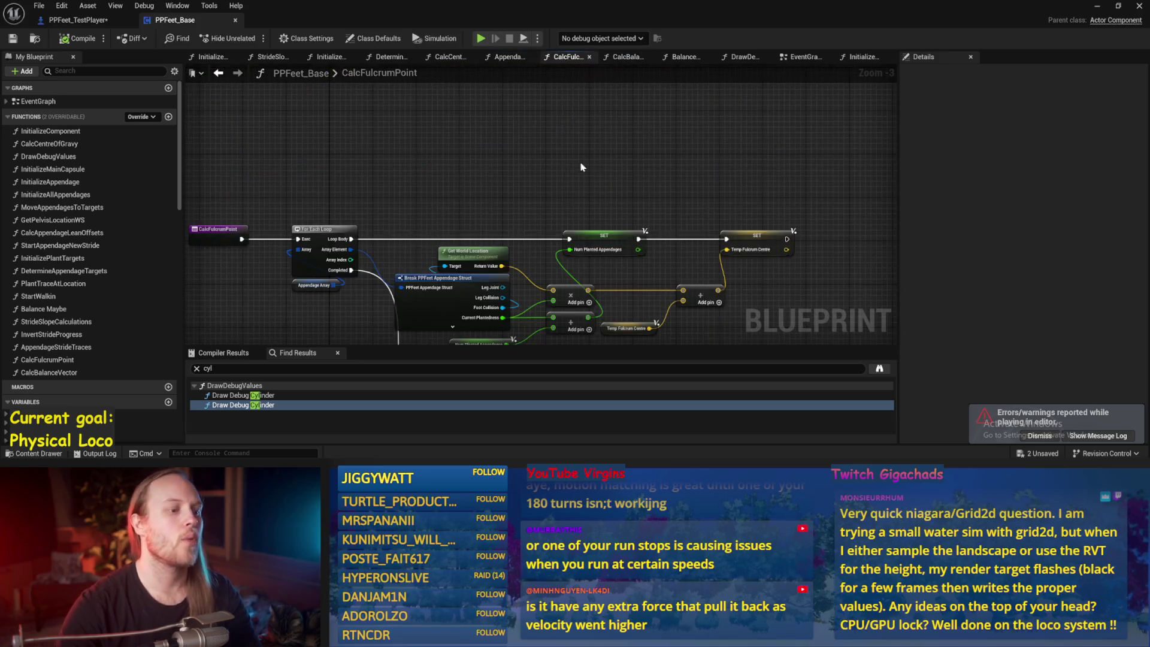
Inspect the Temp Fulcrum Centre and Num Planted Appendages setters in CalcFulcrumPoint, then save
{"action": "mouse_move", "coordinate": [590, 188]}
{"action": "left_mouse_down"}
{"action": "mouse_move", "coordinate": [638, 163]}
{"action": "mouse_move", "coordinate": [737, 148]}
{"action": "mouse_move", "coordinate": [677, 61]}
{"action": "left_mouse_up"}
{"action": "left_click", "coordinate": [833, 198]}
{"action": "left_click", "coordinate": [678, 122]}
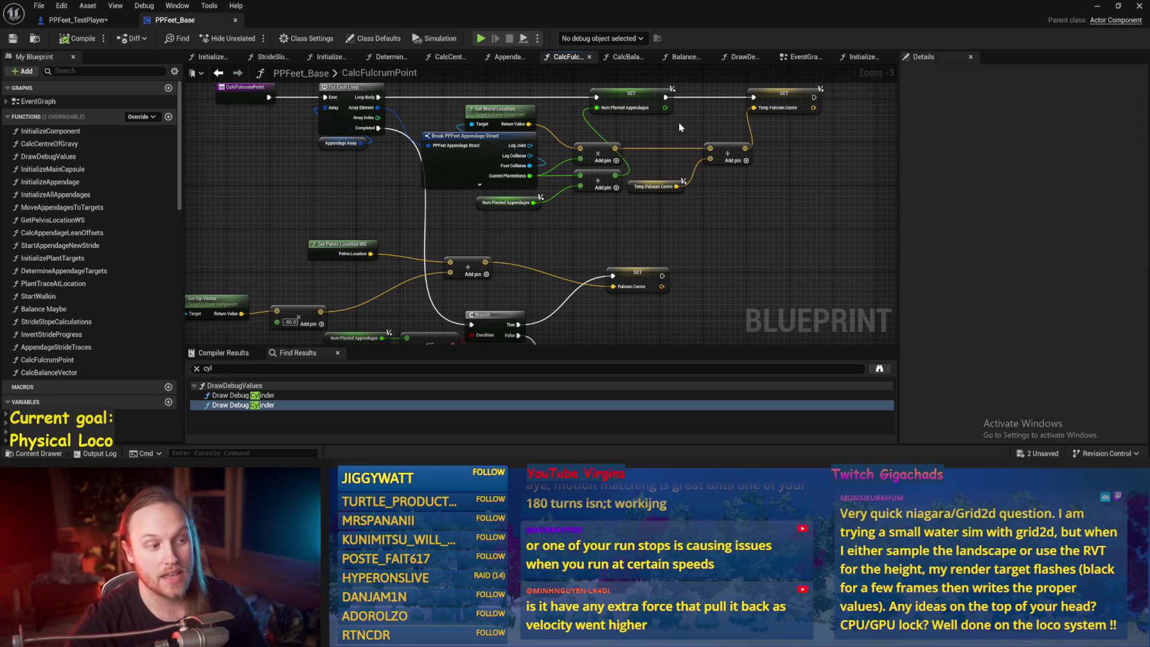
{"action": "left_click_drag", "start_coordinate": [685, 135], "coordinate": [639, 158]}
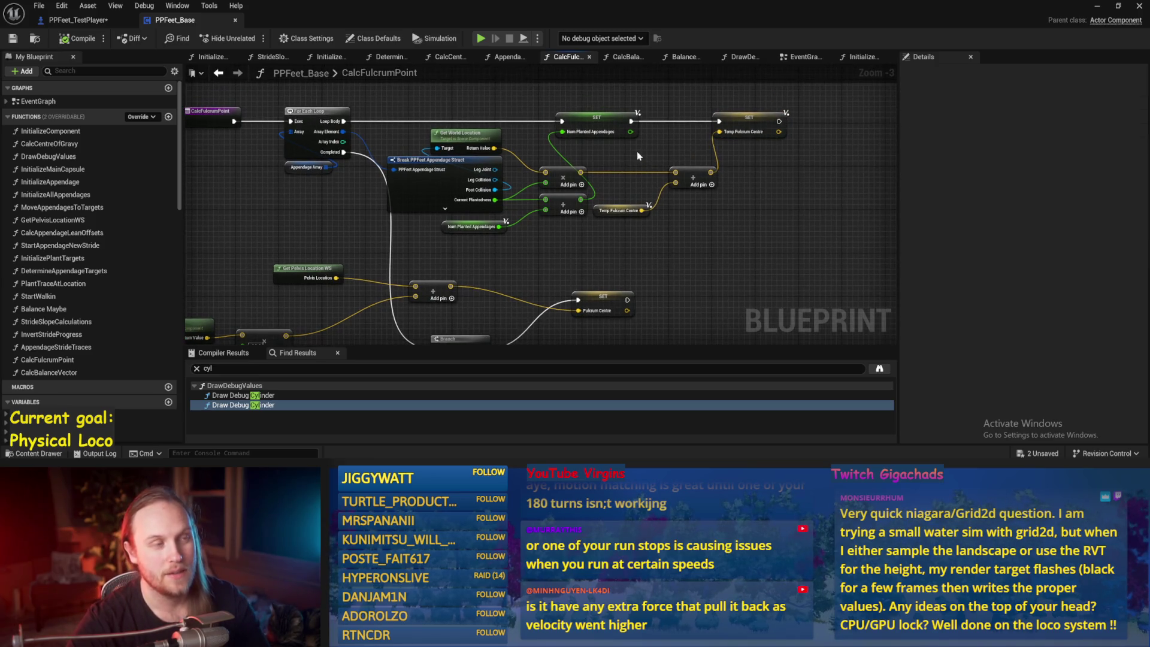
{"action": "left_click", "coordinate": [605, 126]}
{"action": "mouse_move", "coordinate": [643, 287]}
{"action": "left_mouse_down"}
{"action": "mouse_move", "coordinate": [653, 241]}
{"action": "mouse_move", "coordinate": [641, 129]}
{"action": "left_mouse_up"}
{"action": "left_click", "coordinate": [653, 241]}
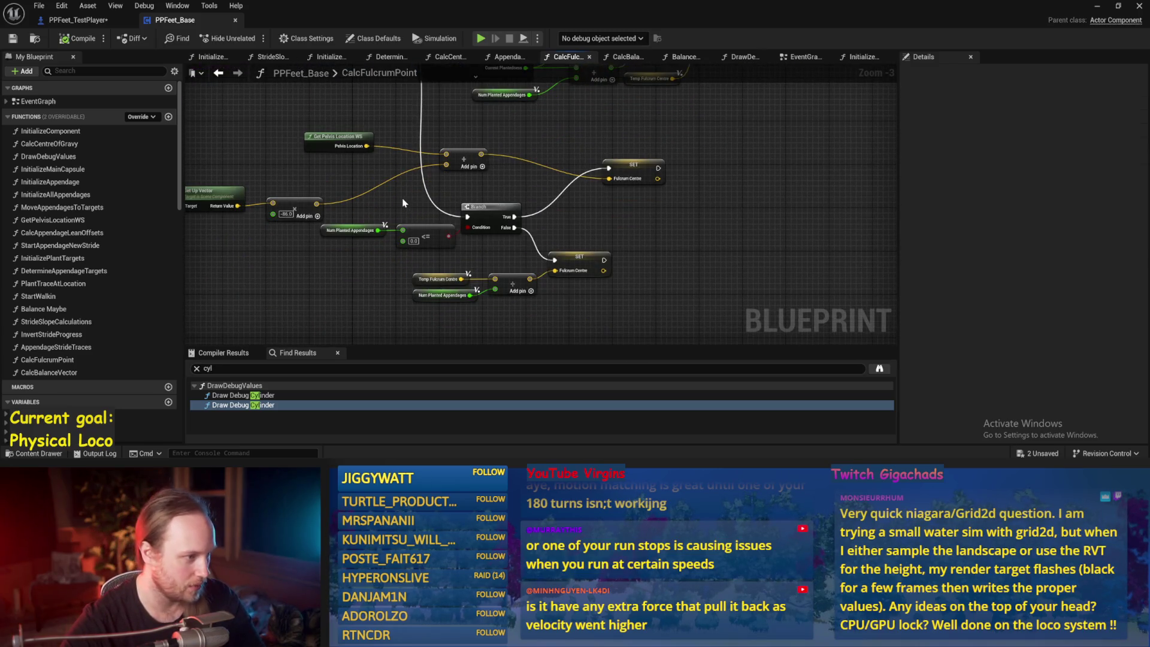
{"action": "mouse_move", "coordinate": [369, 258]}
{"action": "left_mouse_down"}
{"action": "mouse_move", "coordinate": [418, 288]}
{"action": "mouse_move", "coordinate": [473, 232]}
{"action": "left_mouse_up"}
{"action": "key", "text": "ctrl+s"}
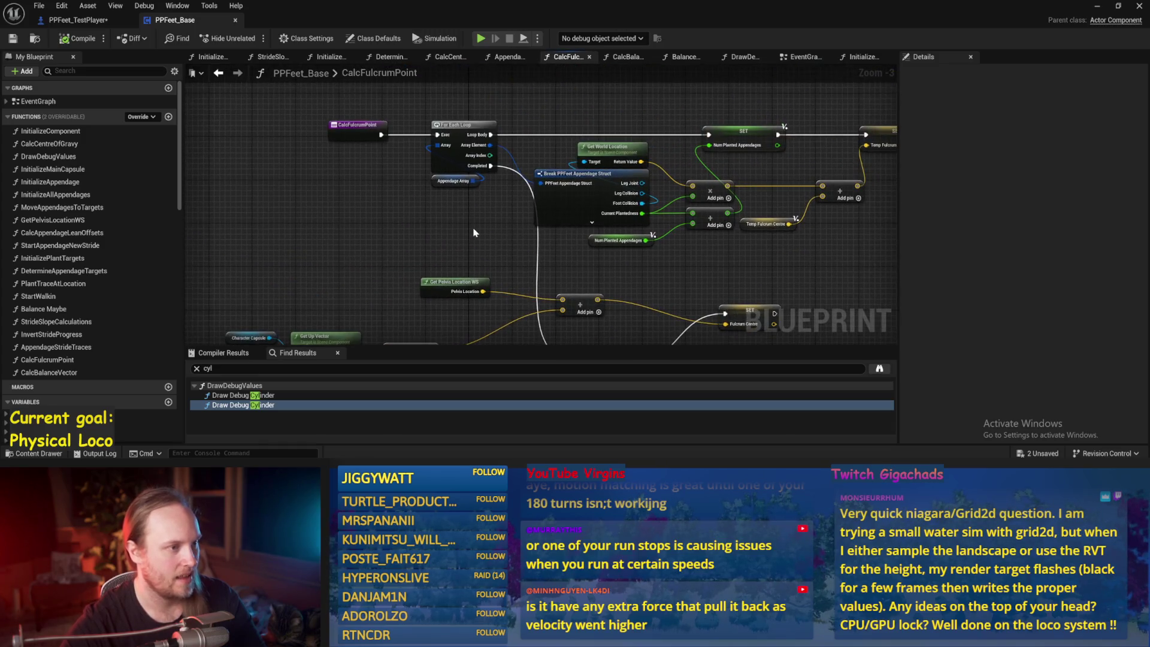
Review the AppendageStrideTraces sphere traces, compile the blueprint, and play the test level
{"action": "left_click", "coordinate": [507, 56]}
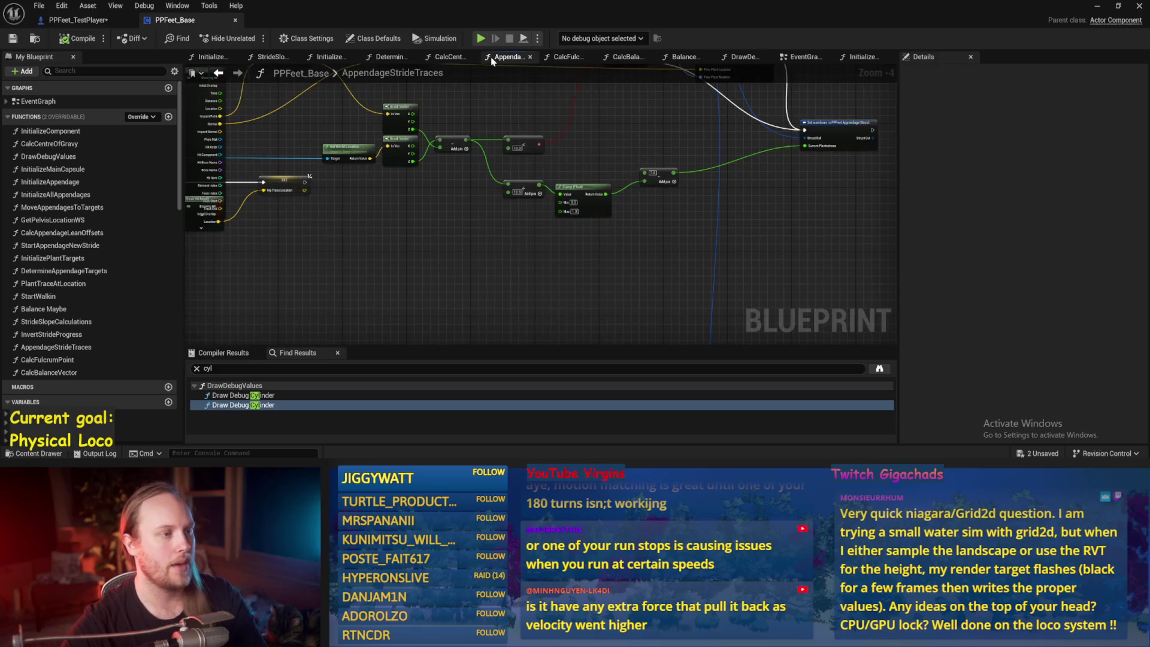
{"action": "scroll", "coordinate": [541, 198], "scroll_direction": "down", "scroll_amount": 1}
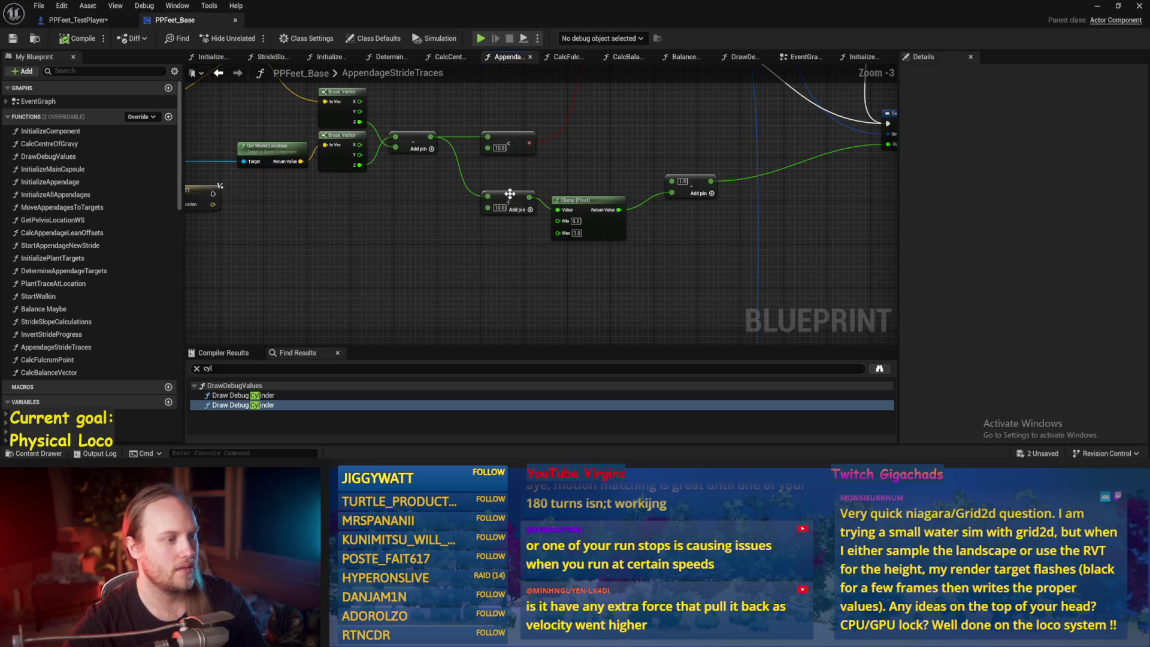
{"action": "scroll", "coordinate": [541, 198], "scroll_direction": "up", "scroll_amount": 1}
{"action": "mouse_move", "coordinate": [541, 198]}
{"action": "left_mouse_down"}
{"action": "mouse_move", "coordinate": [671, 186]}
{"action": "mouse_move", "coordinate": [660, 174]}
{"action": "mouse_move", "coordinate": [698, 200]}
{"action": "mouse_move", "coordinate": [628, 189]}
{"action": "left_mouse_up"}
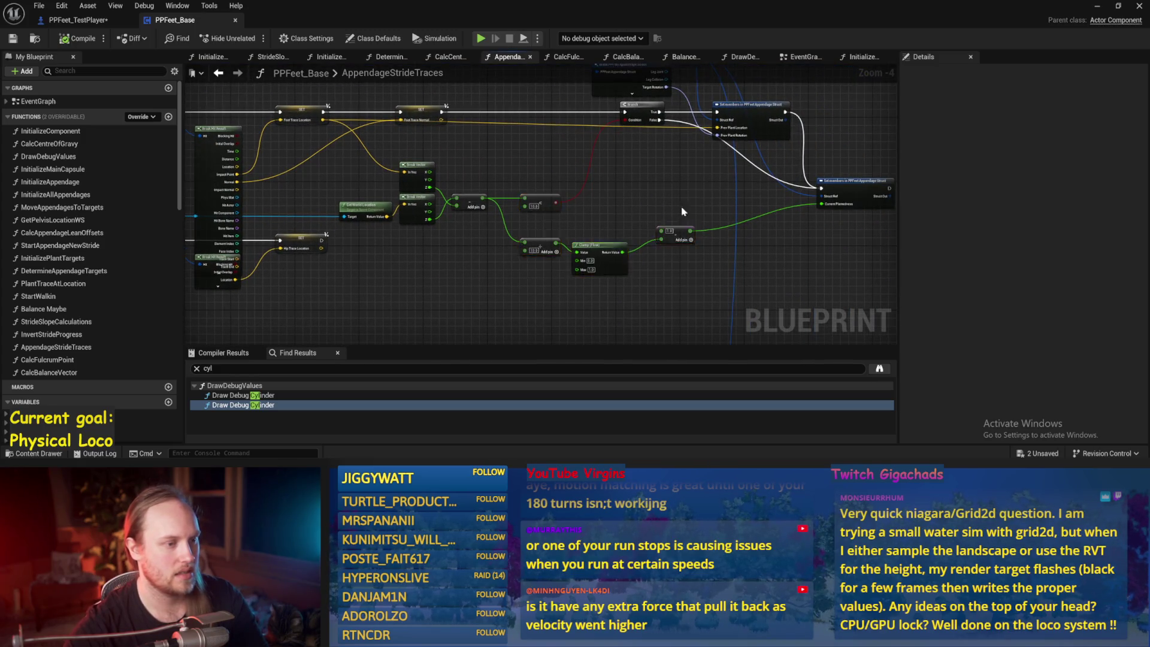
{"action": "left_click", "coordinate": [12, 39]}
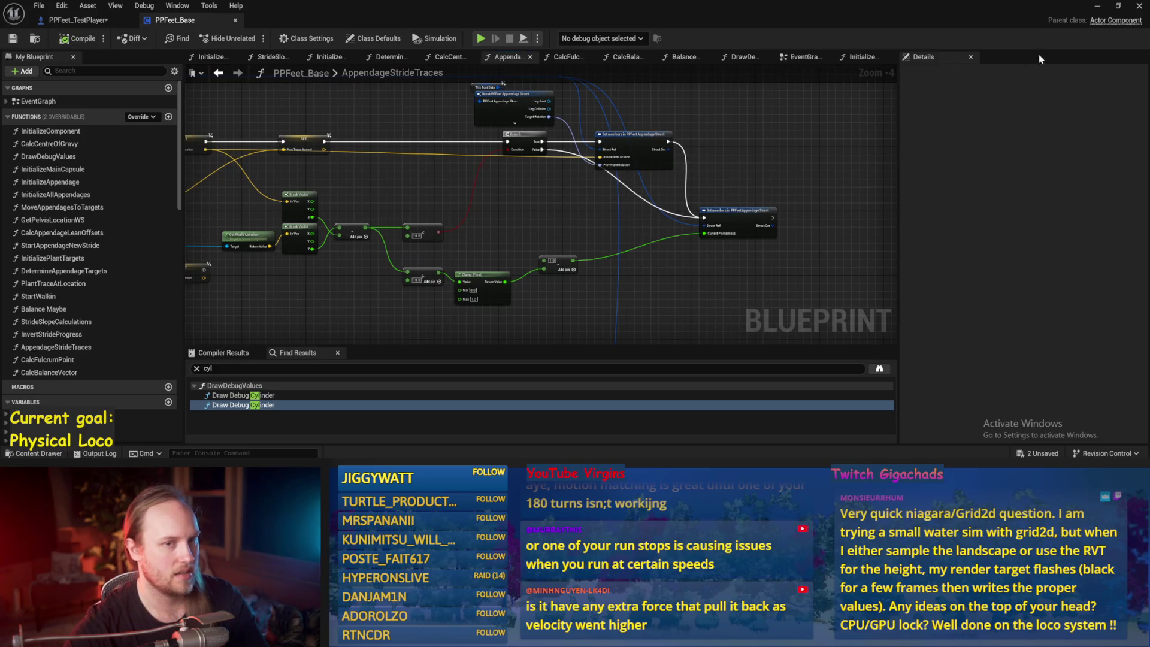
{"action": "left_click", "coordinate": [1097, 6]}
{"action": "key", "text": "alt+p"}
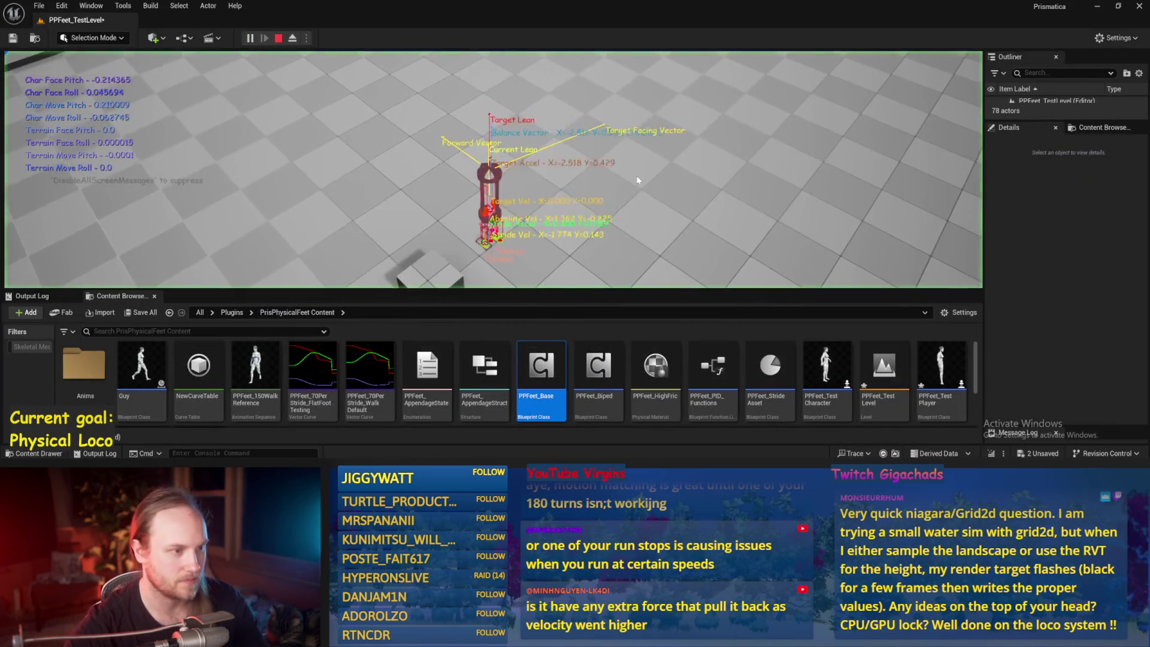
Watch the PPFeet character in full-screen play, stop, and reopen the PPFeet_Base blueprint
{"action": "key", "text": "F11"}
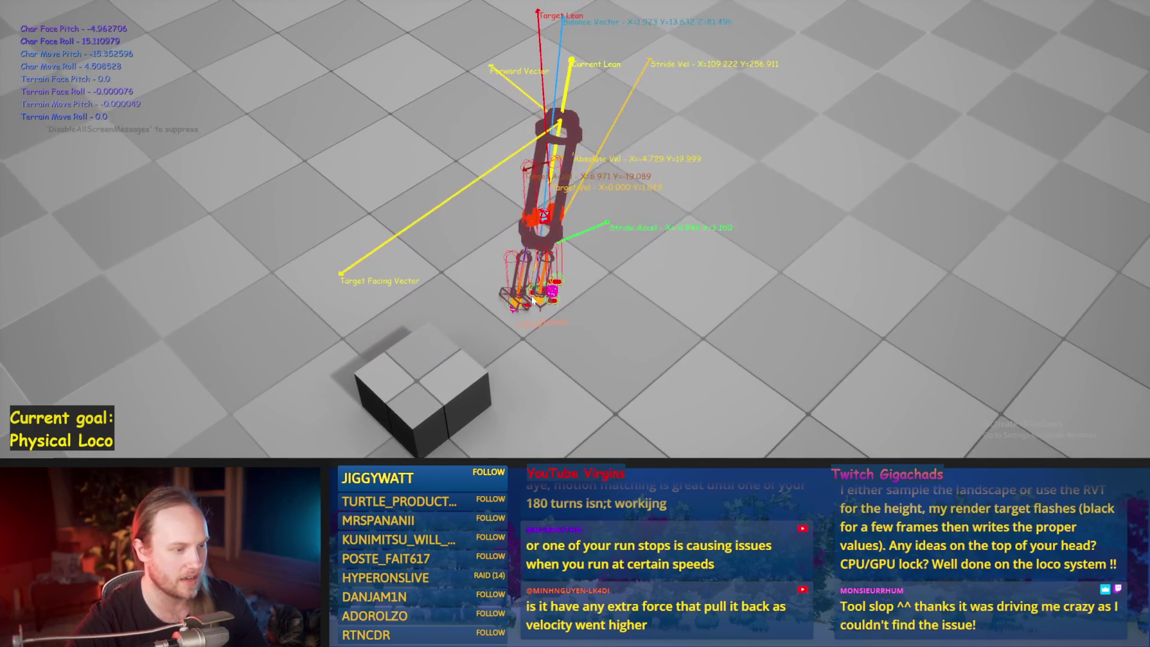
{"action": "key", "text": "Escape"}
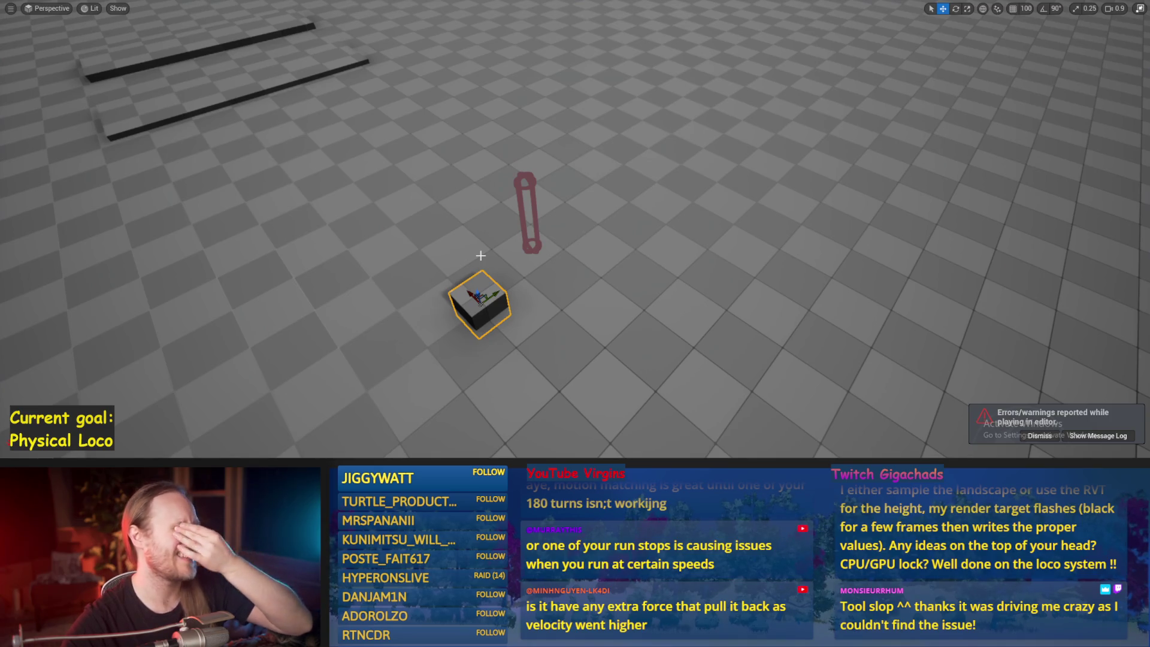
{"action": "scroll", "coordinate": [563, 381], "scroll_direction": "down", "scroll_amount": 2}
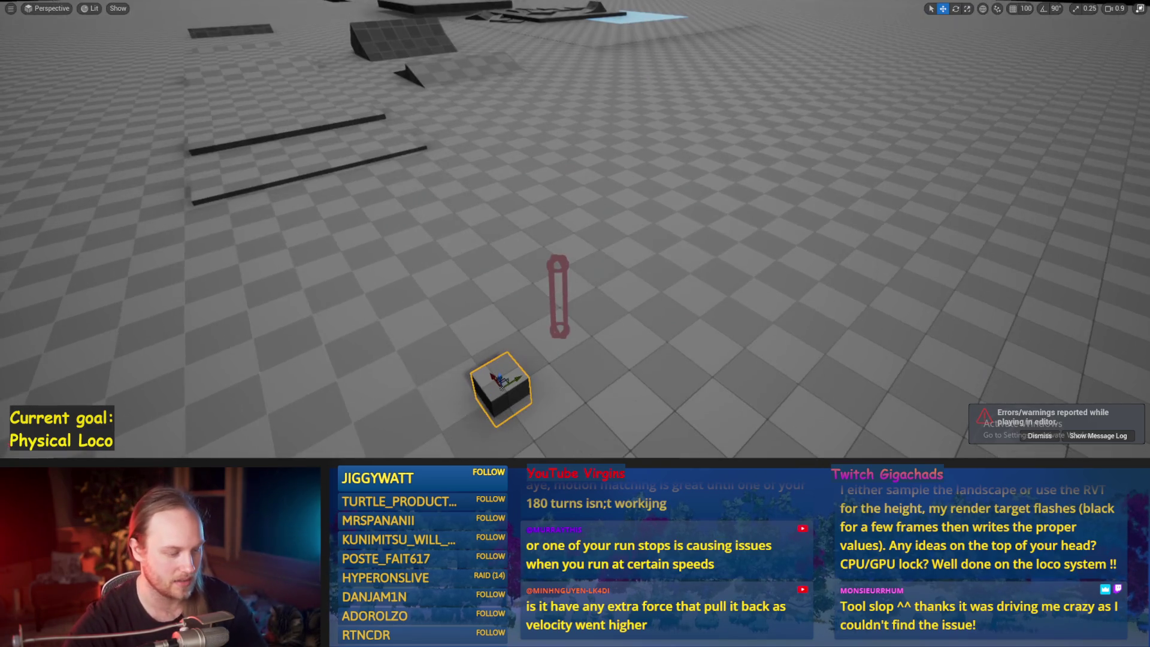
{"action": "key", "text": "F11"}
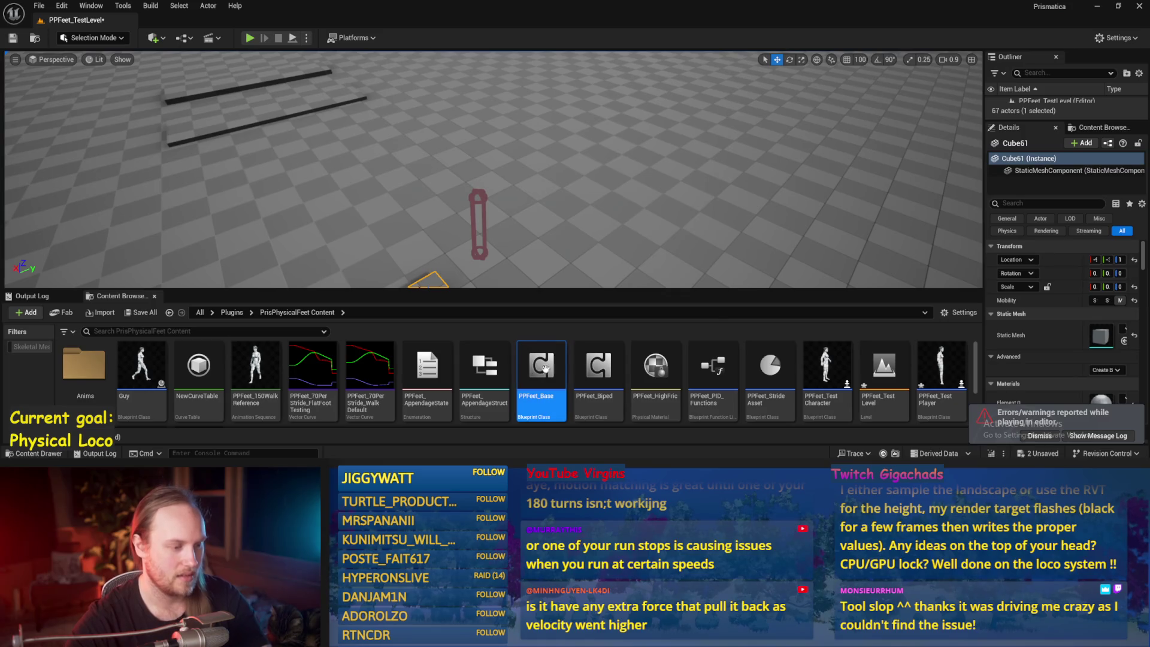
{"action": "double_click", "coordinate": [544, 367]}
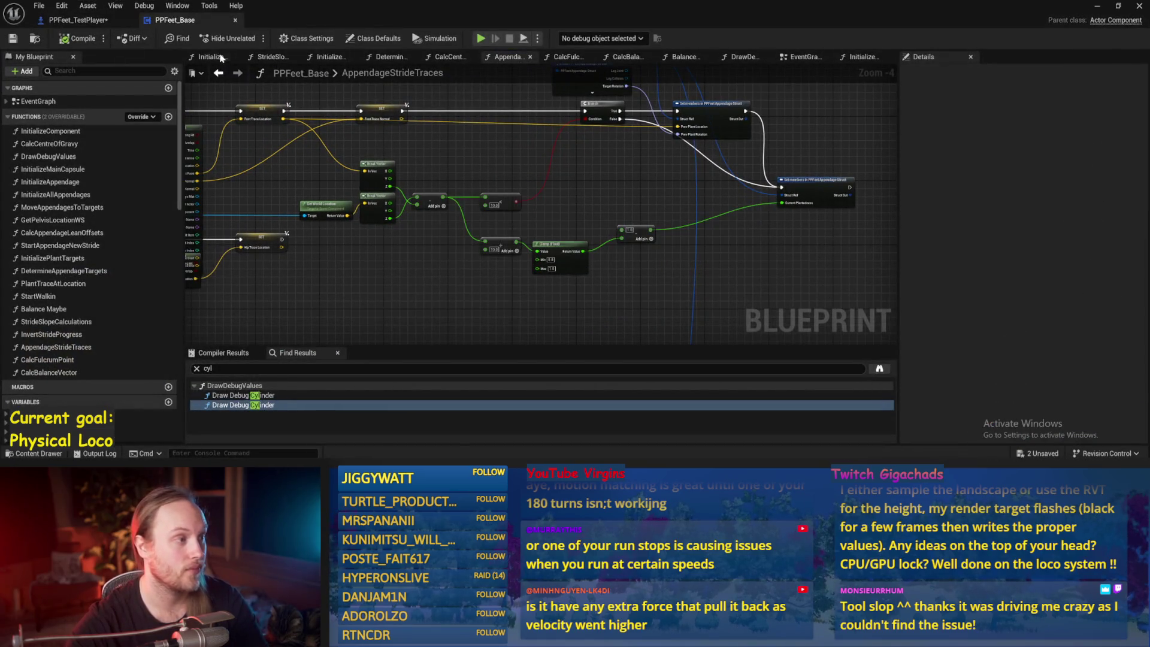
View the Balance Maybe graph's ASINd, Break Vector and balance vector nodes, then play the test level
{"action": "left_click", "coordinate": [803, 56]}
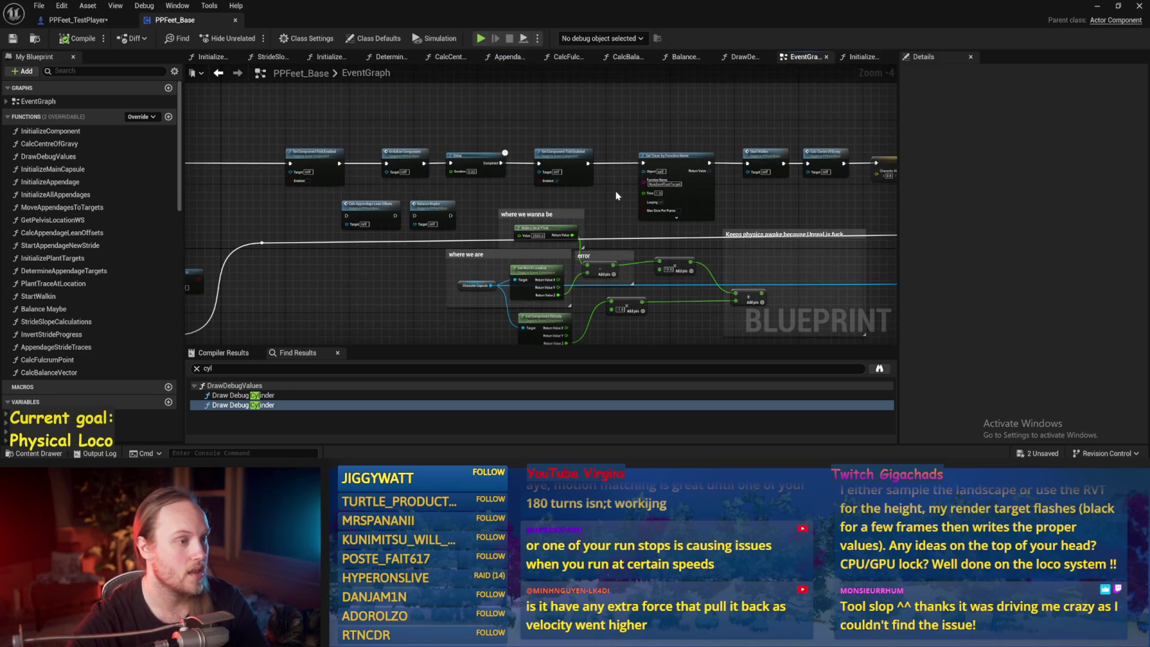
{"action": "left_click_drag", "start_coordinate": [613, 200], "coordinate": [601, 199]}
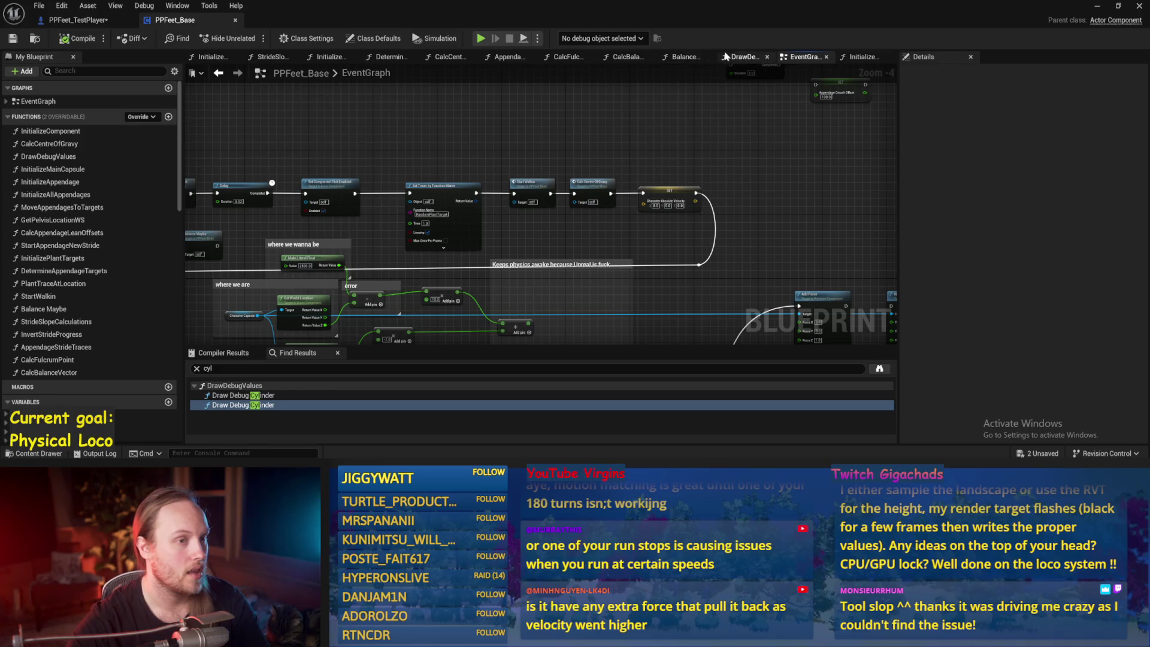
{"action": "left_click", "coordinate": [683, 58]}
{"action": "left_click_drag", "start_coordinate": [456, 210], "coordinate": [655, 179]}
{"action": "mouse_move", "coordinate": [635, 191]}
{"action": "left_mouse_down"}
{"action": "mouse_move", "coordinate": [454, 197]}
{"action": "mouse_move", "coordinate": [508, 191]}
{"action": "left_mouse_up"}
{"action": "scroll", "coordinate": [398, 251], "scroll_direction": "up", "scroll_amount": 1}
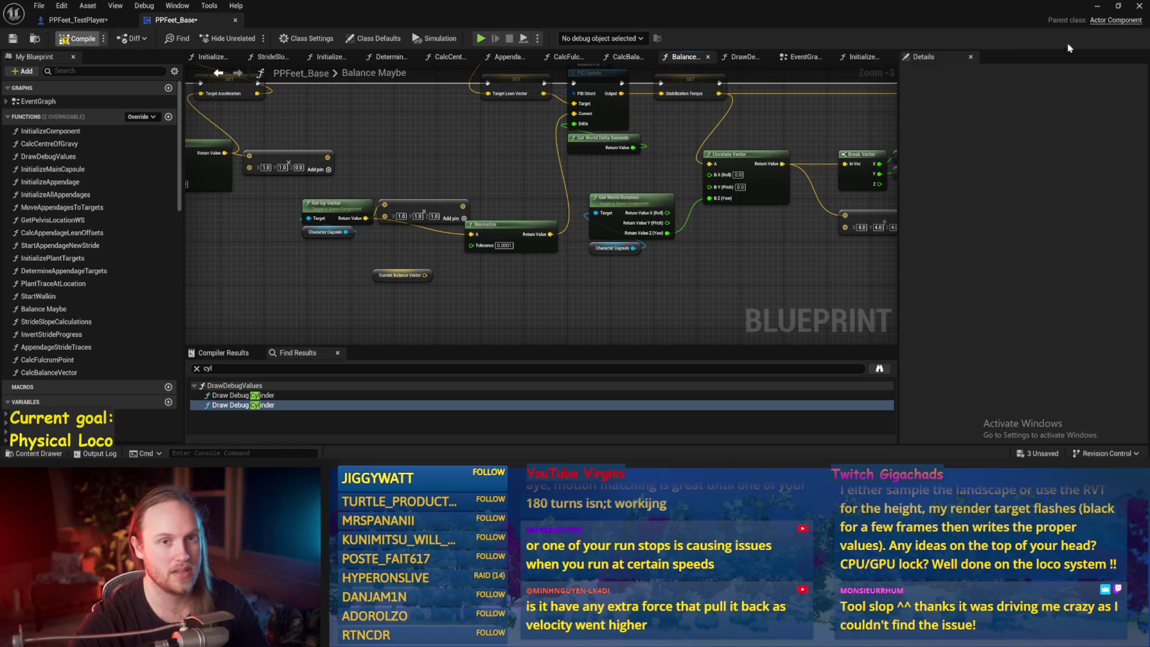
{"action": "left_click", "coordinate": [1096, 9]}
{"action": "key", "text": "alt+p"}
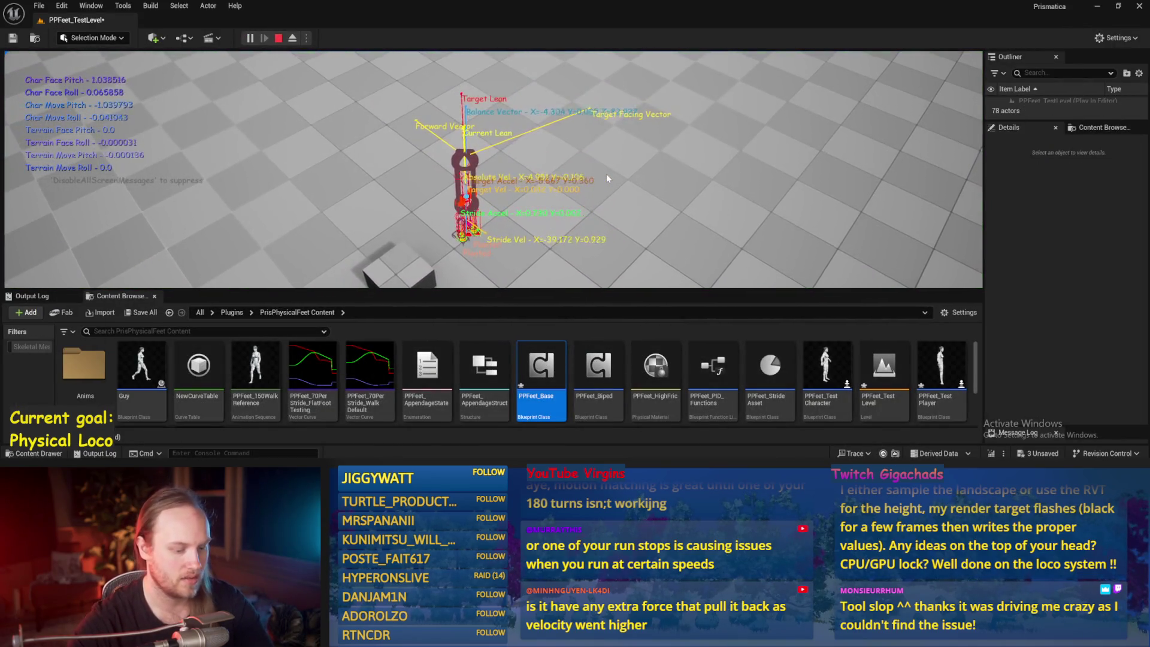
Restart the full-screen play session five times, each time the character falls
{"action": "key", "text": "F11"}
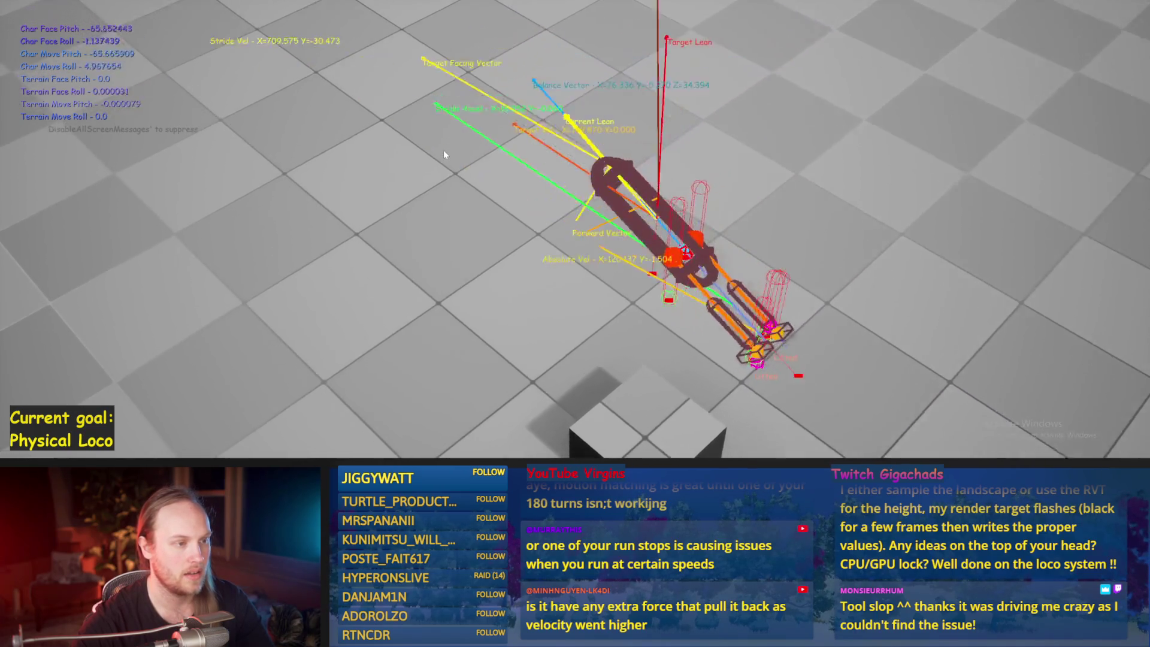
{"action": "key", "text": "Escape"}
{"action": "key", "text": "alt+p"}
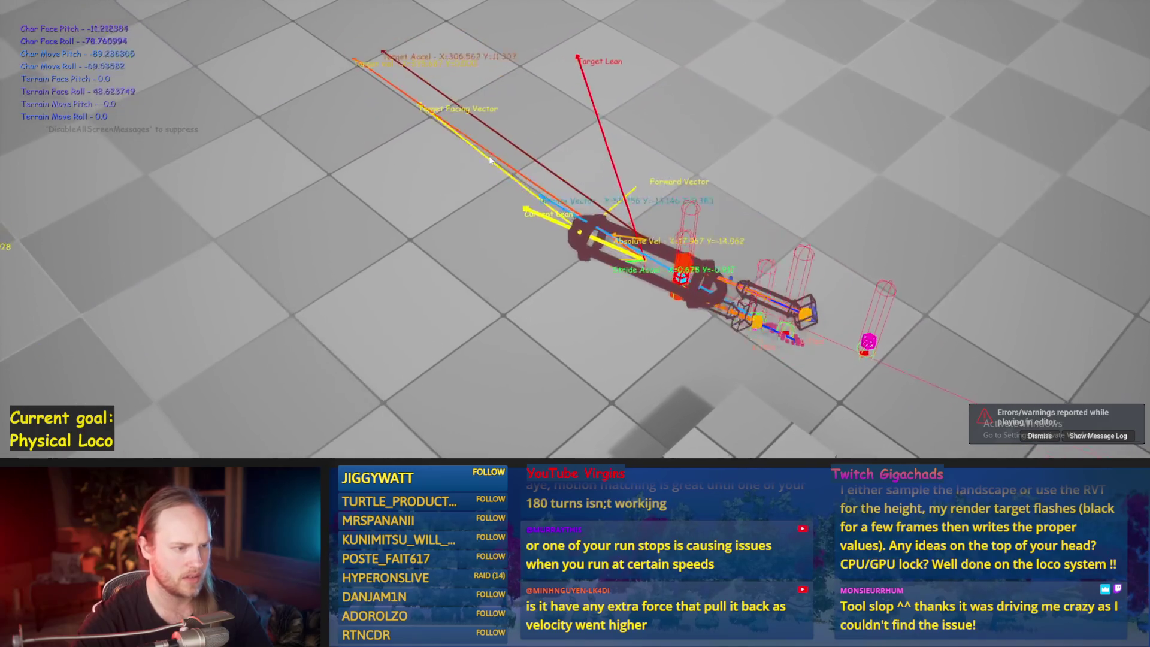
{"action": "key", "text": "Escape"}
{"action": "key", "text": "alt+p"}
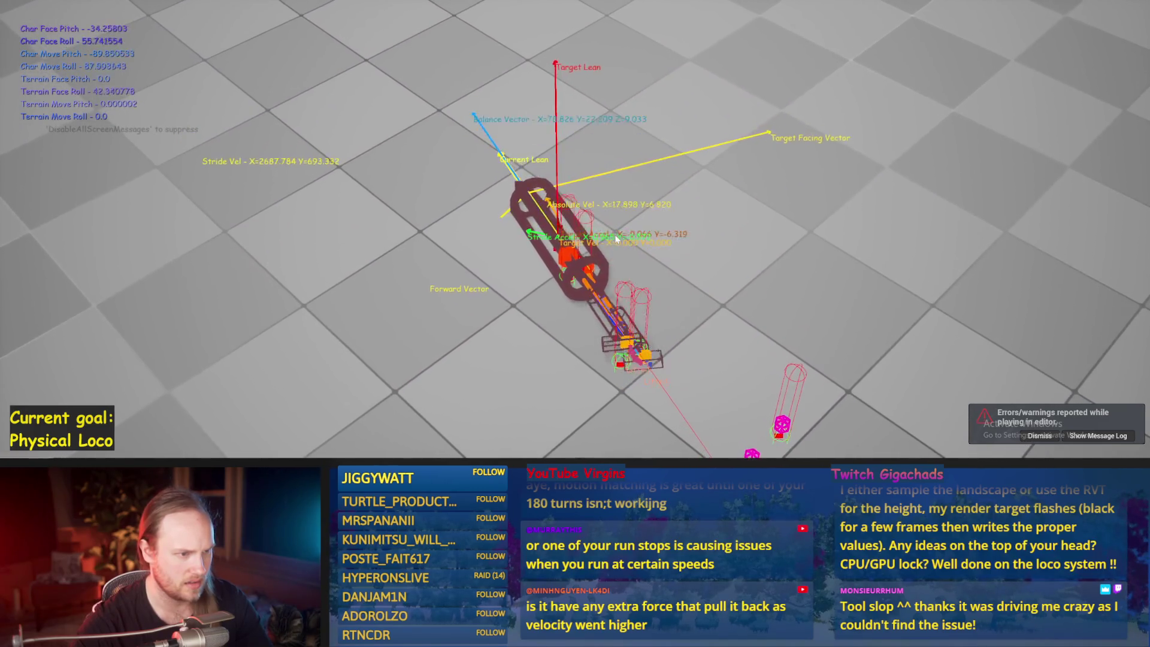
{"action": "key", "text": "Escape"}
{"action": "key", "text": "alt+p"}
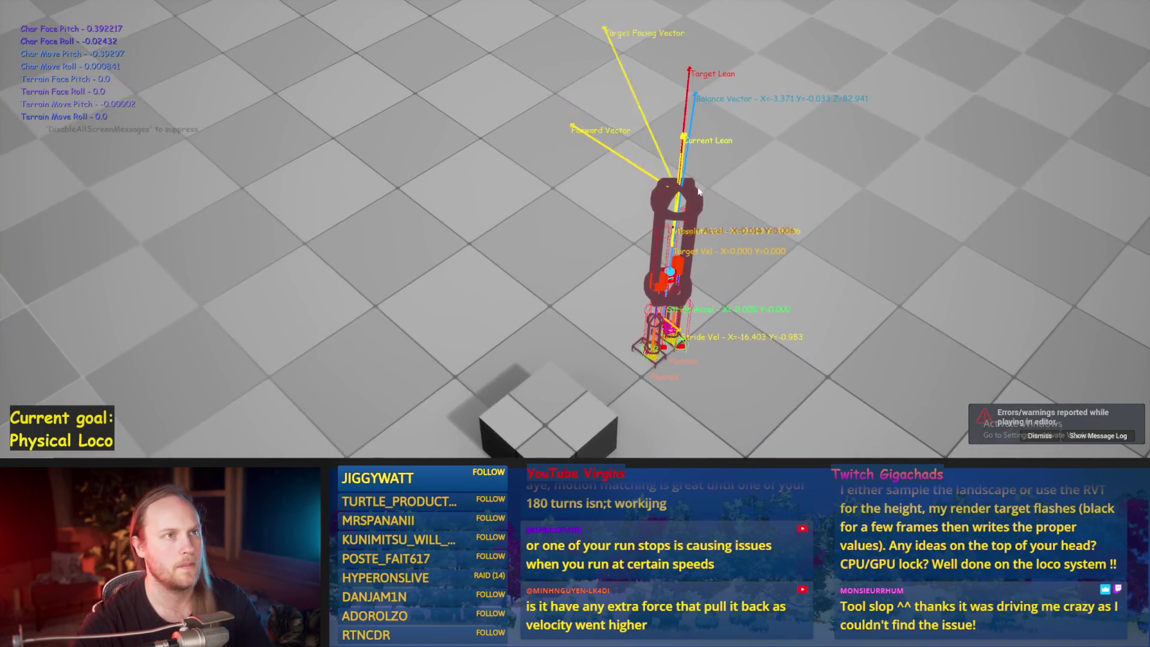
{"action": "key", "text": "Escape"}
{"action": "key", "text": "alt+p"}
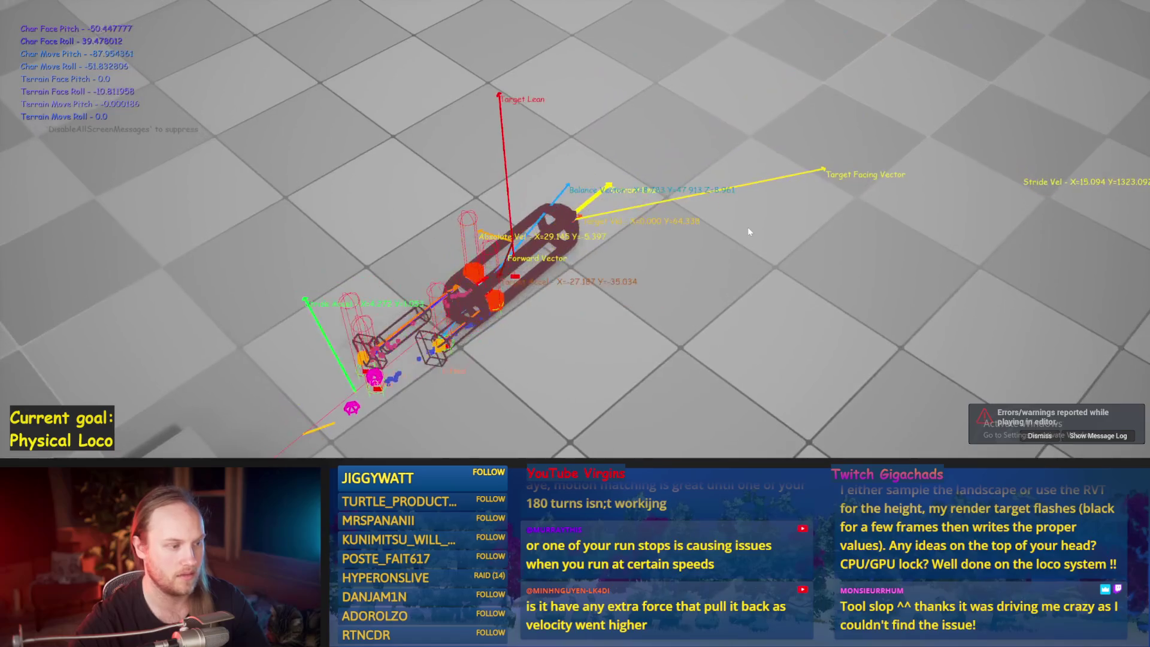
{"action": "key", "text": "Escape"}
{"action": "key", "text": "alt+p"}
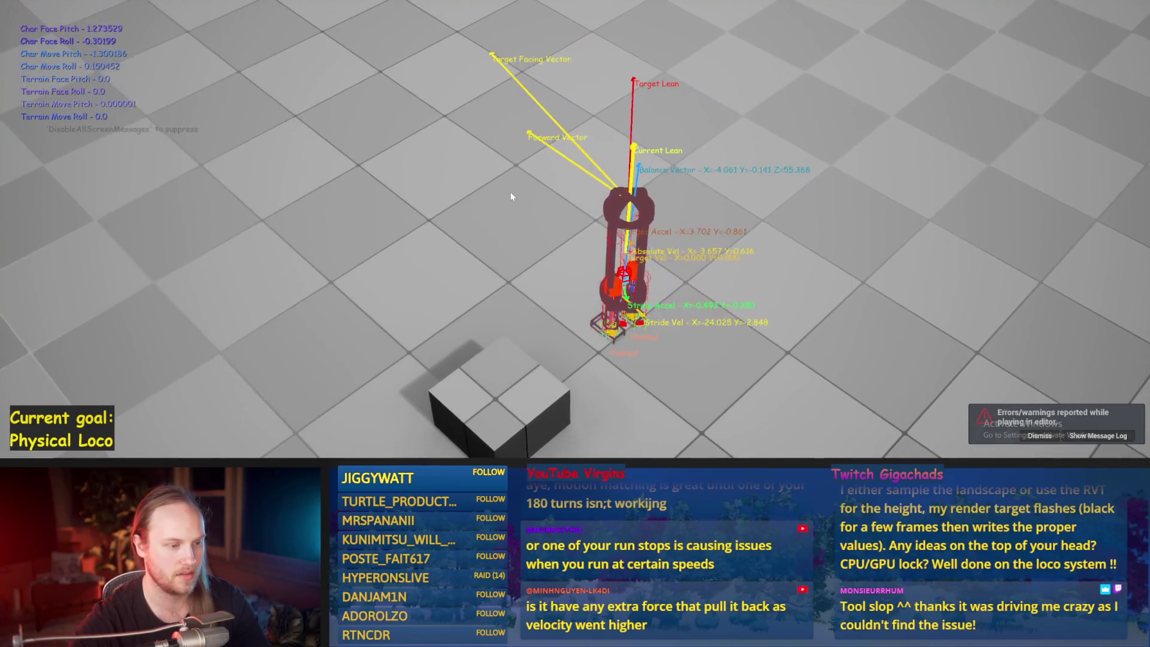
Drive the character forward with W, stop after it topples, and return to PPFeet_Base
{"action": "key", "text": "w"}
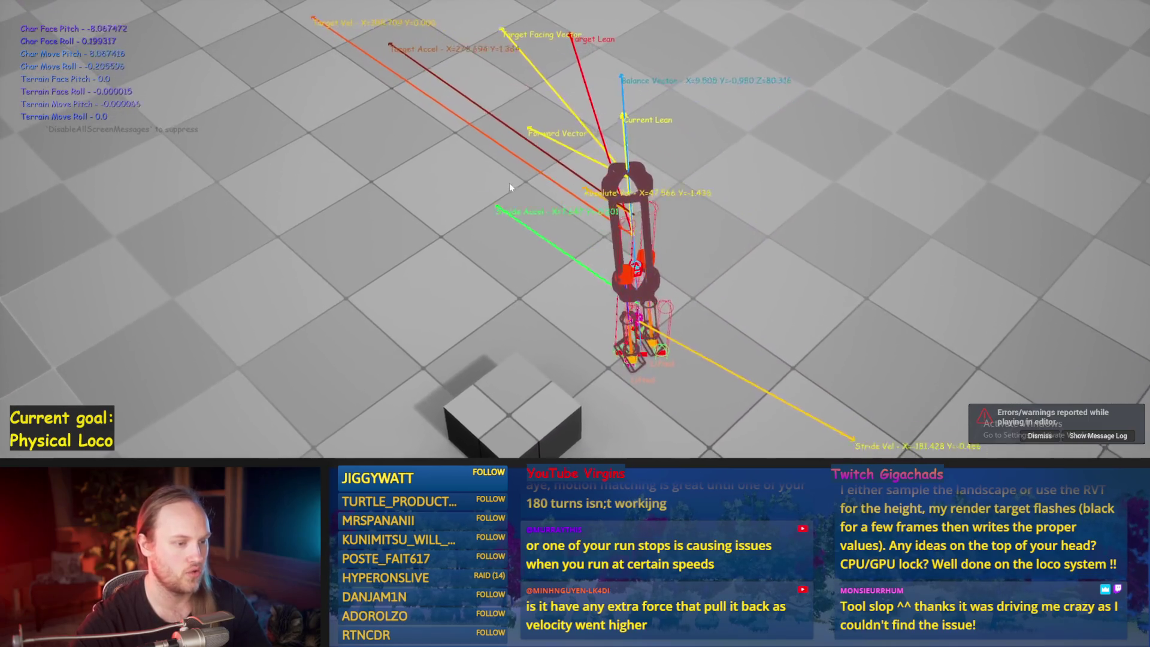
{"action": "key", "text": "Escape"}
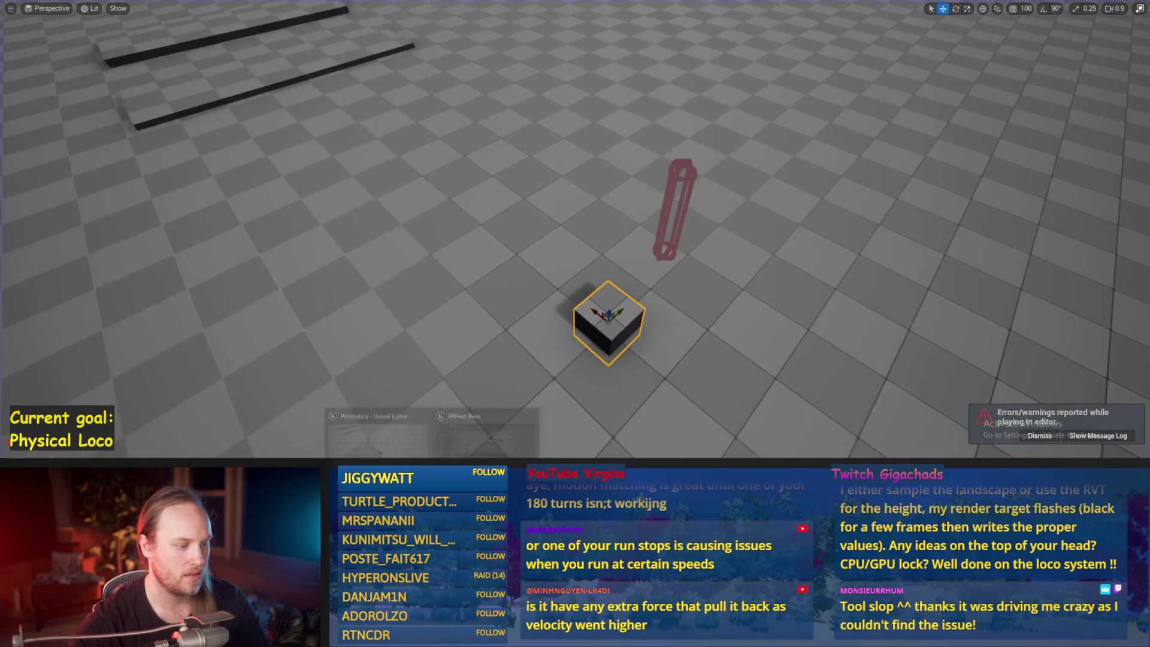
{"action": "left_click", "coordinate": [486, 434]}
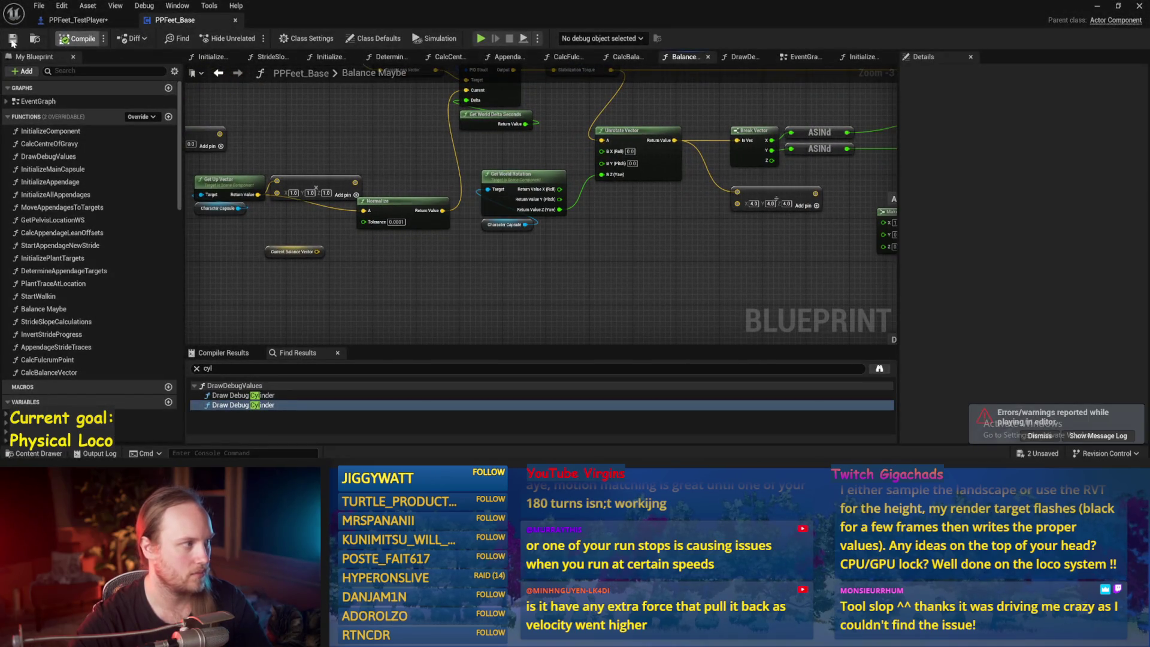
Check the SET and Map Range Clamped chain in Balance Maybe, save, and minimise the editor
{"action": "left_click_drag", "start_coordinate": [675, 264], "coordinate": [448, 215]}
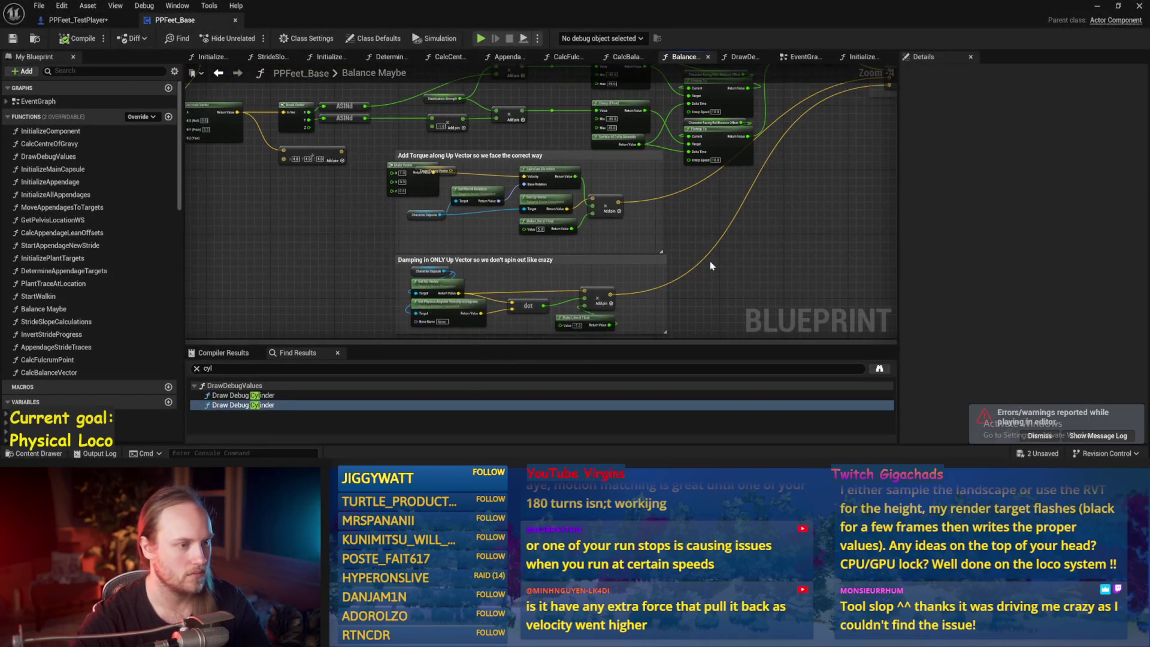
{"action": "scroll", "coordinate": [621, 236], "scroll_direction": "down", "scroll_amount": 1}
{"action": "mouse_move", "coordinate": [675, 201]}
{"action": "left_mouse_down"}
{"action": "mouse_move", "coordinate": [663, 236]}
{"action": "mouse_move", "coordinate": [611, 123]}
{"action": "mouse_move", "coordinate": [638, 234]}
{"action": "mouse_move", "coordinate": [673, 236]}
{"action": "left_mouse_up"}
{"action": "scroll", "coordinate": [674, 252], "scroll_direction": "up", "scroll_amount": 1}
{"action": "key", "text": "ctrl+s"}
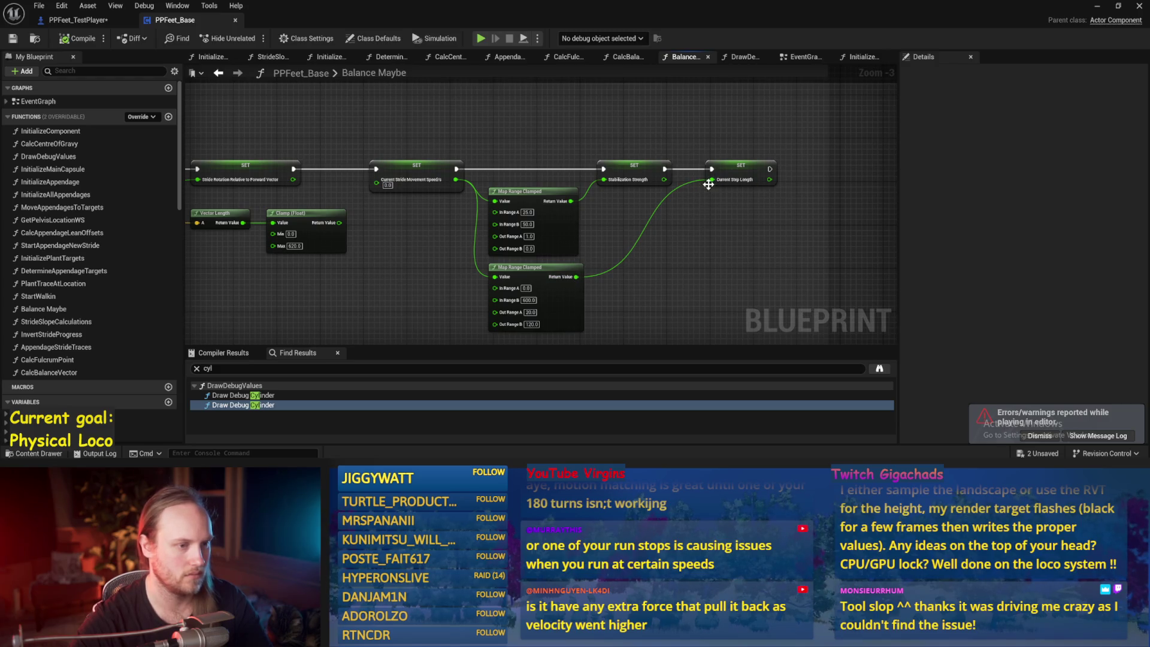
{"action": "scroll", "coordinate": [709, 184], "scroll_direction": "up", "scroll_amount": 1}
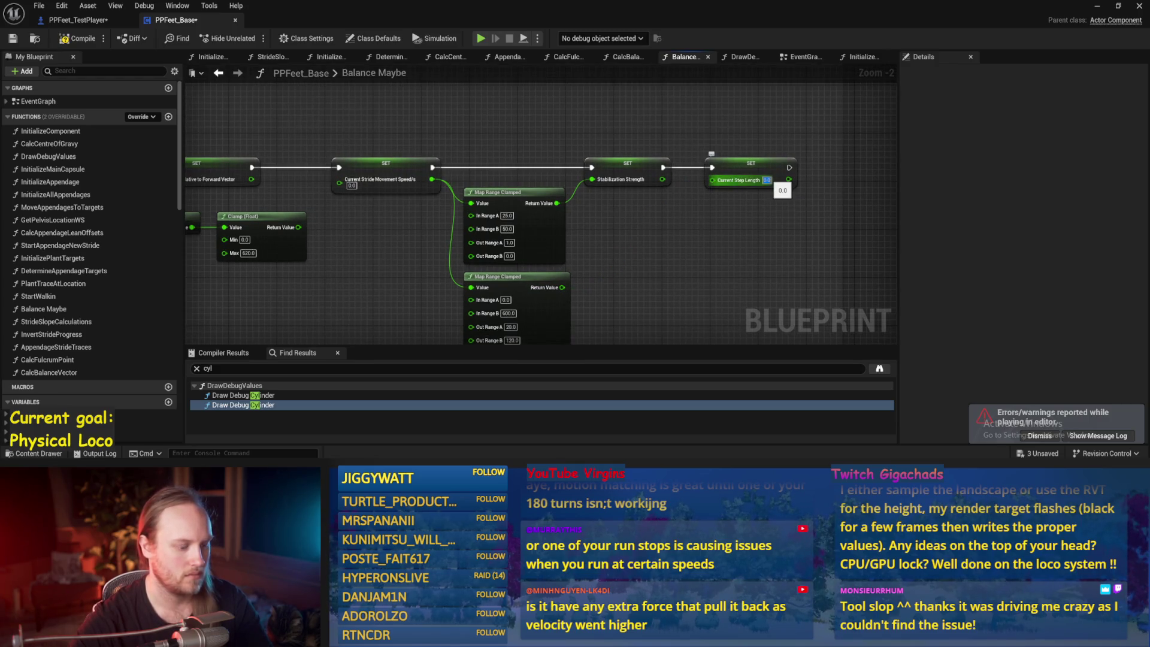
{"action": "scroll", "coordinate": [642, 252], "scroll_direction": "down", "scroll_amount": 1}
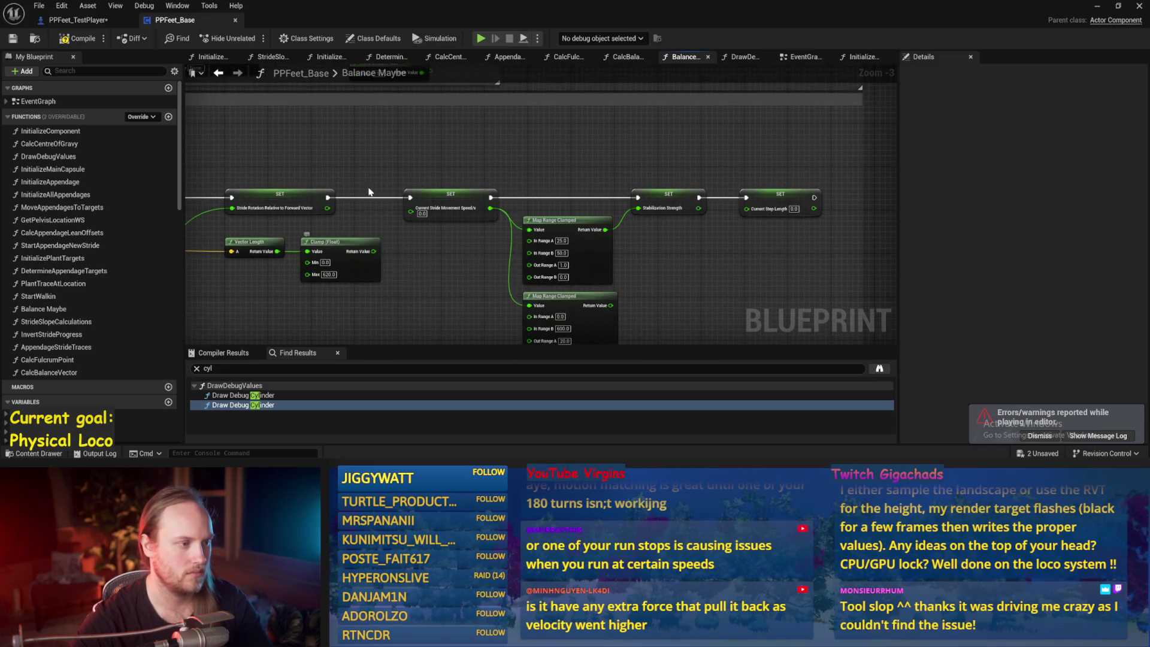
{"action": "scroll", "coordinate": [473, 183], "scroll_direction": "down", "scroll_amount": 1}
{"action": "left_click_drag", "start_coordinate": [588, 107], "coordinate": [642, 281]}
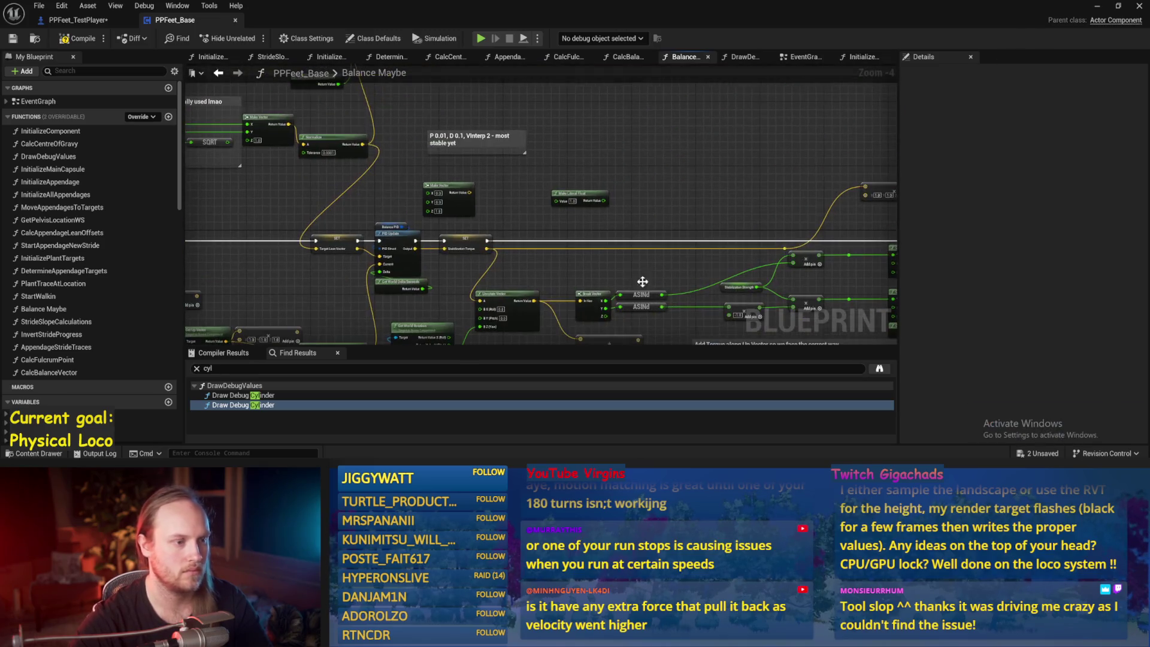
{"action": "left_click", "coordinate": [1098, 5]}
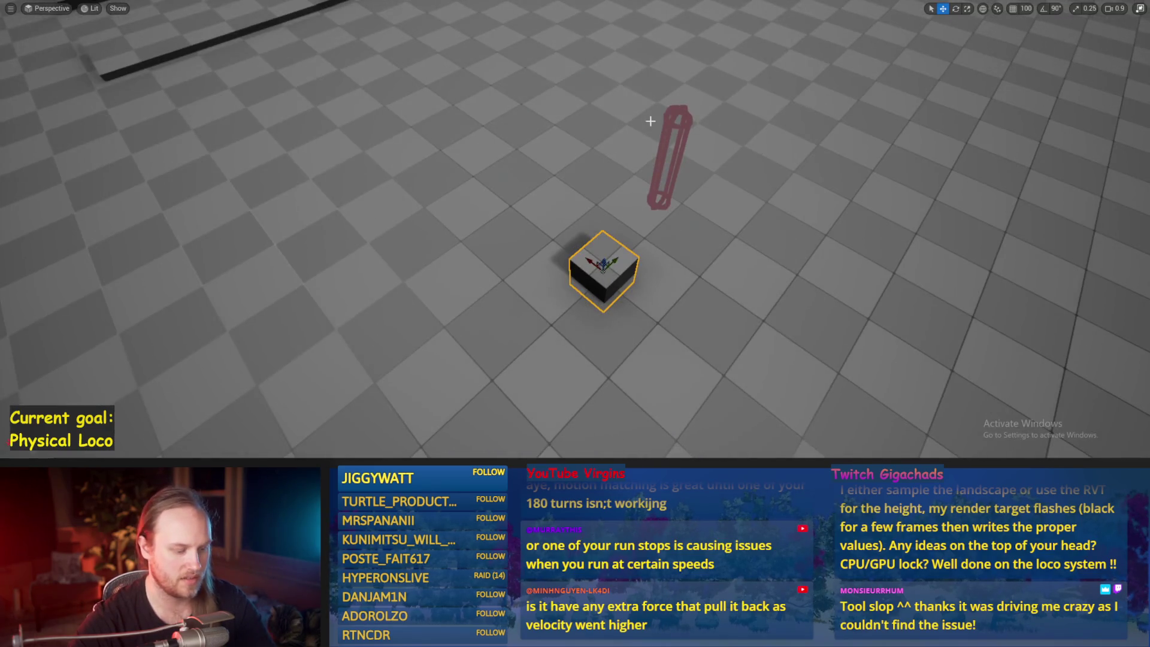
Play-test the walking character, then save the blueprint and view the acceleration PID section
{"action": "key", "text": "alt+p"}
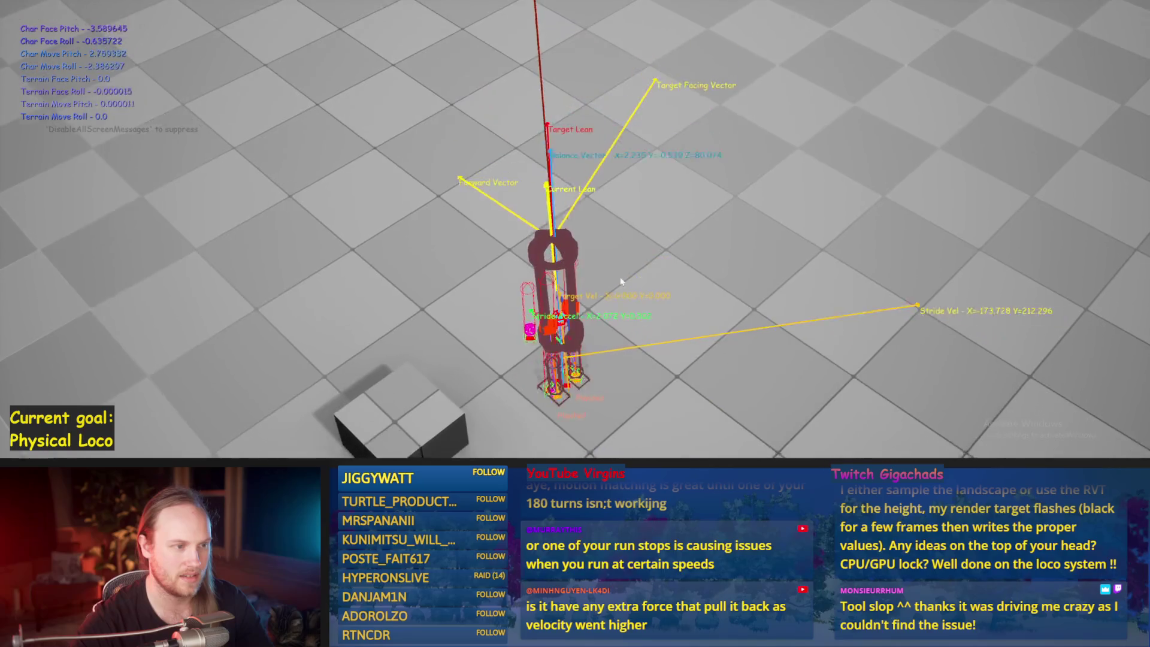
{"action": "key", "text": "Escape"}
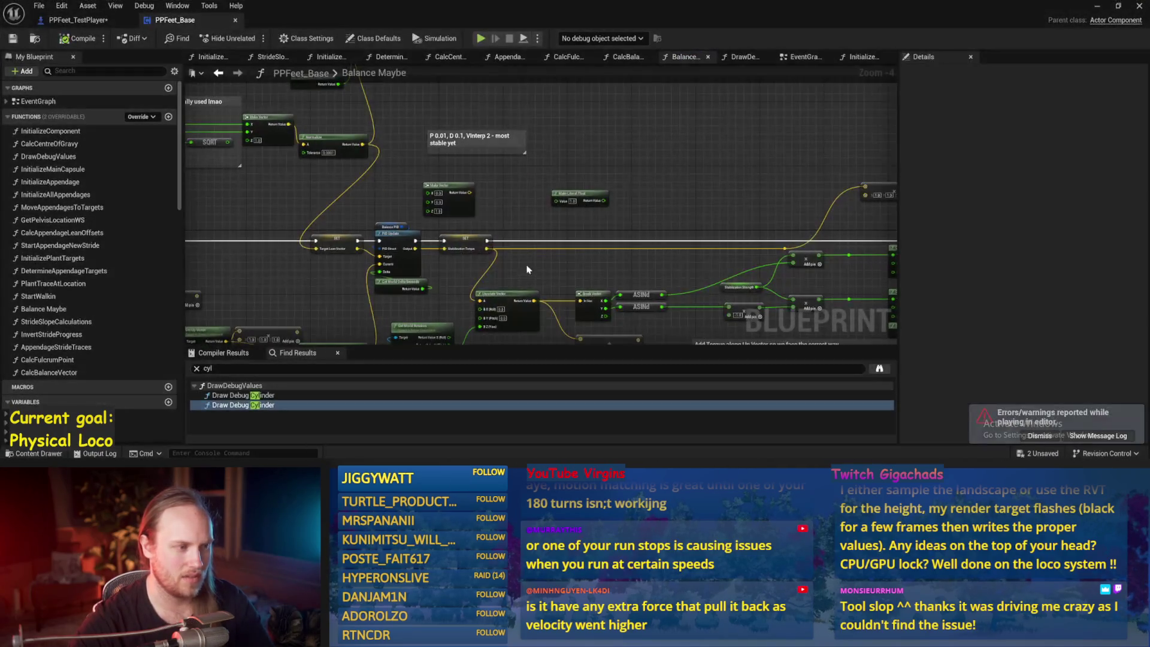
{"action": "key", "text": "ctrl+s"}
{"action": "left_click_drag", "start_coordinate": [609, 257], "coordinate": [654, 226]}
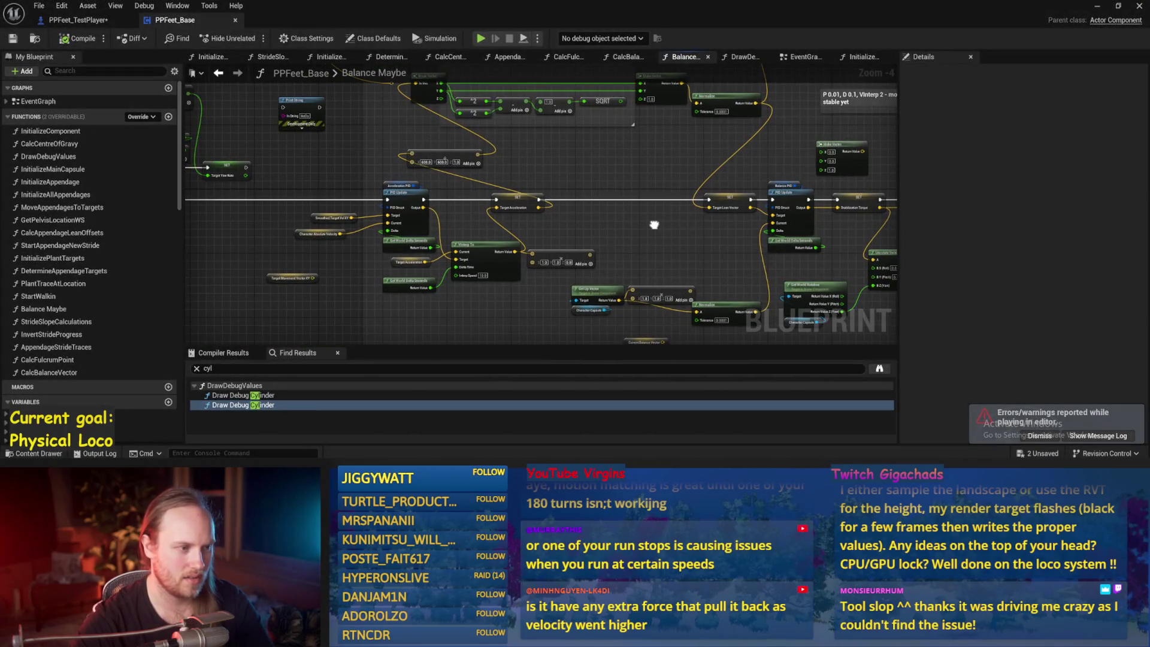
Nudge the vector node feeding the Acceleration PID and run a quick play test
{"action": "scroll", "coordinate": [610, 185], "scroll_direction": "up", "scroll_amount": 1}
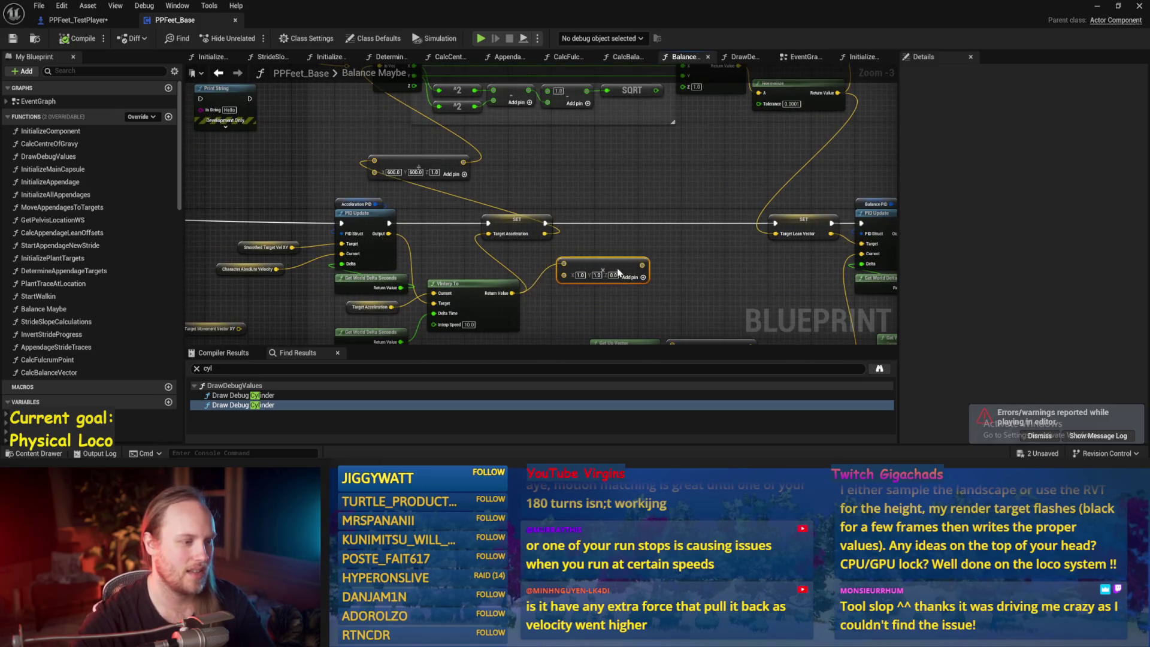
{"action": "left_click_drag", "start_coordinate": [592, 273], "coordinate": [591, 273]}
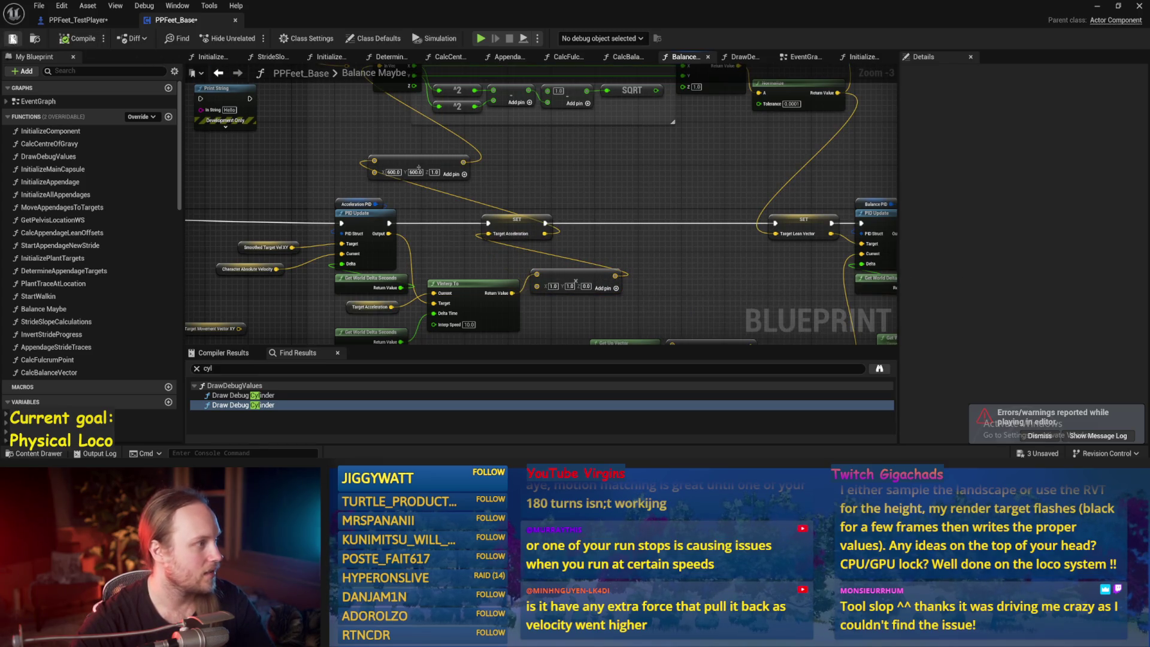
{"action": "left_click_drag", "start_coordinate": [278, 183], "coordinate": [607, 153]}
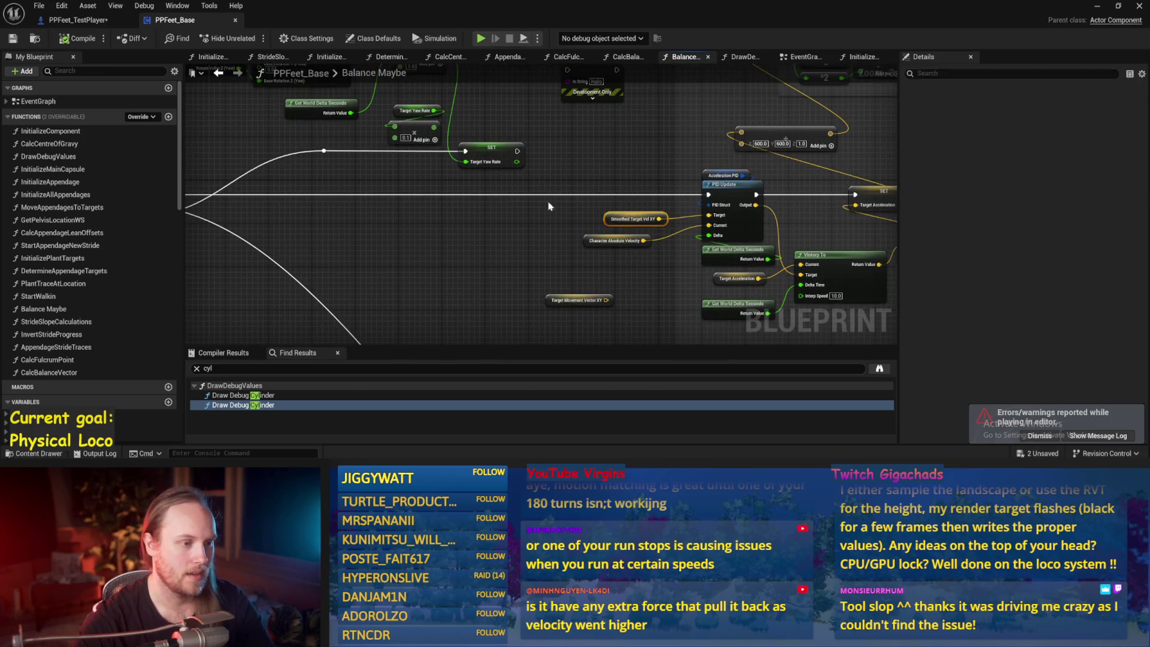
{"action": "left_click_drag", "start_coordinate": [549, 206], "coordinate": [499, 190]}
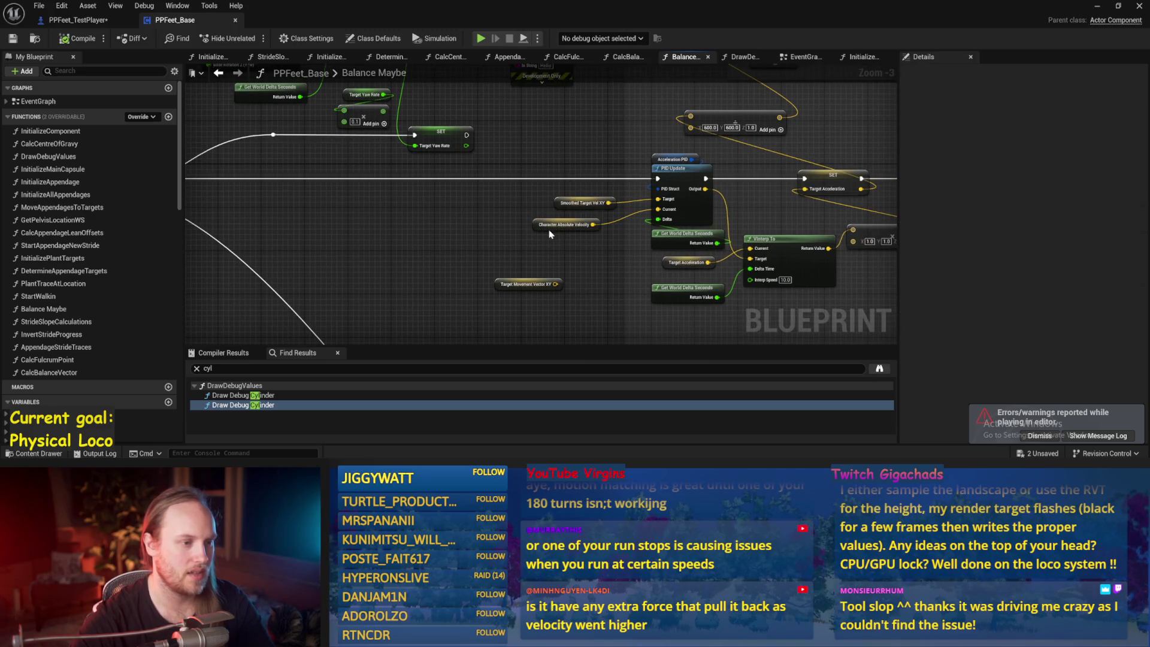
{"action": "left_click_drag", "start_coordinate": [550, 234], "coordinate": [512, 240]}
{"action": "key", "text": "alt+p"}
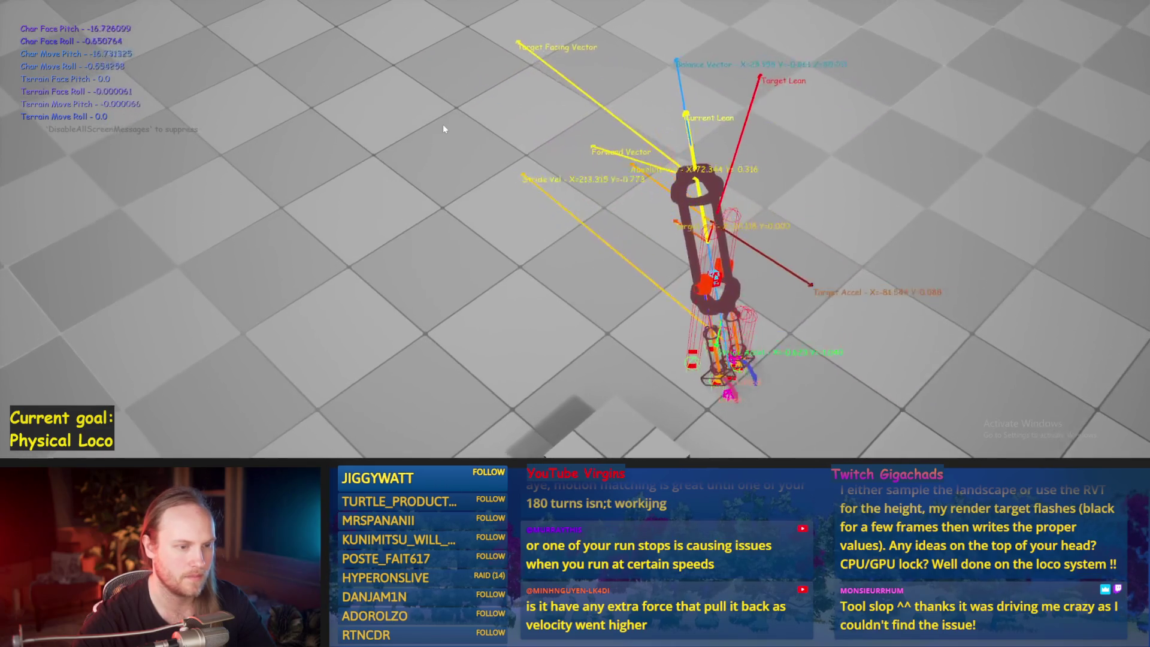
{"action": "key", "text": "Escape"}
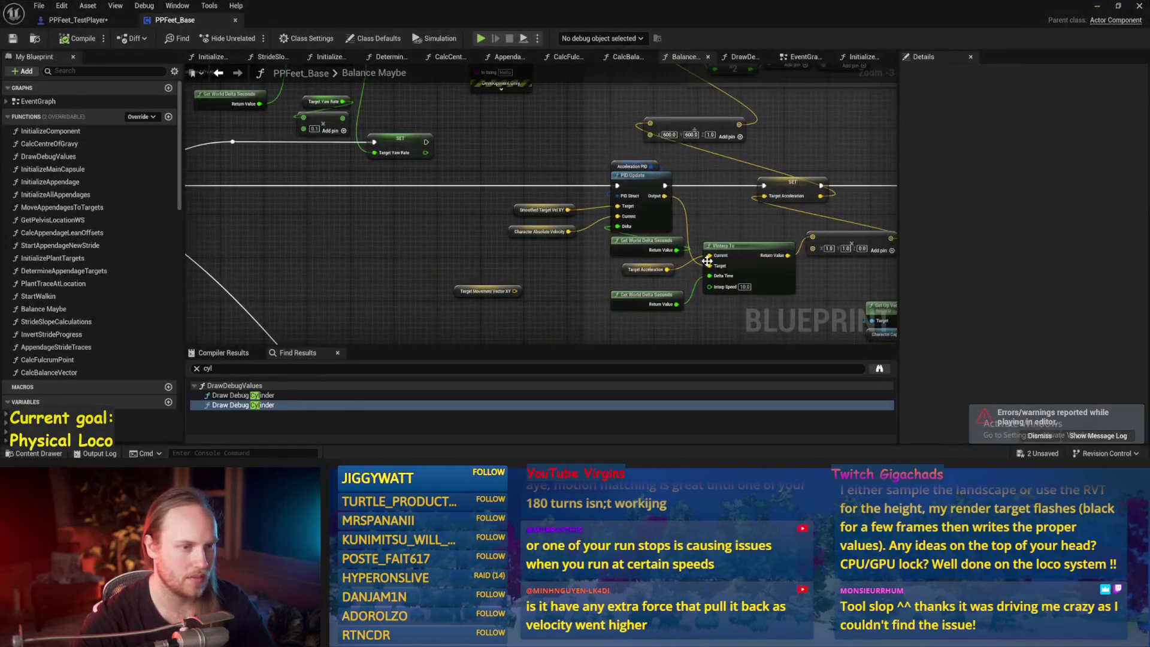
Move Target Movement Vector XY down and Character Absolute Velocity left, then test walking sideways with D
{"action": "mouse_move", "coordinate": [707, 262]}
{"action": "left_mouse_down"}
{"action": "mouse_move", "coordinate": [713, 296]}
{"action": "mouse_move", "coordinate": [607, 255]}
{"action": "left_mouse_up"}
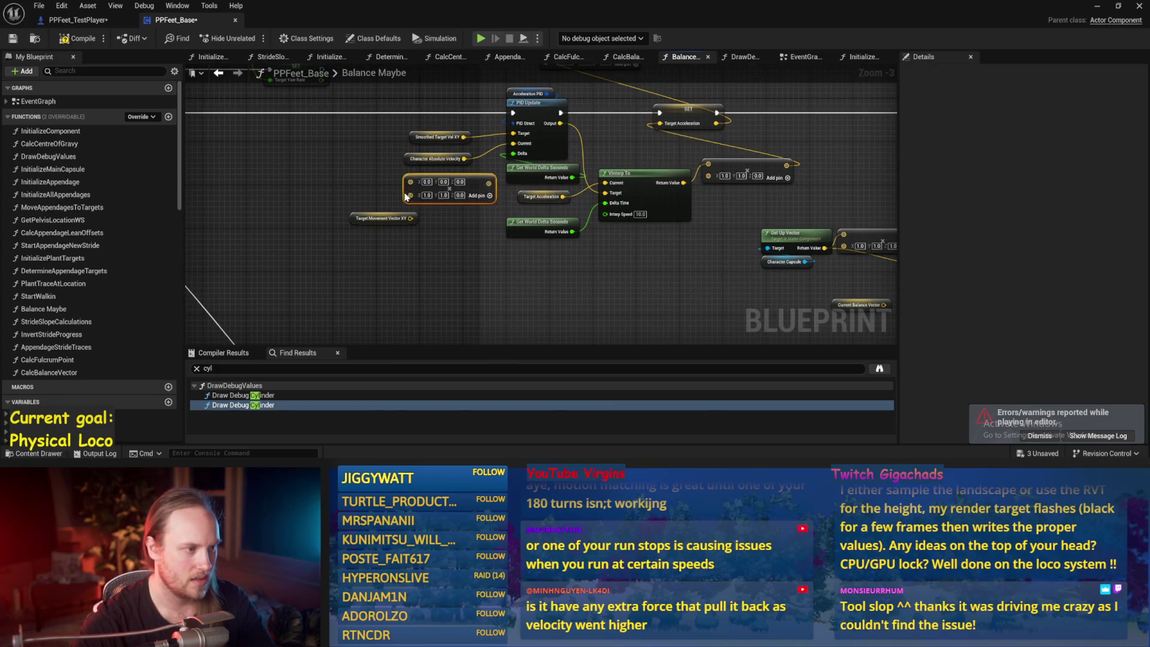
{"action": "left_click", "coordinate": [383, 218]}
{"action": "scroll", "coordinate": [368, 197], "scroll_direction": "up", "scroll_amount": 1}
{"action": "left_click_drag", "start_coordinate": [352, 226], "coordinate": [358, 268]}
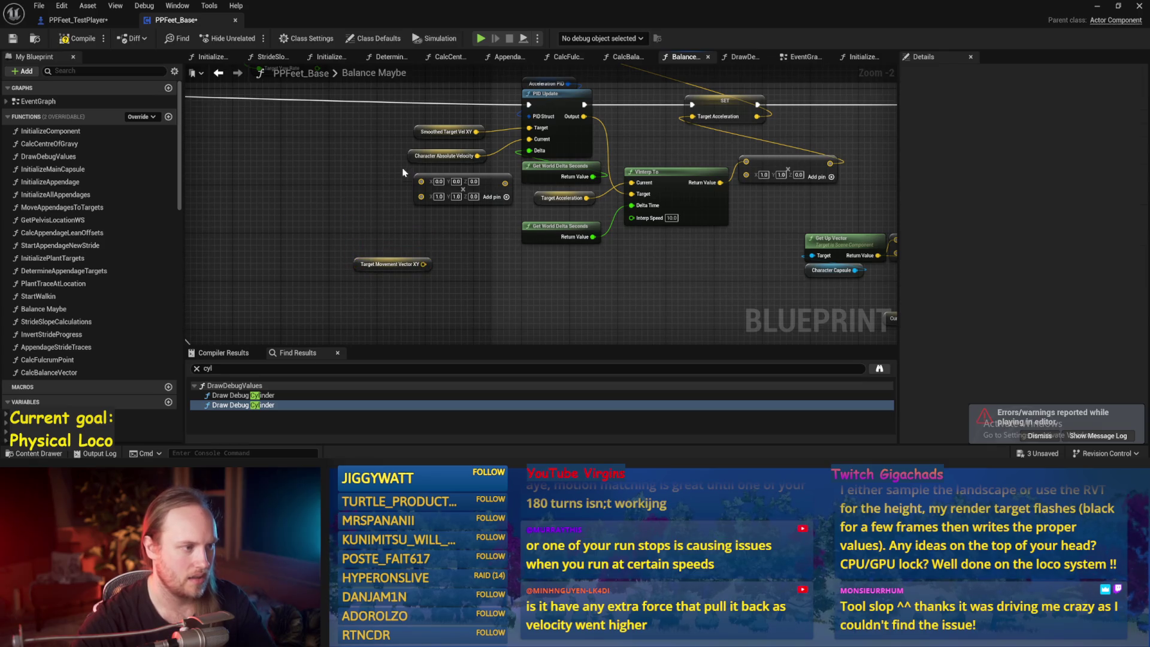
{"action": "left_click_drag", "start_coordinate": [480, 161], "coordinate": [357, 161]}
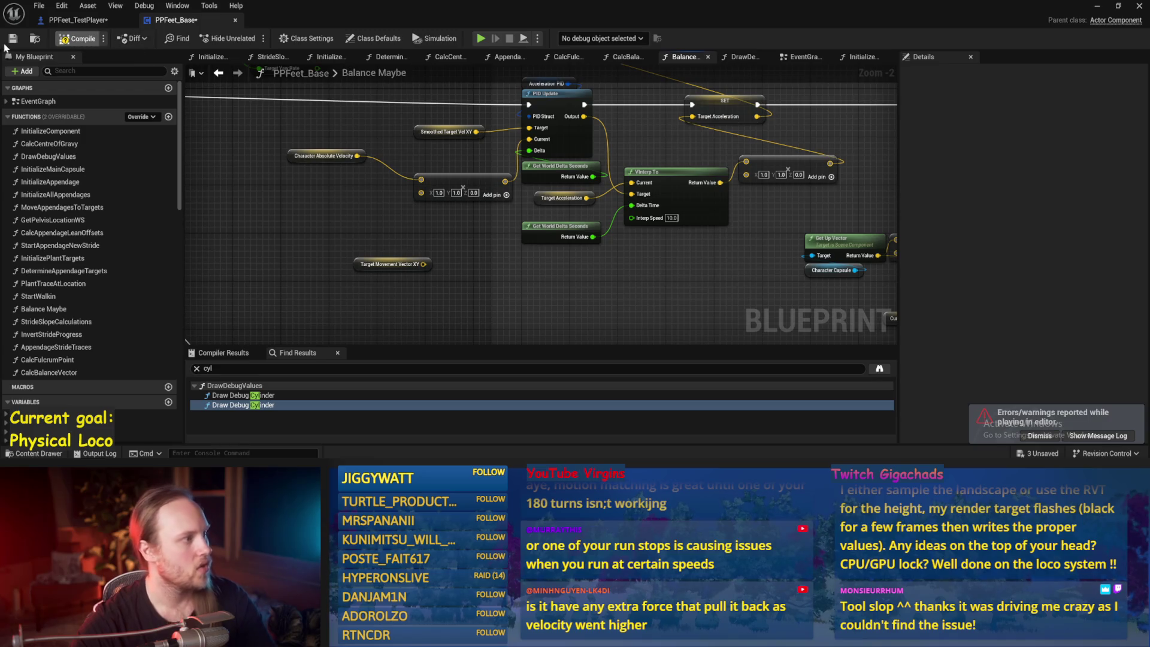
{"action": "left_click", "coordinate": [1098, 6]}
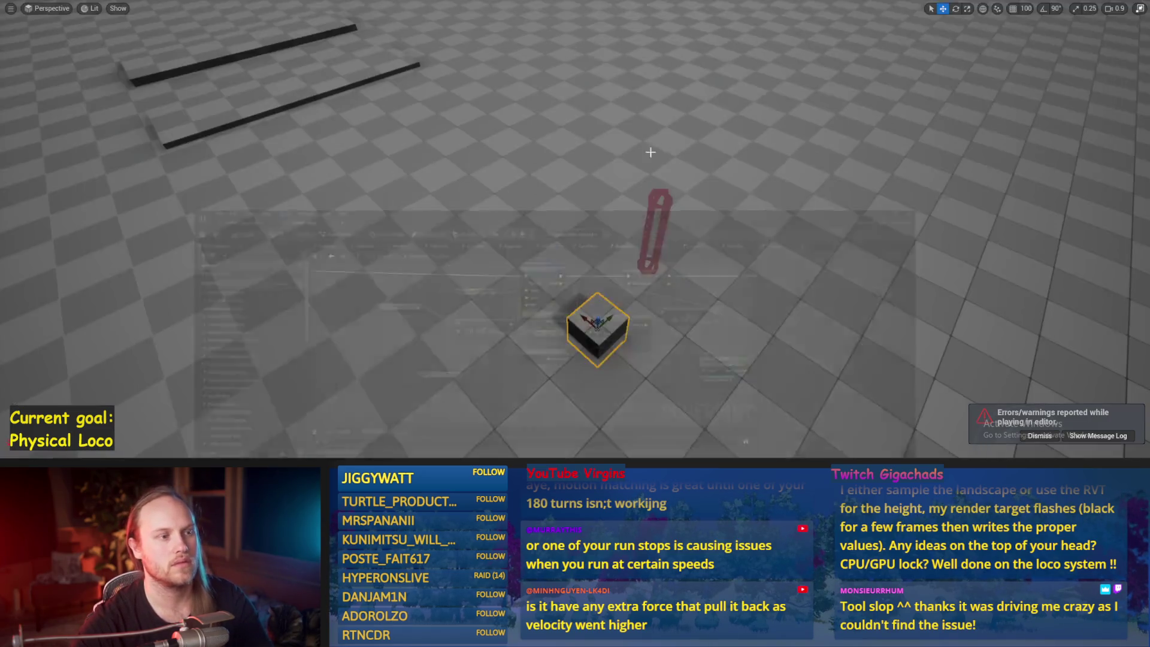
{"action": "key", "text": "d"}
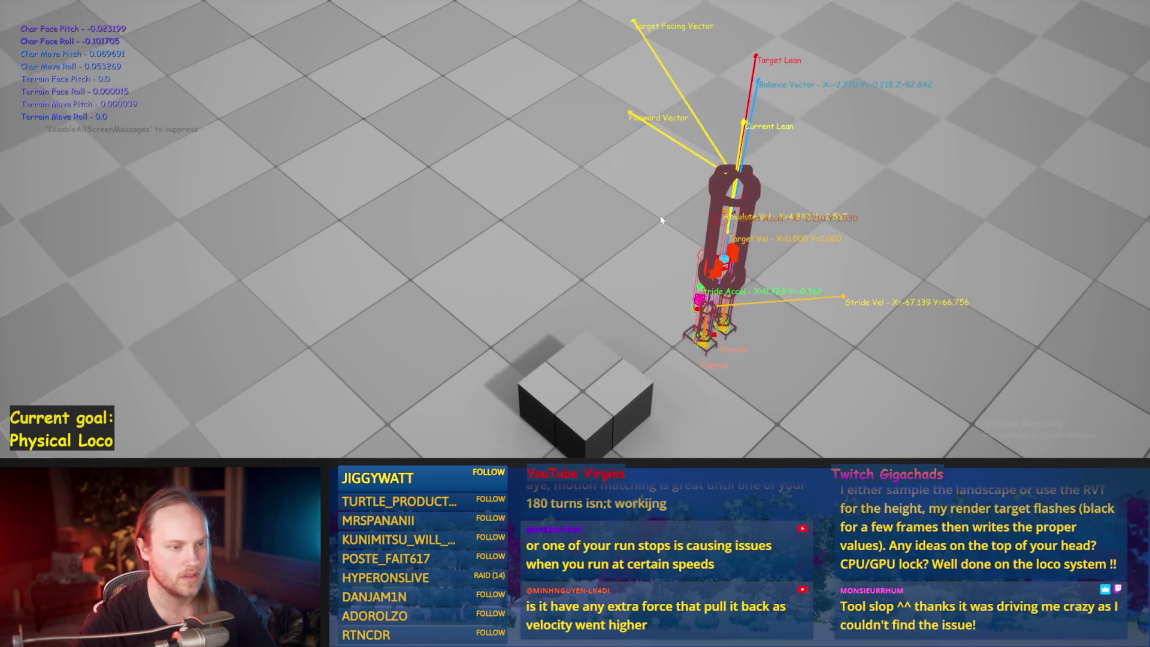
{"action": "key", "text": "Escape"}
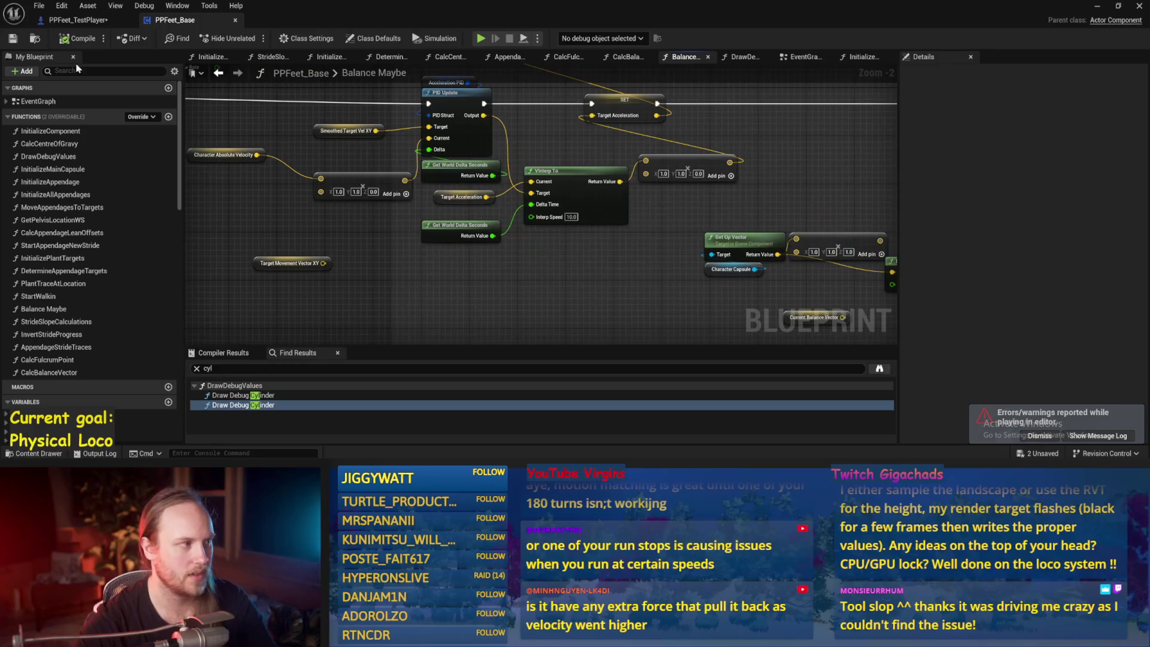
Place Character Absolute Velocity beside the multiply node, move both up-left, and save
{"action": "left_click", "coordinate": [13, 40]}
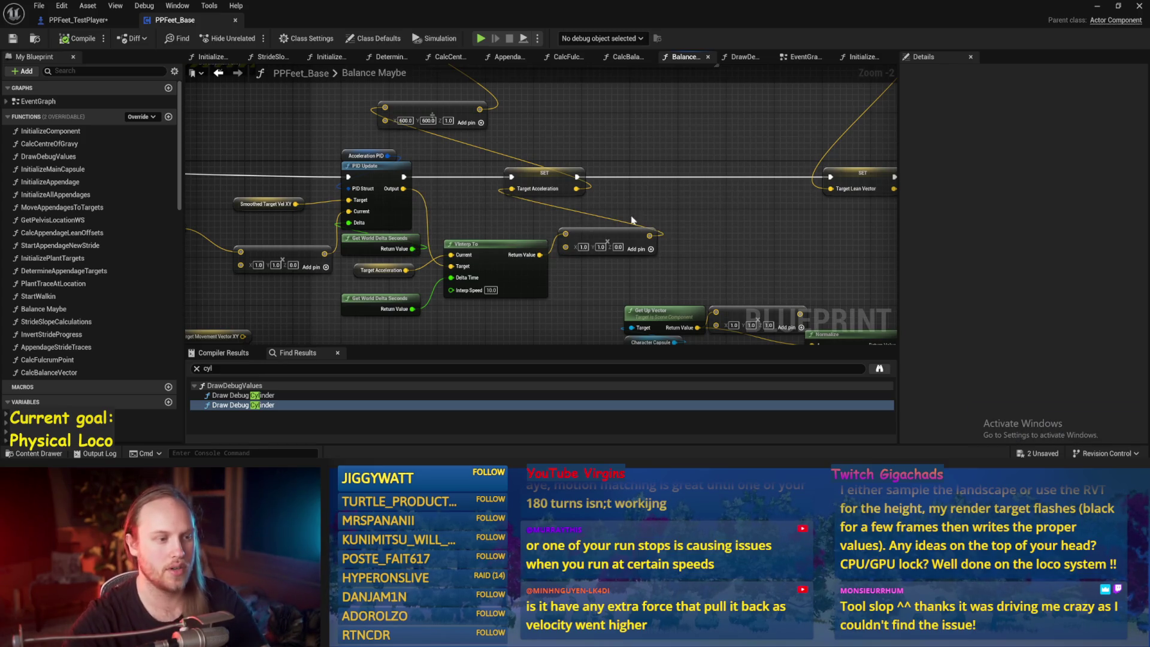
{"action": "mouse_move", "coordinate": [480, 141]}
{"action": "left_mouse_down"}
{"action": "mouse_move", "coordinate": [470, 186]}
{"action": "mouse_move", "coordinate": [524, 161]}
{"action": "left_mouse_up"}
{"action": "scroll", "coordinate": [466, 180], "scroll_direction": "up", "scroll_amount": 1}
{"action": "left_click_drag", "start_coordinate": [387, 214], "coordinate": [440, 256]}
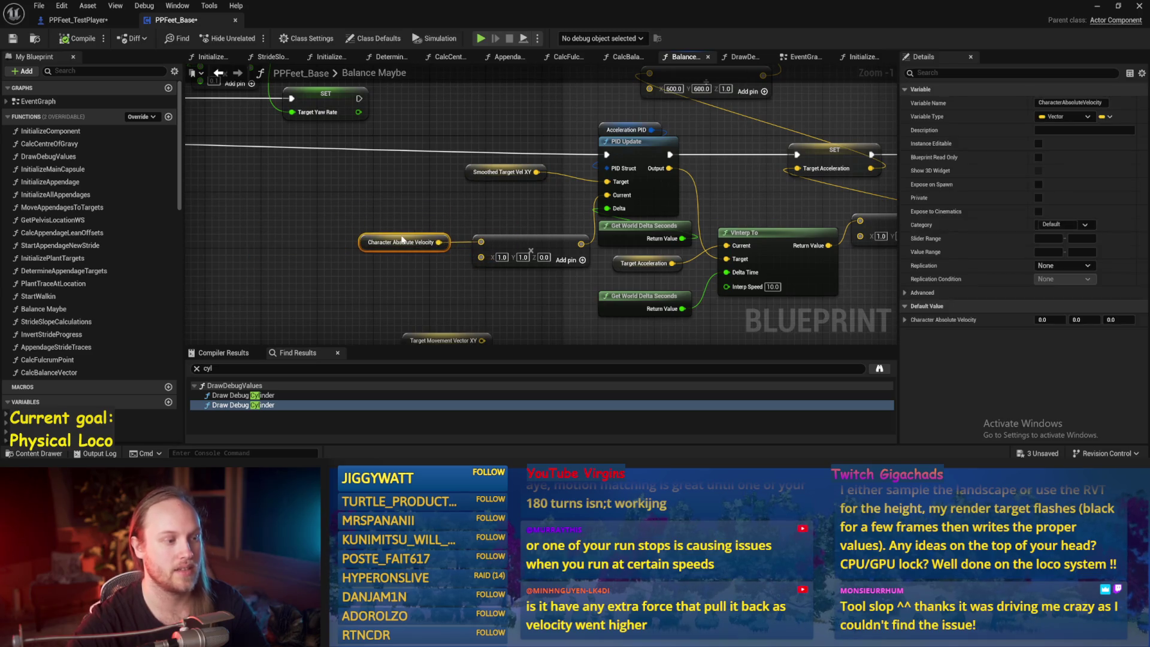
{"action": "left_click", "coordinate": [506, 232], "text": "ctrl"}
{"action": "left_click_drag", "start_coordinate": [507, 267], "coordinate": [423, 234]}
{"action": "left_click", "coordinate": [369, 184]}
{"action": "key", "text": "ctrl+s"}
Bring up the Acceleration PID variable's default factors around the PID nodes, then switch to play
{"action": "mouse_move", "coordinate": [369, 185]}
{"action": "left_mouse_down"}
{"action": "mouse_move", "coordinate": [293, 207]}
{"action": "mouse_move", "coordinate": [633, 215]}
{"action": "mouse_move", "coordinate": [306, 223]}
{"action": "left_mouse_up"}
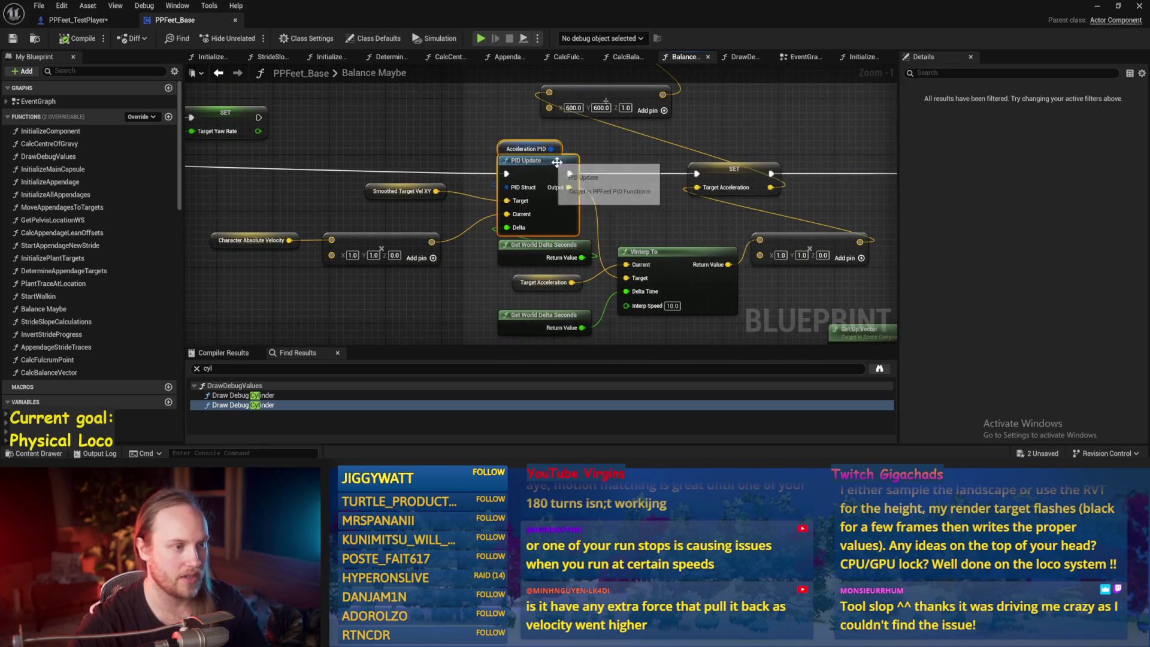
{"action": "left_click_drag", "start_coordinate": [653, 214], "coordinate": [541, 210]}
{"action": "left_click", "coordinate": [541, 210]}
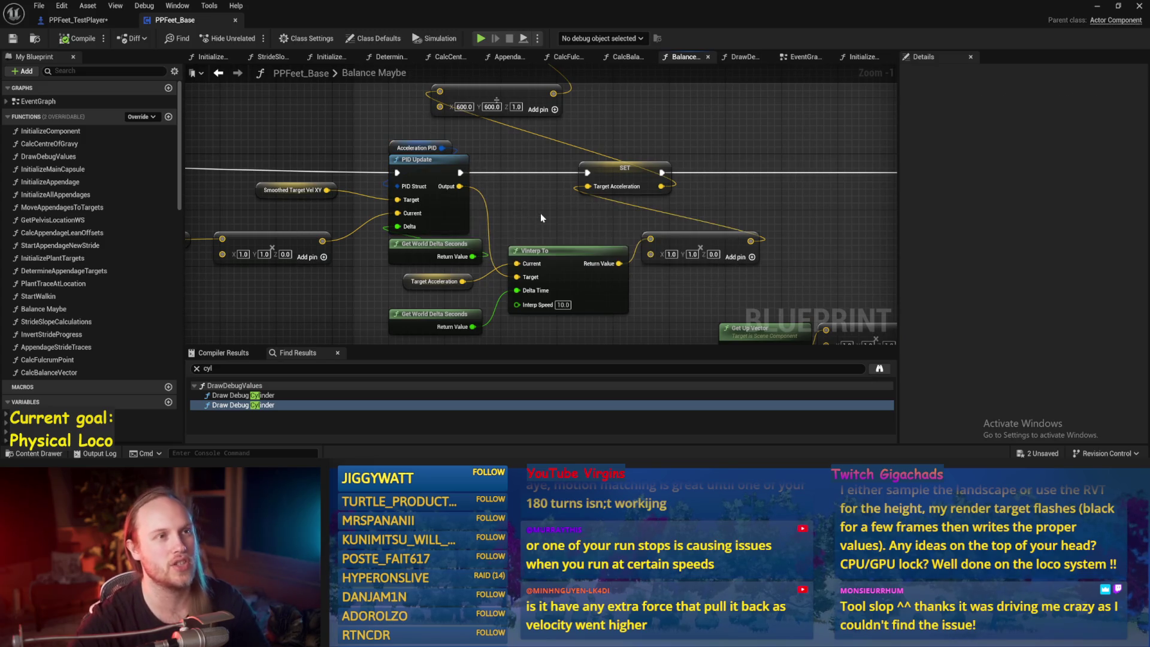
{"action": "left_click_drag", "start_coordinate": [490, 207], "coordinate": [590, 177]}
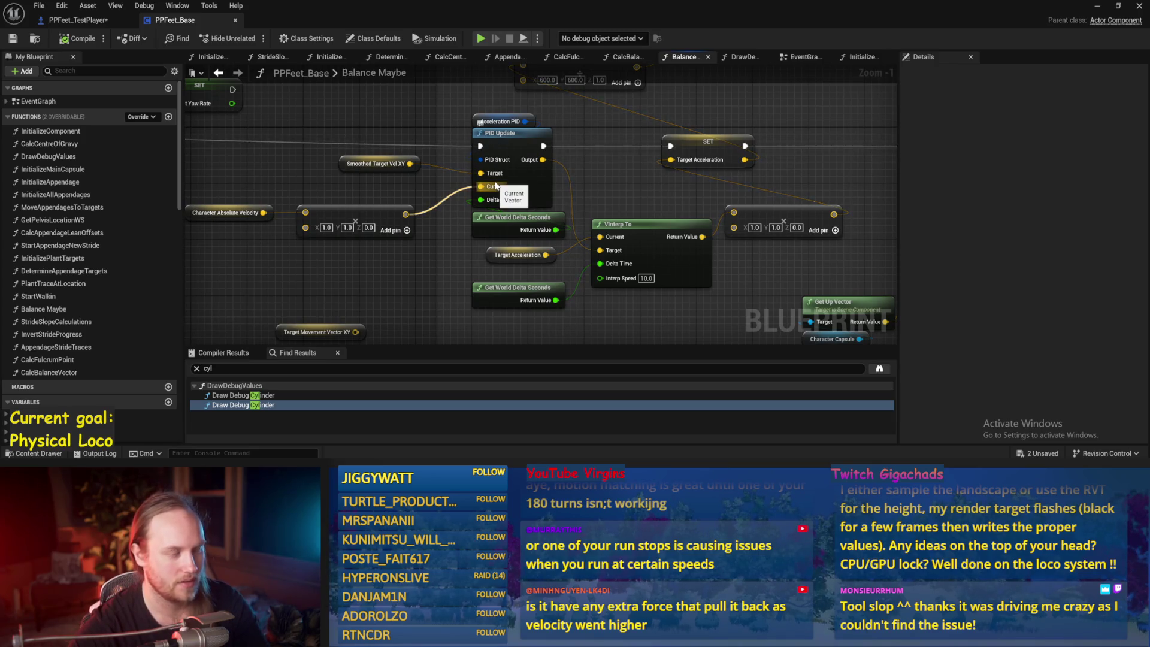
{"action": "left_click", "coordinate": [502, 121]}
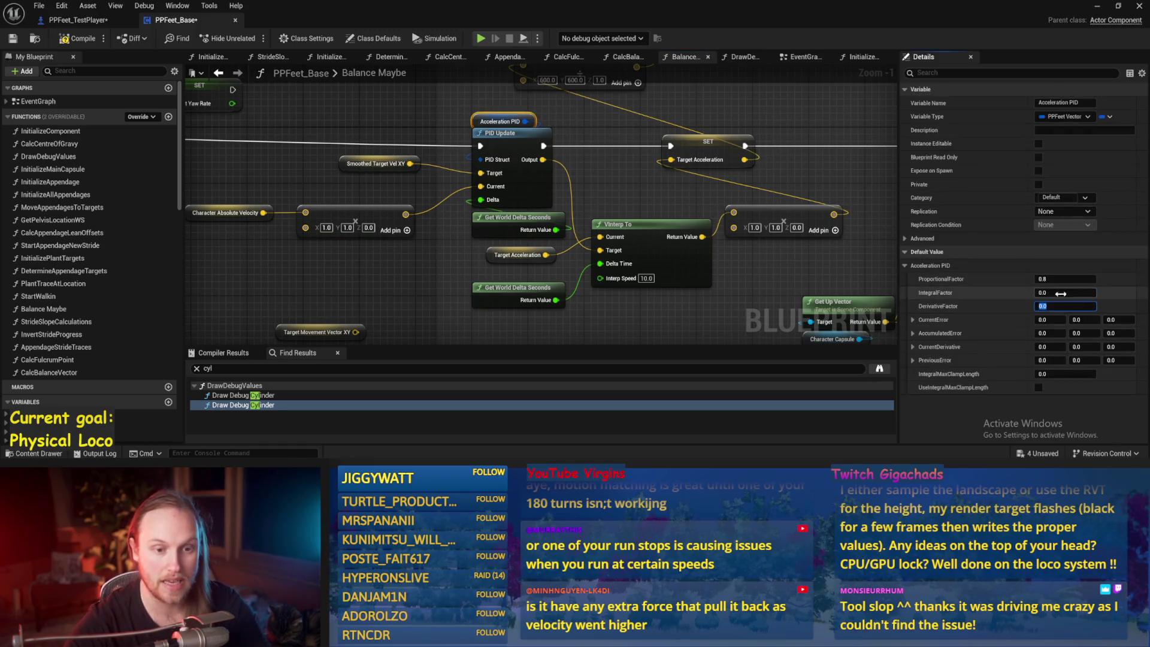
{"action": "left_click_drag", "start_coordinate": [773, 271], "coordinate": [720, 259]}
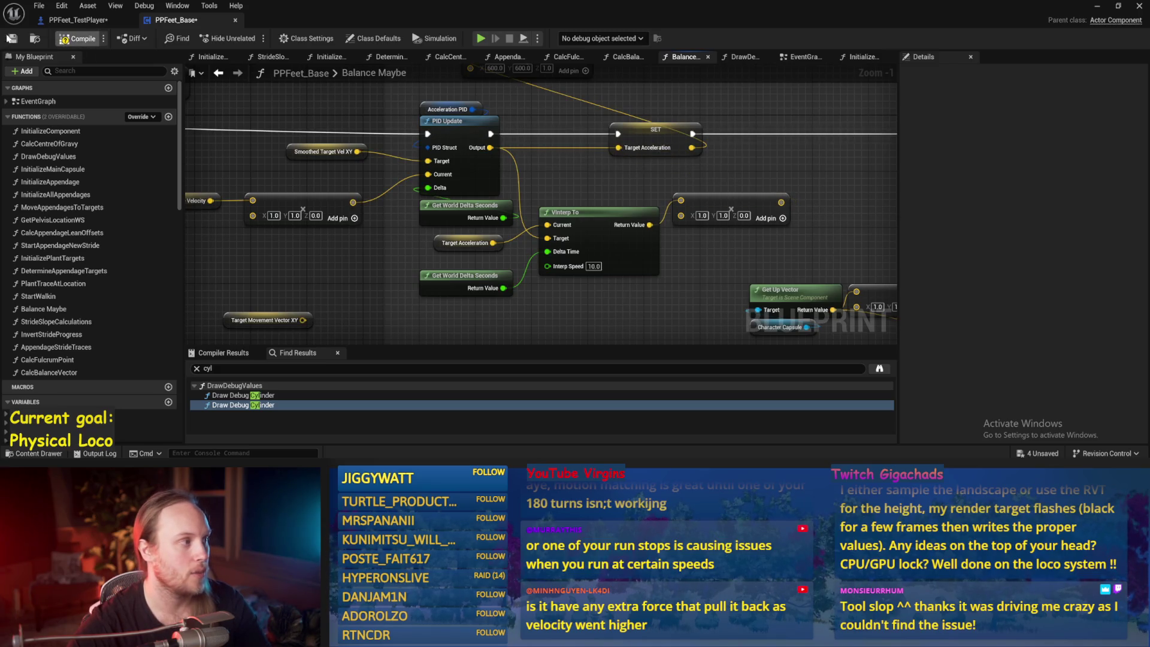
{"action": "left_click_drag", "start_coordinate": [309, 138], "coordinate": [458, 177]}
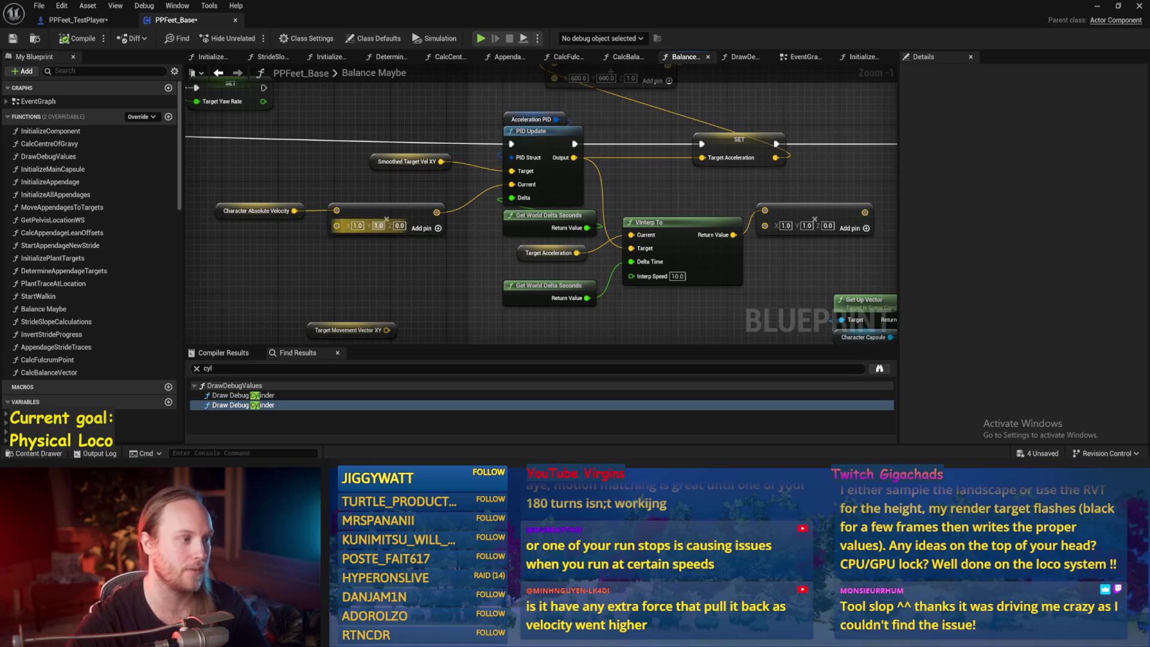
{"action": "left_click", "coordinate": [1097, 6]}
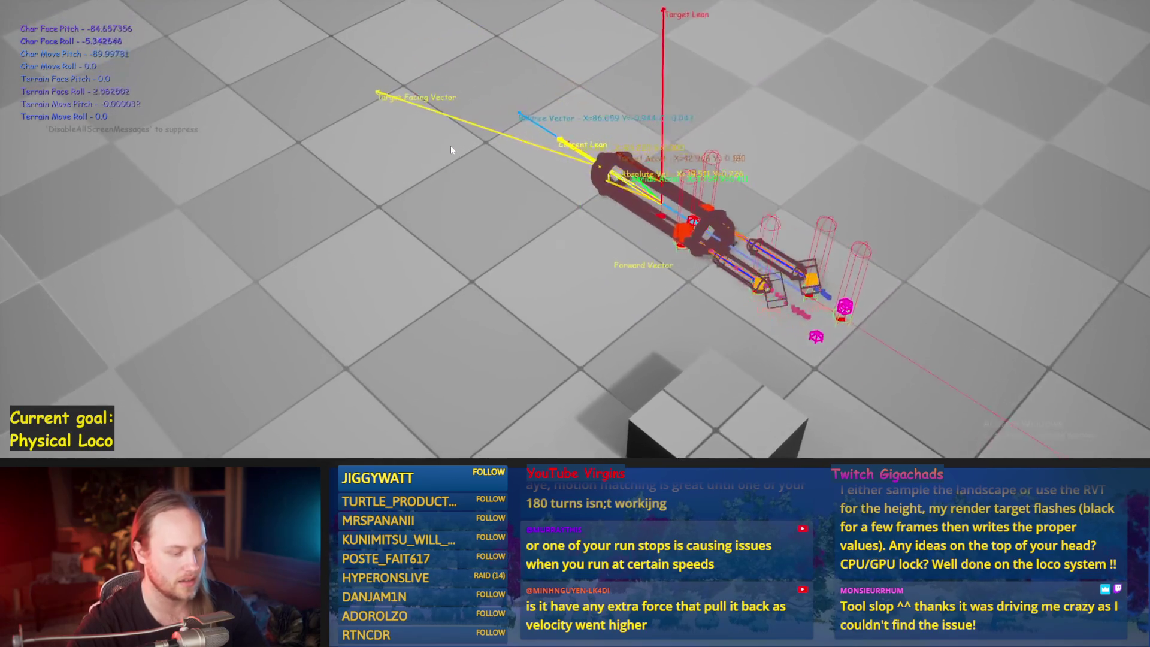
Rerun the test, then set Acceleration PID IntegralFactor and DerivativeFactor to 0.0 and save
{"action": "key", "text": "Escape"}
{"action": "key", "text": "alt+p"}
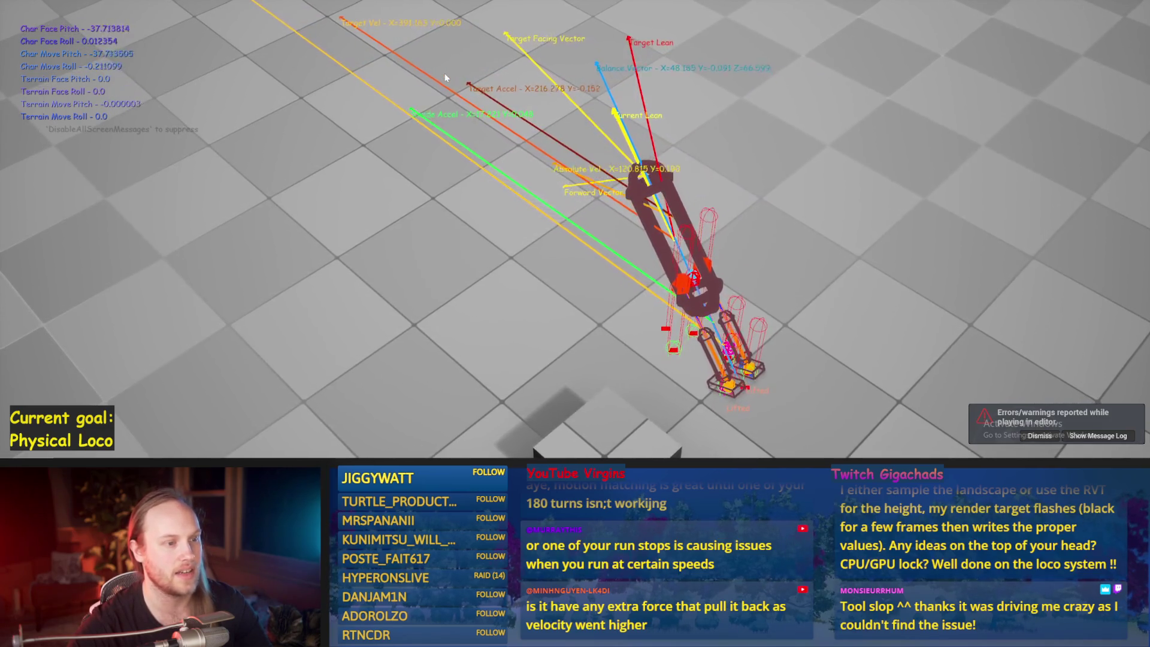
{"action": "key", "text": "Escape"}
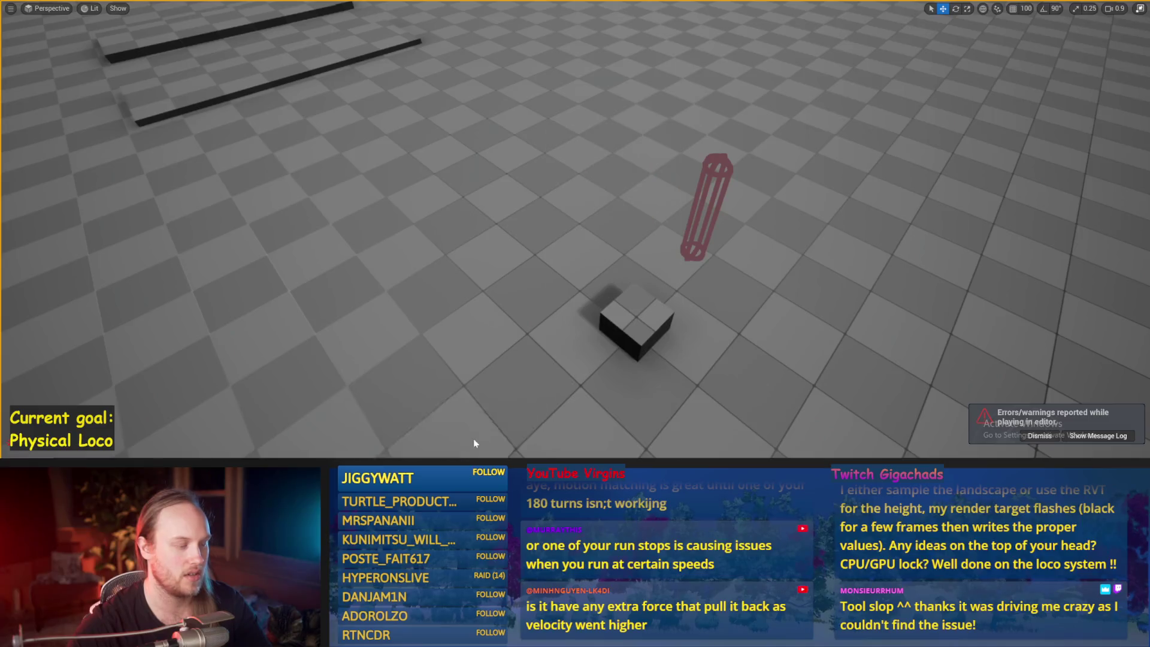
{"action": "left_click", "coordinate": [532, 119]}
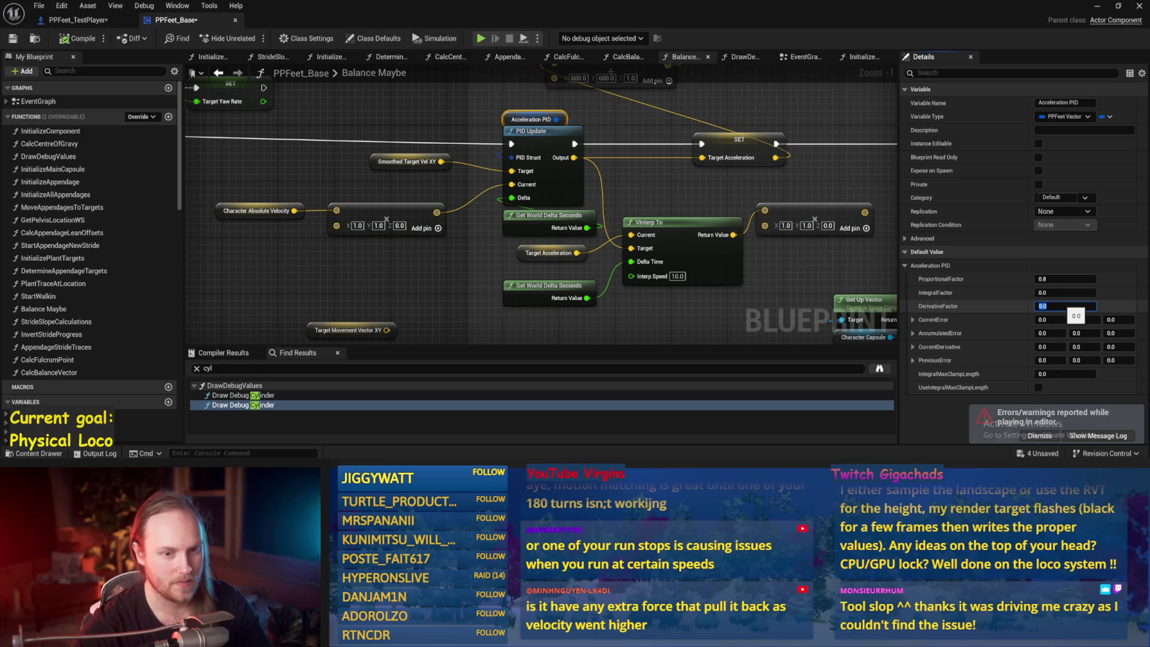
{"action": "left_click", "coordinate": [665, 204]}
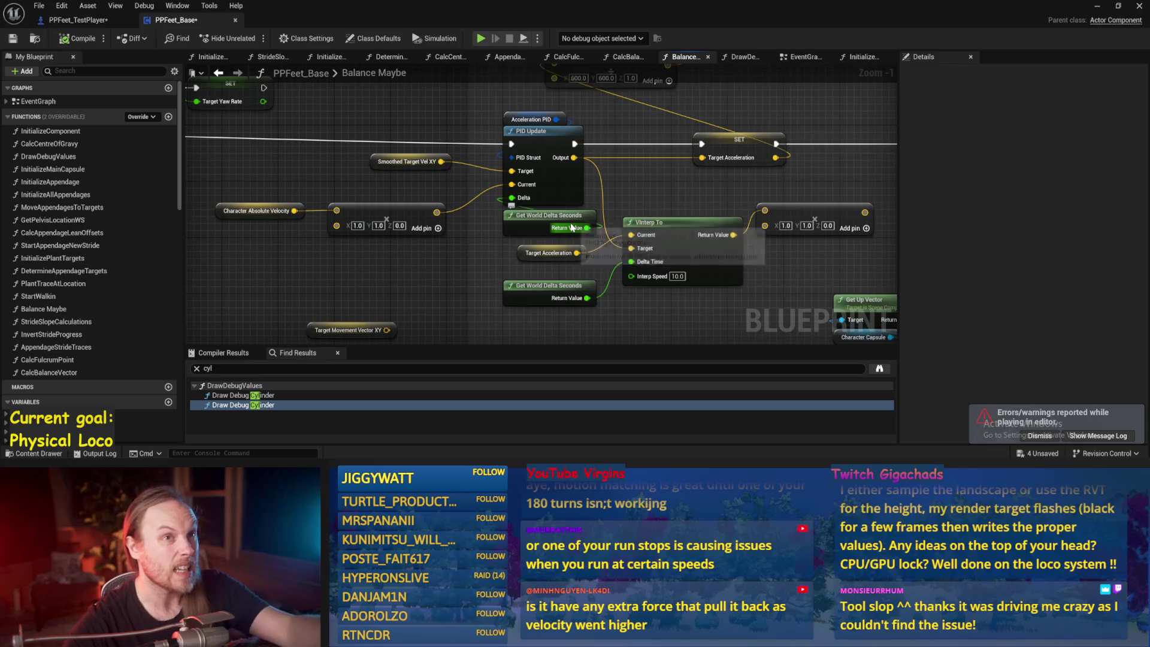
{"action": "left_click", "coordinate": [546, 119]}
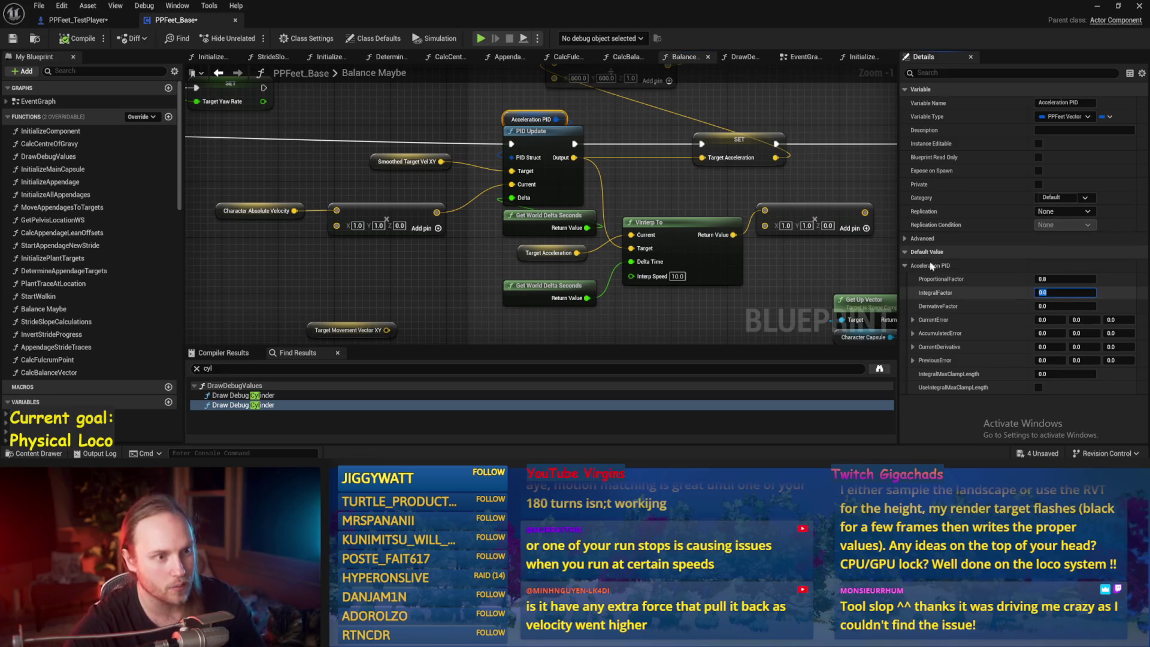
{"action": "left_click", "coordinate": [881, 168]}
{"action": "left_click_drag", "start_coordinate": [892, 160], "coordinate": [747, 225]}
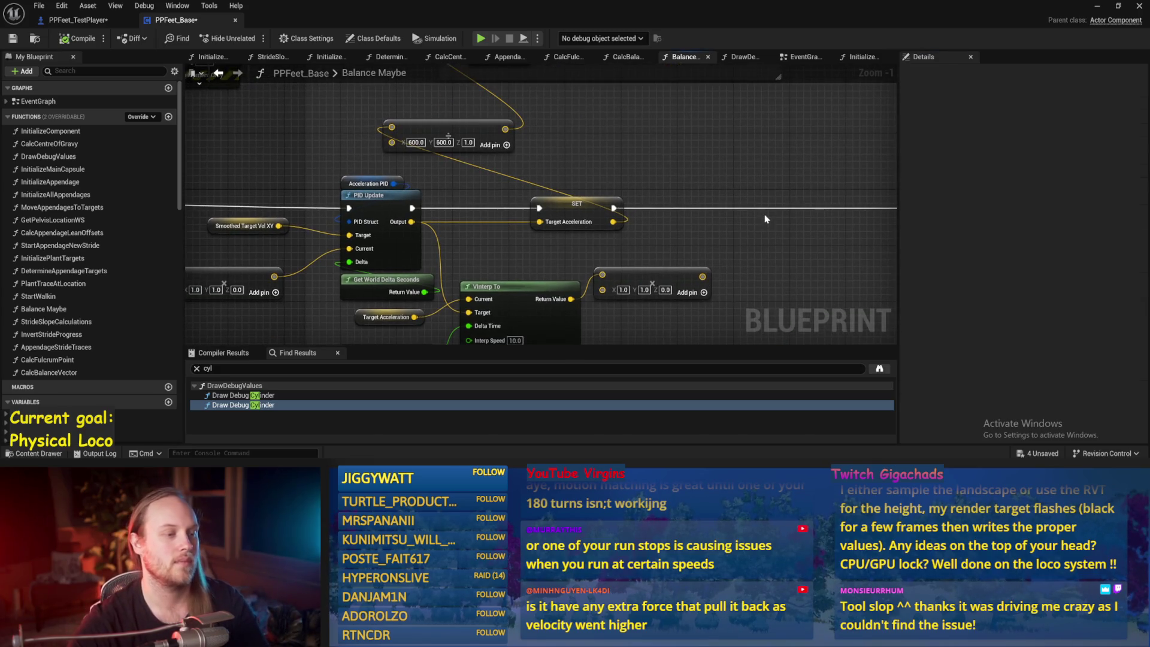
{"action": "key", "text": "ctrl+s"}
Review the Acceleration PID node and Target Lean Vector setter, then return to the running game
{"action": "mouse_move", "coordinate": [818, 170]}
{"action": "left_mouse_down"}
{"action": "mouse_move", "coordinate": [571, 200]}
{"action": "mouse_move", "coordinate": [470, 175]}
{"action": "mouse_move", "coordinate": [528, 182]}
{"action": "mouse_move", "coordinate": [637, 251]}
{"action": "mouse_move", "coordinate": [617, 200]}
{"action": "left_mouse_up"}
{"action": "scroll", "coordinate": [416, 179], "scroll_direction": "down", "scroll_amount": 1}
{"action": "left_click_drag", "start_coordinate": [411, 230], "coordinate": [413, 231]}
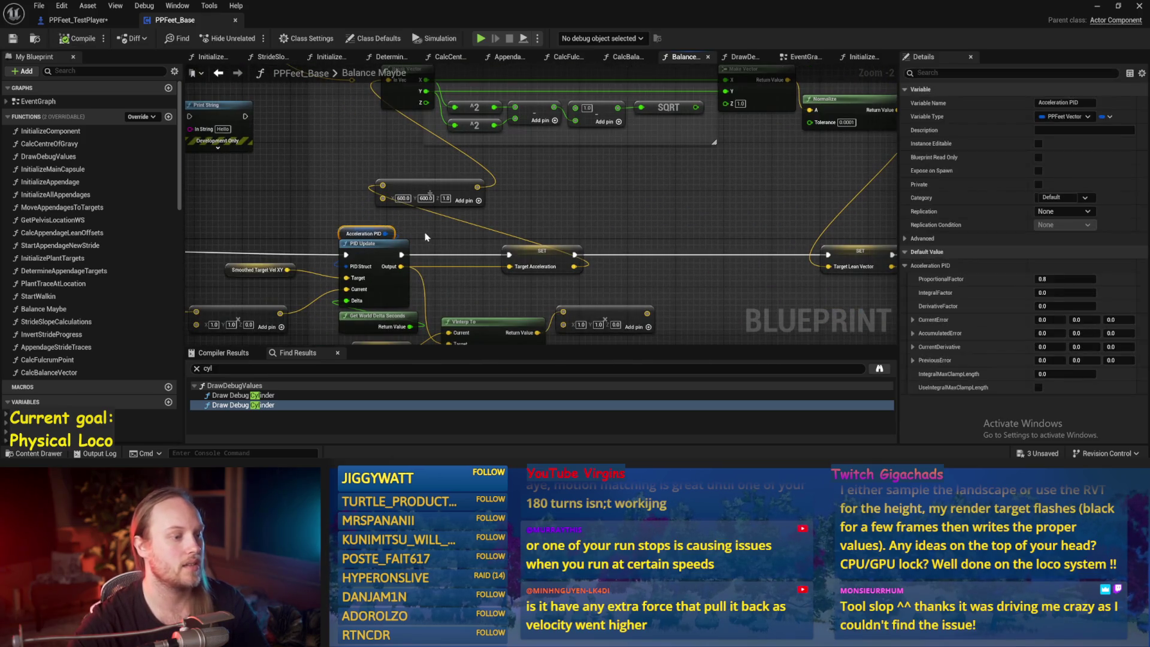
{"action": "mouse_move", "coordinate": [705, 198]}
{"action": "left_mouse_down"}
{"action": "mouse_move", "coordinate": [623, 217]}
{"action": "mouse_move", "coordinate": [370, 171]}
{"action": "left_mouse_up"}
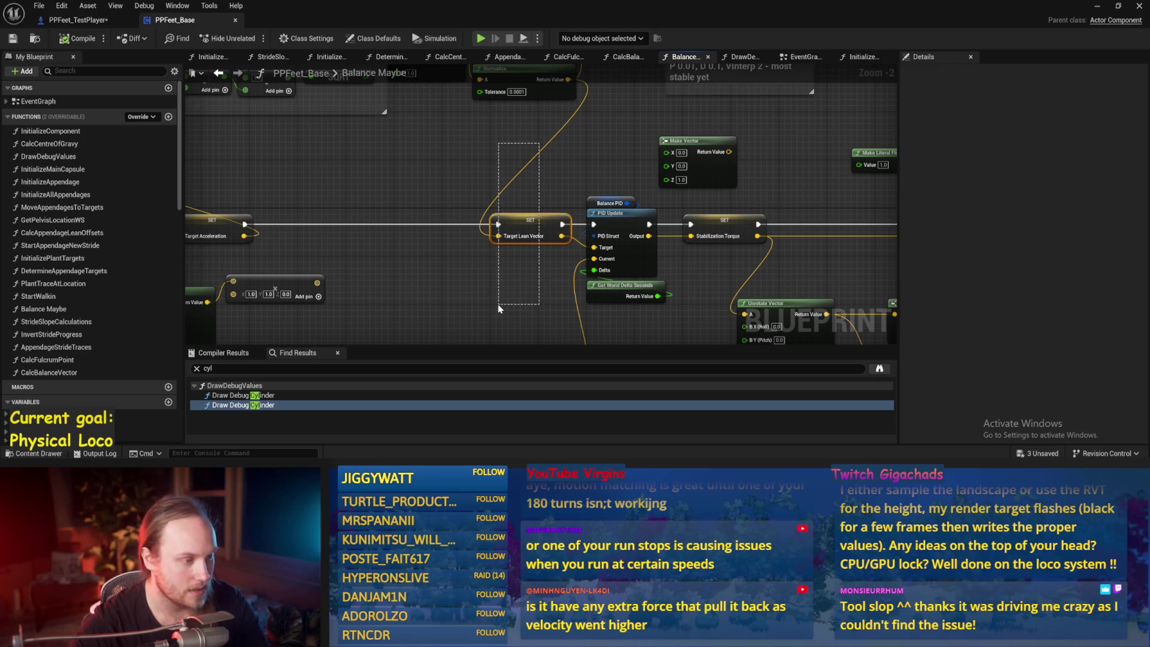
{"action": "left_click_drag", "start_coordinate": [499, 309], "coordinate": [499, 308]}
{"action": "left_click", "coordinate": [510, 266]}
{"action": "left_click_drag", "start_coordinate": [510, 266], "coordinate": [516, 327]}
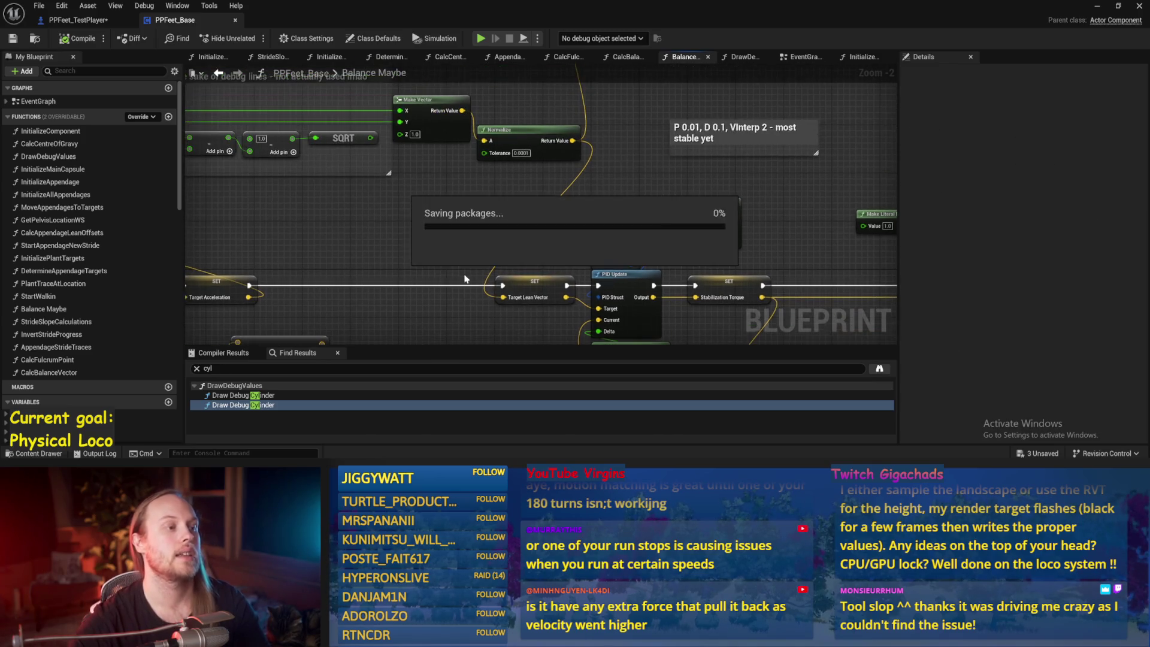
{"action": "left_click", "coordinate": [1098, 6]}
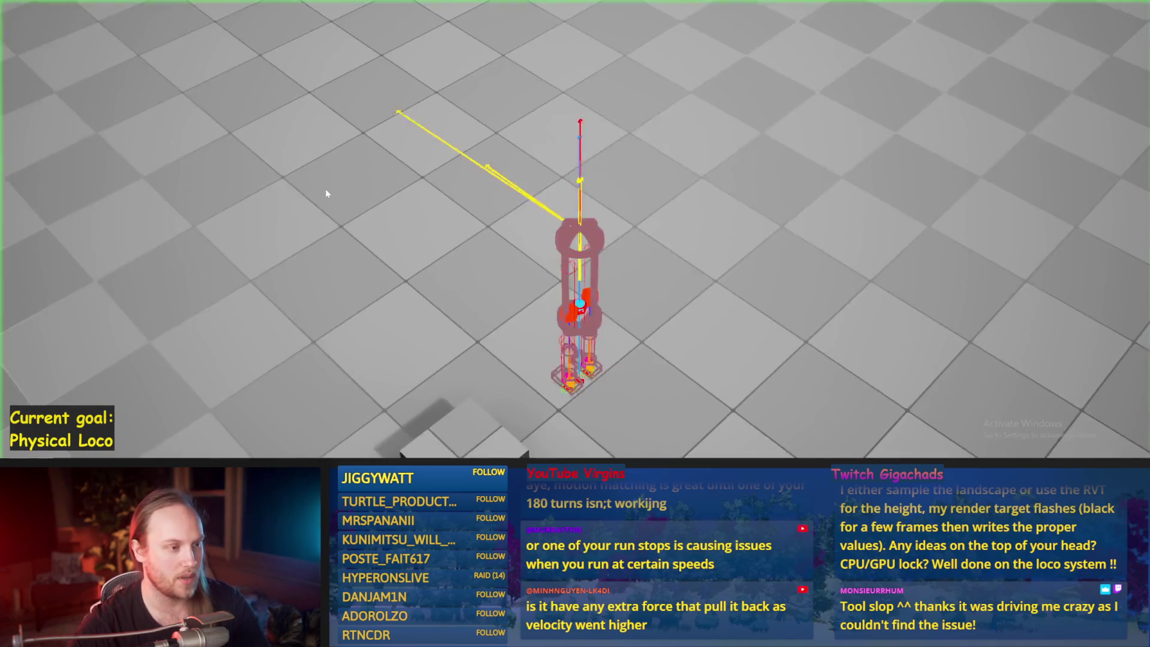
Walk the character forward until it tips over, stop play, and move the Normalize node up-left
{"action": "key", "text": "w"}
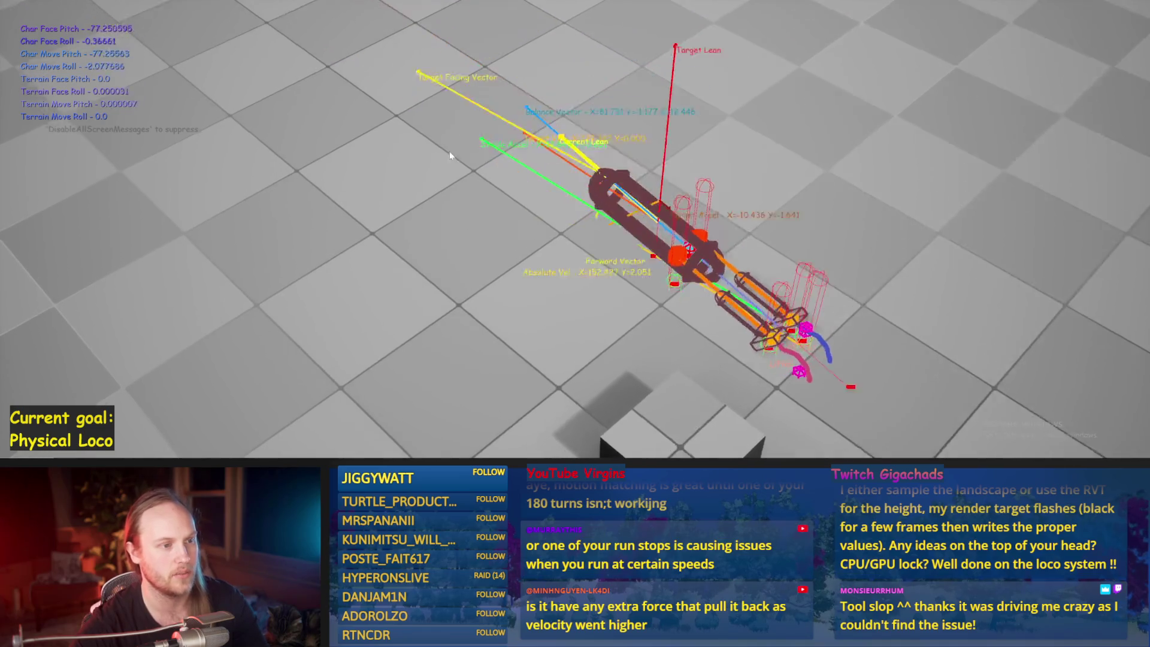
{"action": "key", "text": "Escape"}
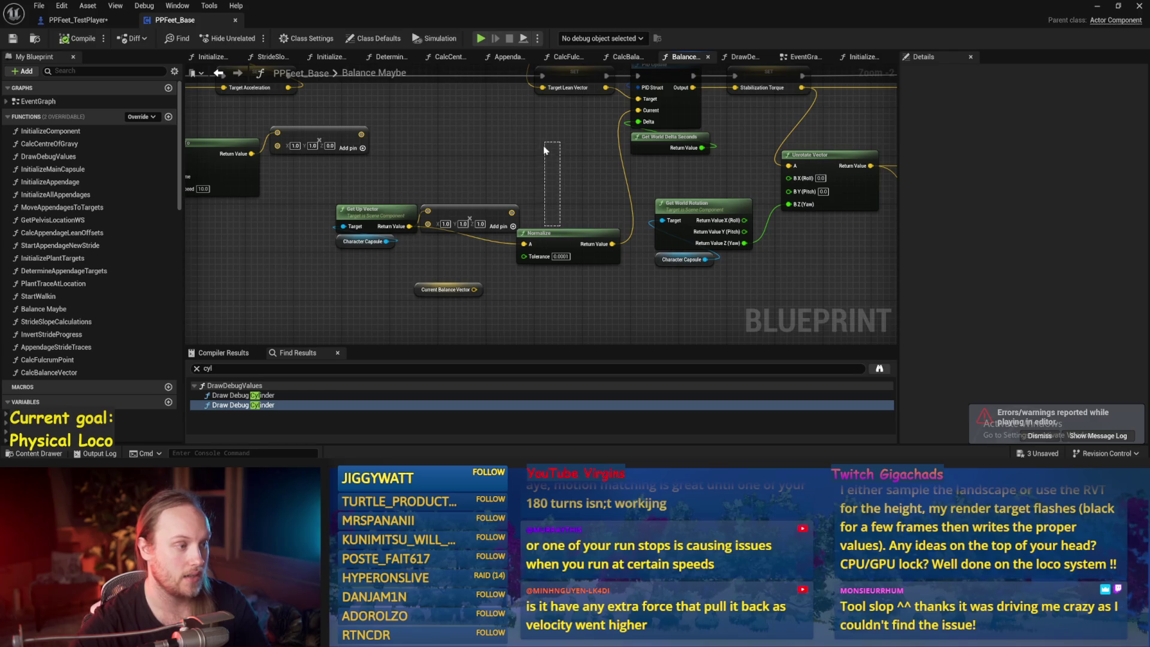
{"action": "mouse_move", "coordinate": [555, 234]}
{"action": "left_mouse_down"}
{"action": "mouse_move", "coordinate": [515, 133]}
{"action": "mouse_move", "coordinate": [533, 144]}
{"action": "left_mouse_up"}
Move Get Up Vector with Character Capsule into place, save, and inspect the Stabilization Torque variable
{"action": "mouse_move", "coordinate": [408, 195]}
{"action": "left_mouse_down"}
{"action": "mouse_move", "coordinate": [339, 247]}
{"action": "mouse_move", "coordinate": [436, 157]}
{"action": "left_mouse_up"}
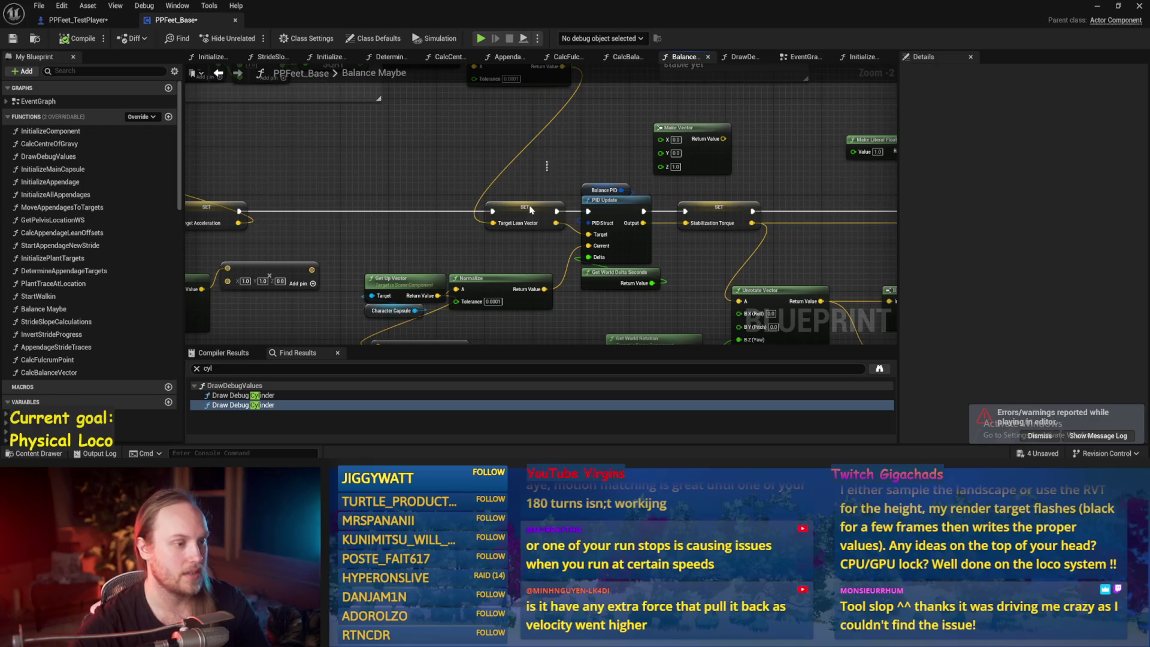
{"action": "key", "text": "ctrl+s"}
{"action": "mouse_move", "coordinate": [591, 233]}
{"action": "left_mouse_down"}
{"action": "mouse_move", "coordinate": [512, 225]}
{"action": "mouse_move", "coordinate": [562, 142]}
{"action": "left_mouse_up"}
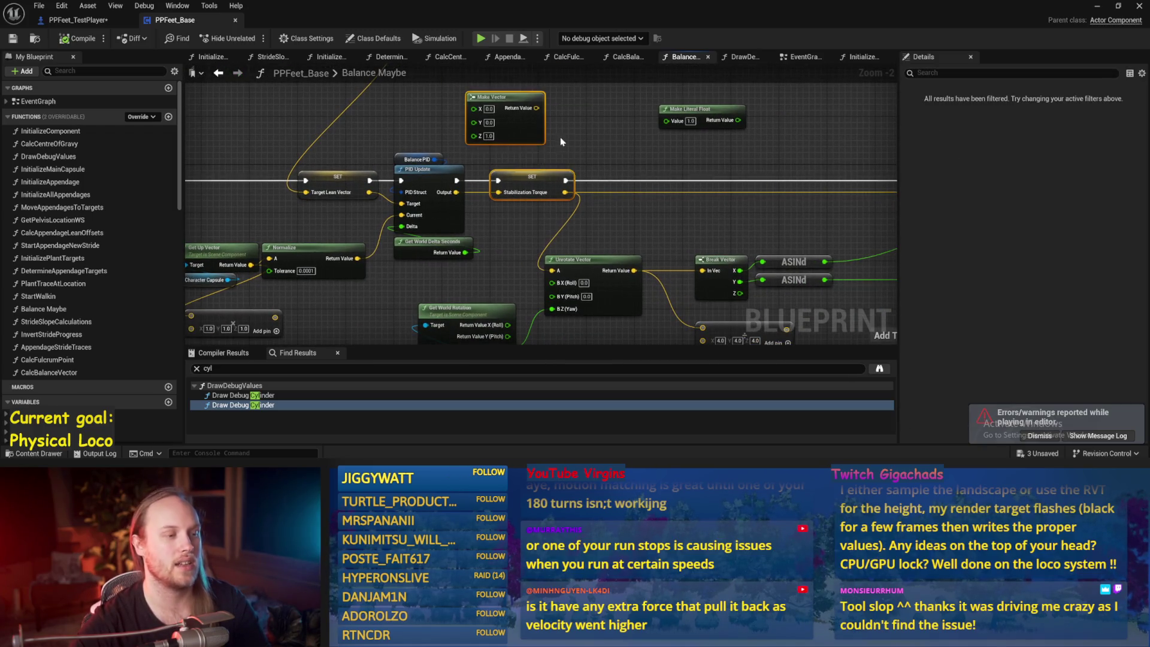
{"action": "left_click", "coordinate": [539, 183]}
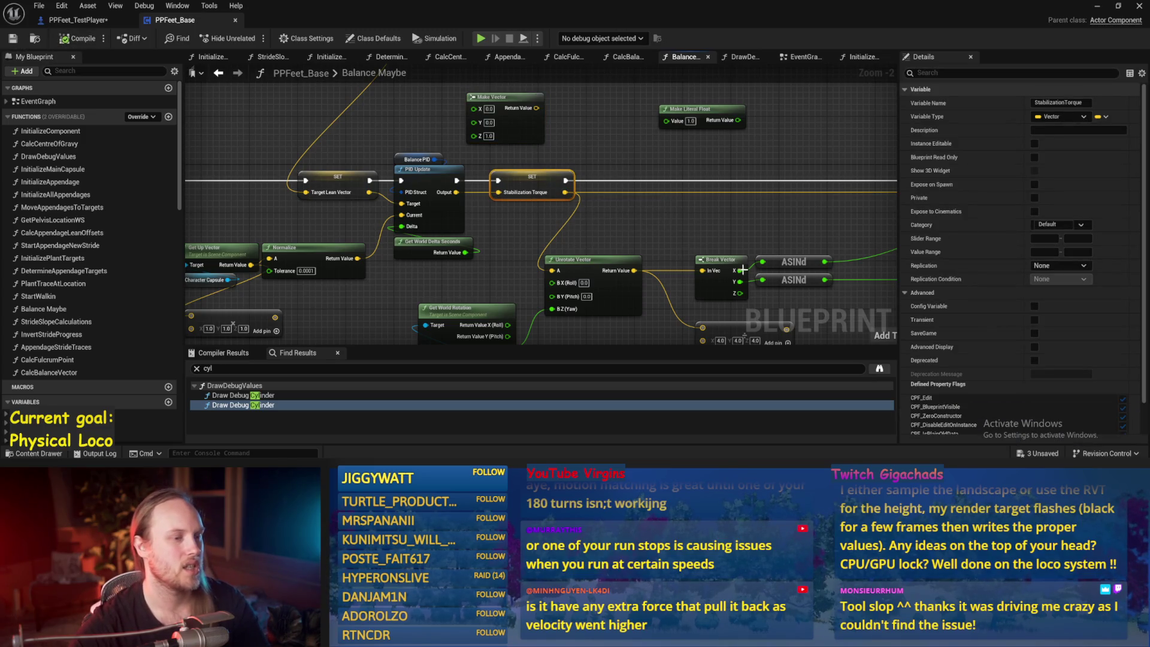
Review the Break Vector, ASINd and math nodes, then switch to the running game to test balance
{"action": "left_click_drag", "start_coordinate": [742, 270], "coordinate": [612, 225]}
{"action": "left_click", "coordinate": [612, 224]}
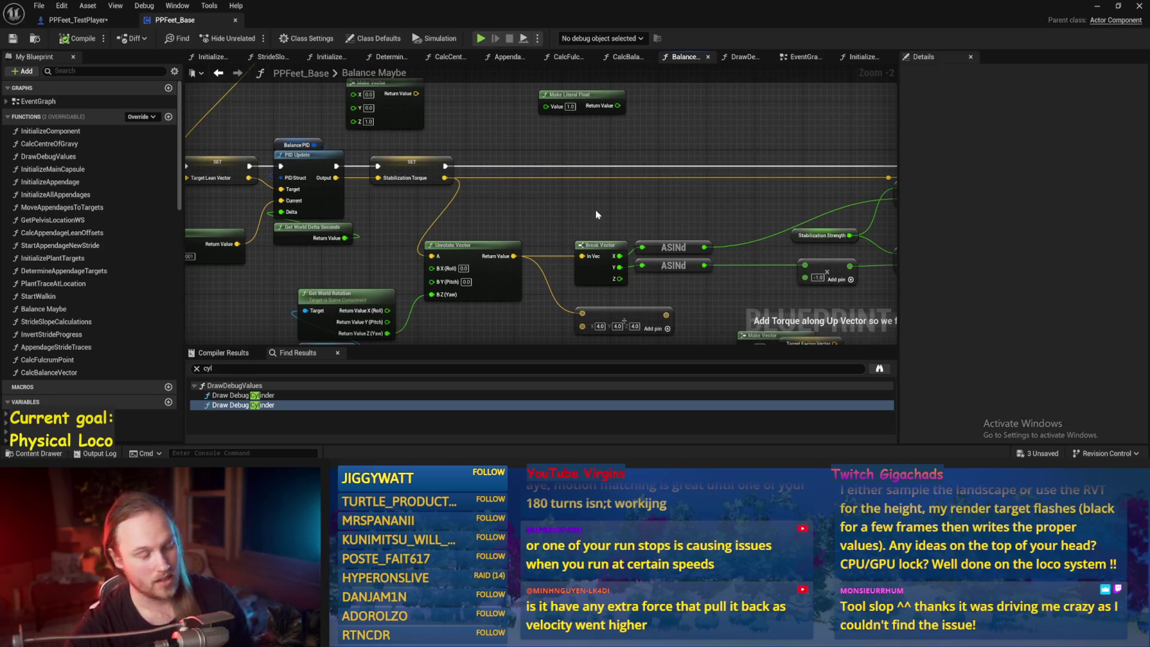
{"action": "mouse_move", "coordinate": [597, 214]}
{"action": "left_mouse_down"}
{"action": "mouse_move", "coordinate": [598, 183]}
{"action": "mouse_move", "coordinate": [563, 203]}
{"action": "mouse_move", "coordinate": [385, 174]}
{"action": "mouse_move", "coordinate": [241, 228]}
{"action": "mouse_move", "coordinate": [710, 310]}
{"action": "left_mouse_up"}
{"action": "mouse_move", "coordinate": [629, 287]}
{"action": "left_mouse_down"}
{"action": "mouse_move", "coordinate": [288, 228]}
{"action": "mouse_move", "coordinate": [276, 189]}
{"action": "left_mouse_up"}
{"action": "left_click", "coordinate": [400, 245]}
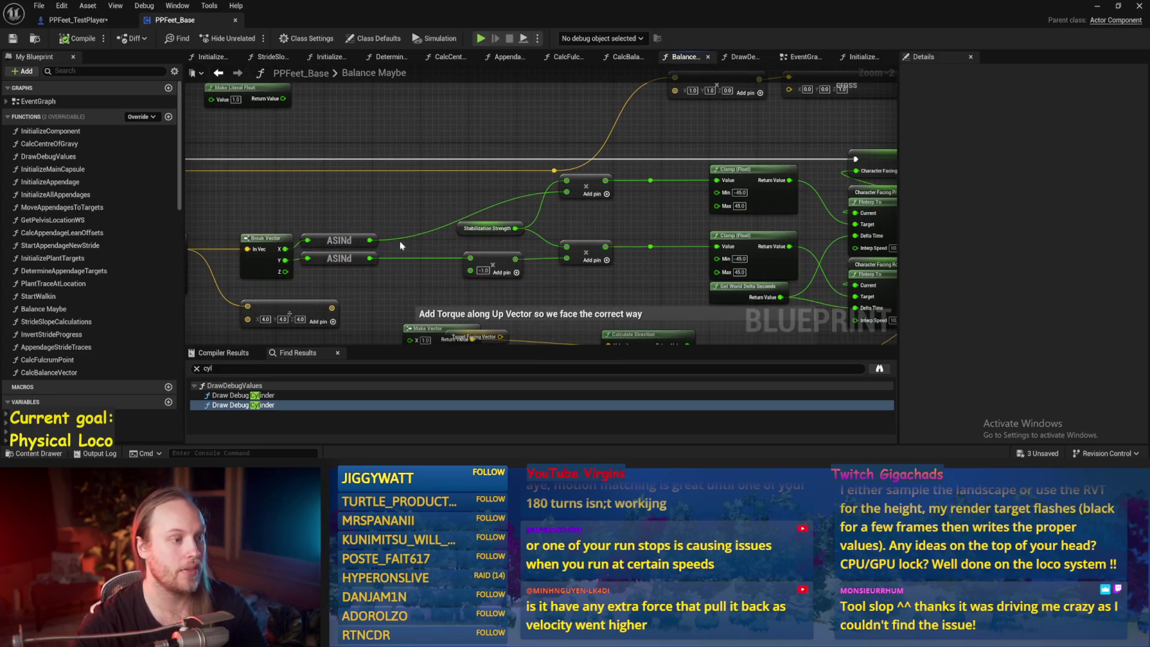
{"action": "left_click", "coordinate": [1097, 9]}
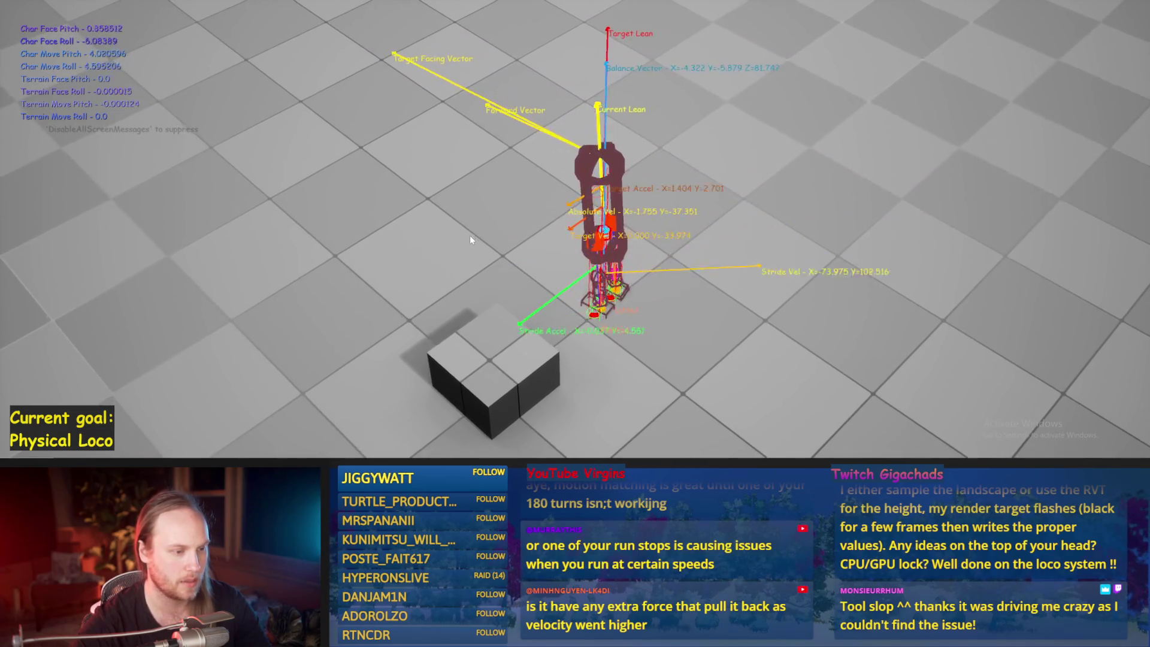
Stop play, save PPFeet_Base, and move the Make Literal Float node up near the comment
{"action": "key", "text": "Escape"}
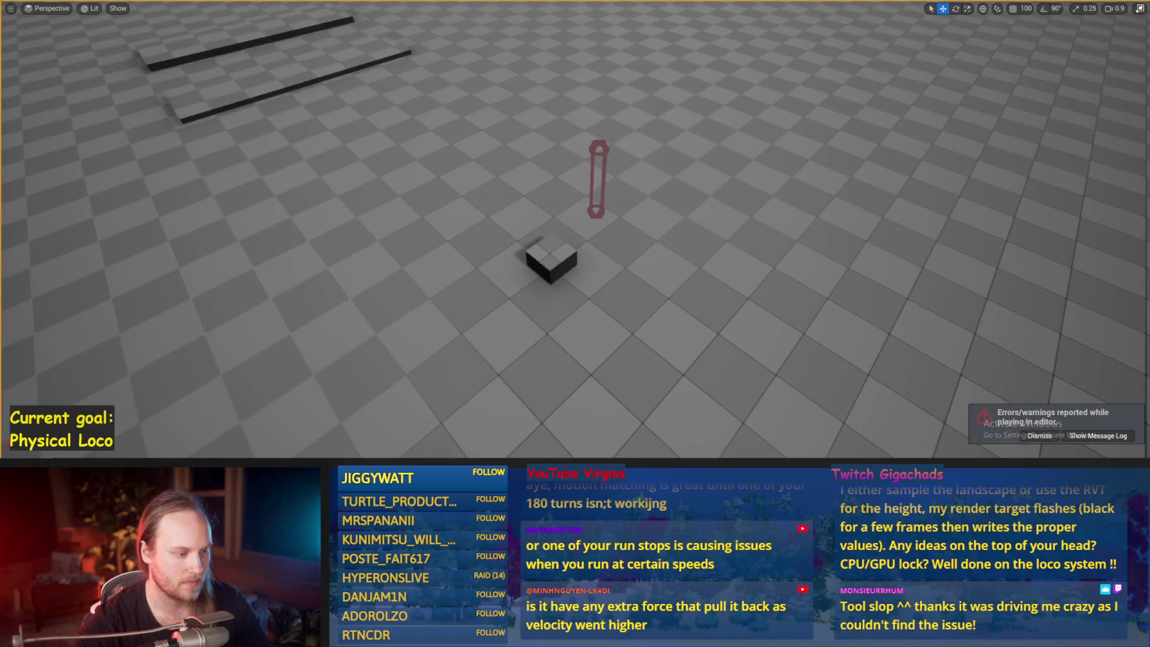
{"action": "key", "text": "ctrl+s"}
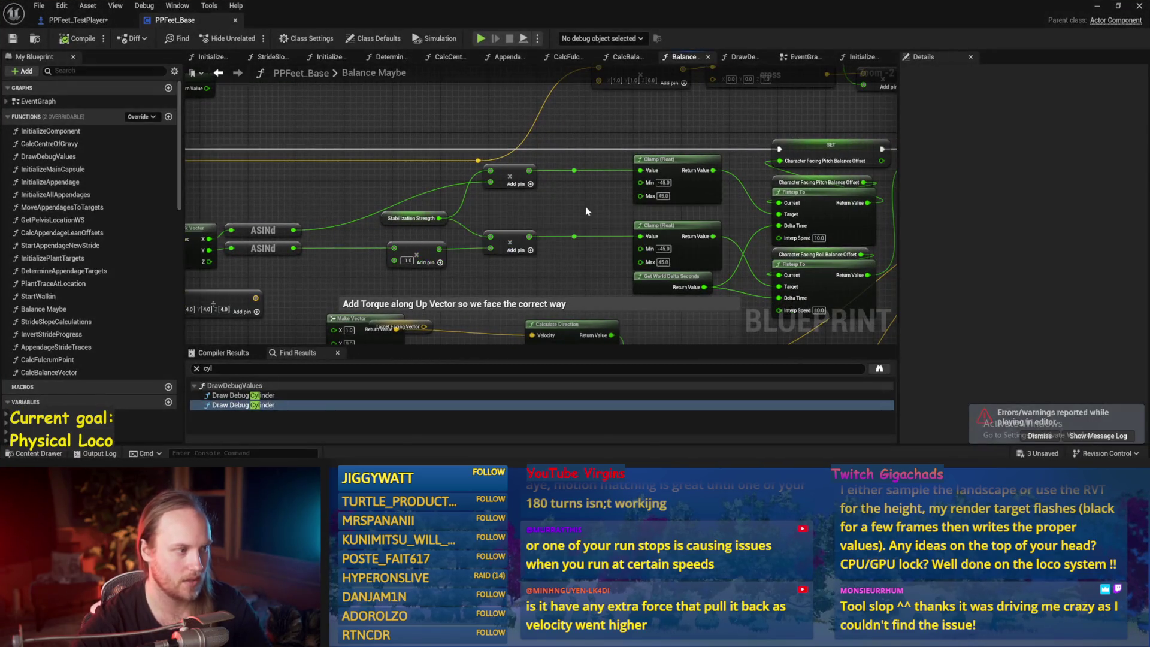
{"action": "left_click_drag", "start_coordinate": [252, 180], "coordinate": [387, 211]}
{"action": "mouse_move", "coordinate": [224, 230]}
{"action": "left_mouse_down"}
{"action": "mouse_move", "coordinate": [363, 290]}
{"action": "mouse_move", "coordinate": [626, 260]}
{"action": "mouse_move", "coordinate": [469, 242]}
{"action": "left_mouse_up"}
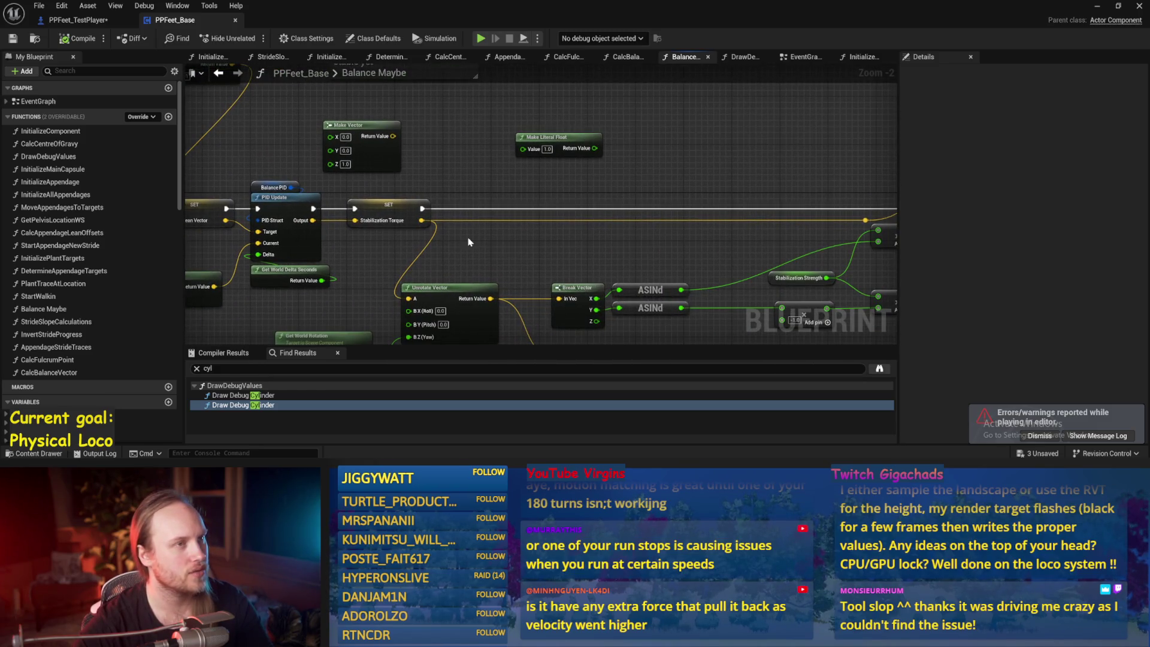
{"action": "left_click_drag", "start_coordinate": [599, 137], "coordinate": [593, 100]}
{"action": "mouse_move", "coordinate": [513, 162]}
{"action": "left_mouse_down"}
{"action": "mouse_move", "coordinate": [590, 214]}
{"action": "mouse_move", "coordinate": [571, 218]}
{"action": "mouse_move", "coordinate": [440, 159]}
{"action": "left_mouse_up"}
Add a Set Appendage Crouch Offset node, wire it after the Stabilization Torque SET, and save
{"action": "right_click", "coordinate": [439, 159]}
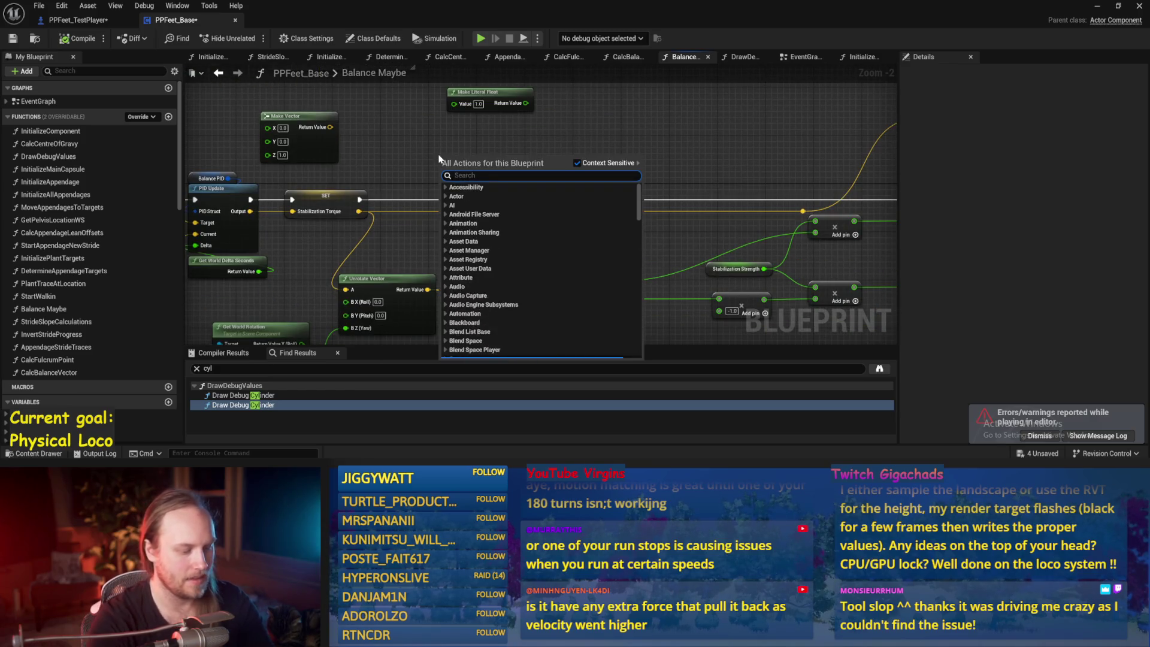
{"action": "type", "text": "crouch"}
{"action": "left_click", "coordinate": [506, 219]}
{"action": "left_click_drag", "start_coordinate": [479, 163], "coordinate": [581, 129]}
{"action": "mouse_move", "coordinate": [381, 145]}
{"action": "left_mouse_down"}
{"action": "mouse_move", "coordinate": [477, 182]}
{"action": "mouse_move", "coordinate": [471, 201]}
{"action": "left_mouse_up"}
{"action": "left_click_drag", "start_coordinate": [405, 224], "coordinate": [593, 162]}
{"action": "mouse_move", "coordinate": [502, 157]}
{"action": "left_mouse_down"}
{"action": "mouse_move", "coordinate": [817, 236]}
{"action": "mouse_move", "coordinate": [676, 220]}
{"action": "mouse_move", "coordinate": [696, 225]}
{"action": "left_mouse_up"}
{"action": "scroll", "coordinate": [779, 234], "scroll_direction": "down", "scroll_amount": 1}
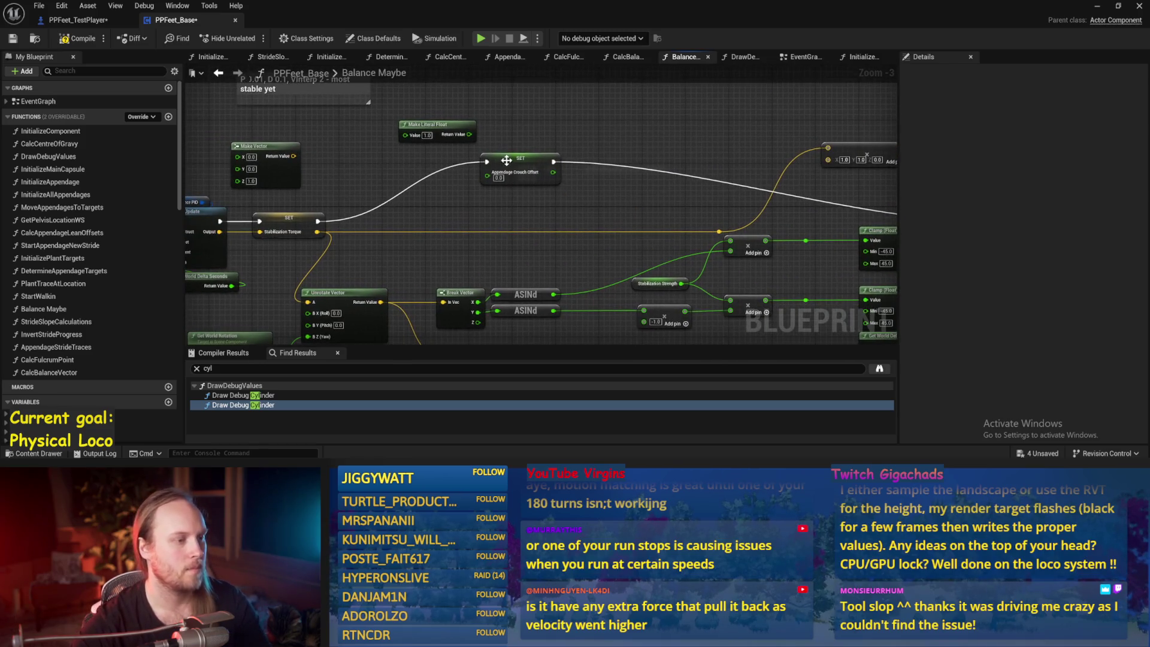
{"action": "left_click", "coordinate": [14, 38]}
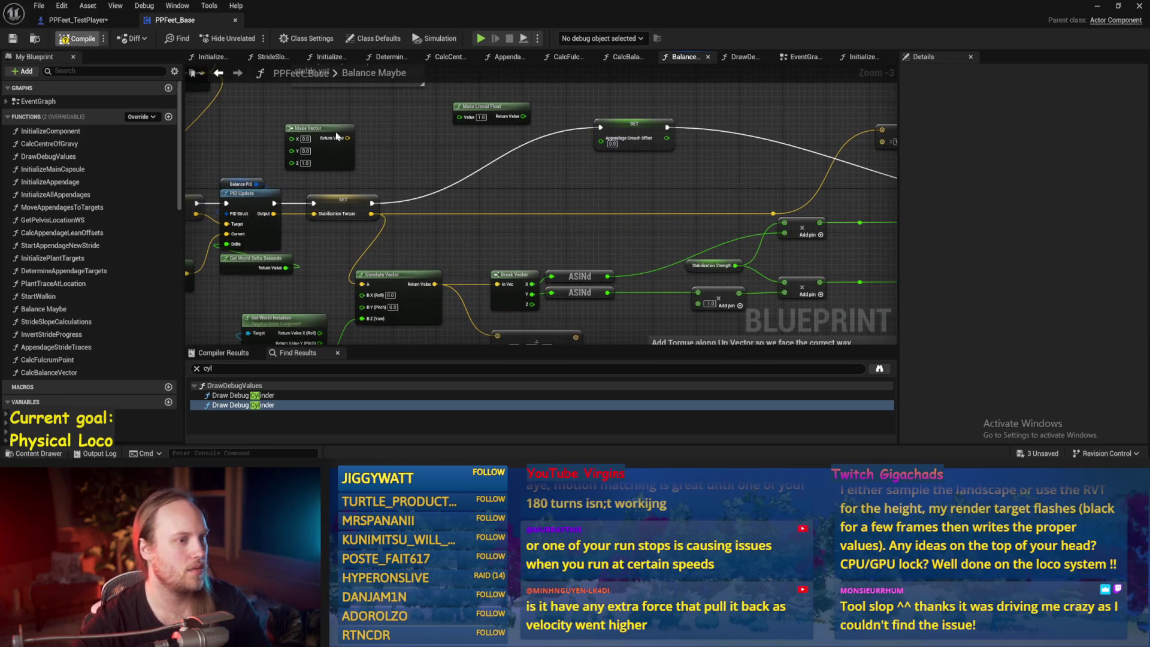
{"action": "right_click", "coordinate": [540, 238]}
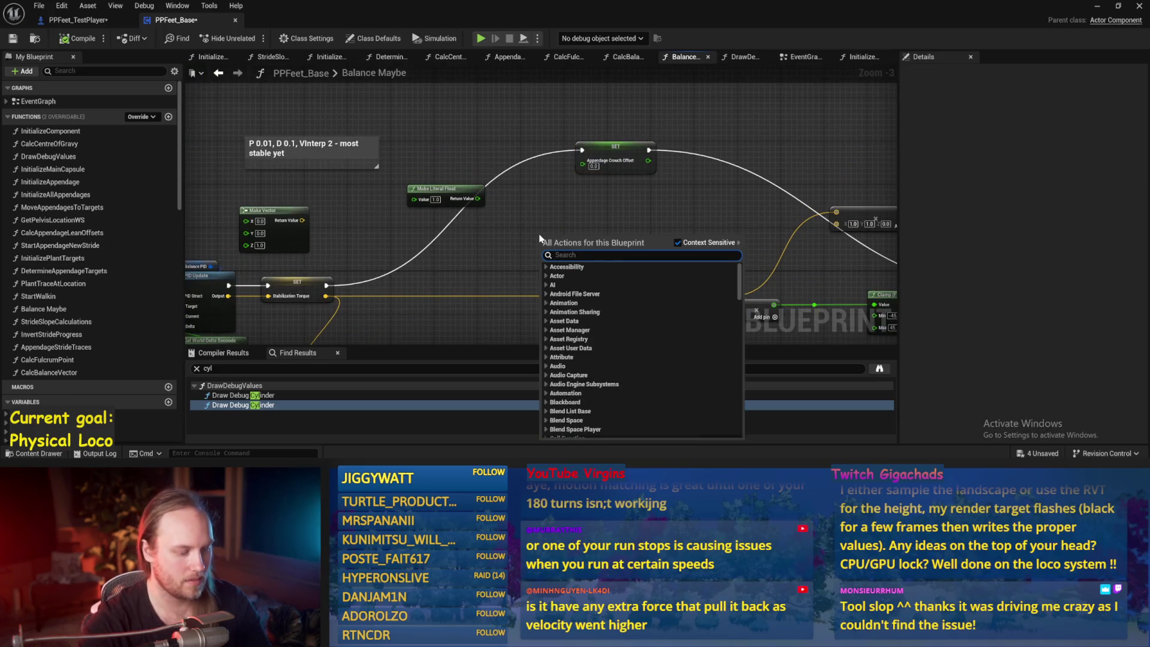
Add an FInterp To beside the crouch offset setter and a Vector Length XY of Stabilization Torque
{"action": "type", "text": "finter"}
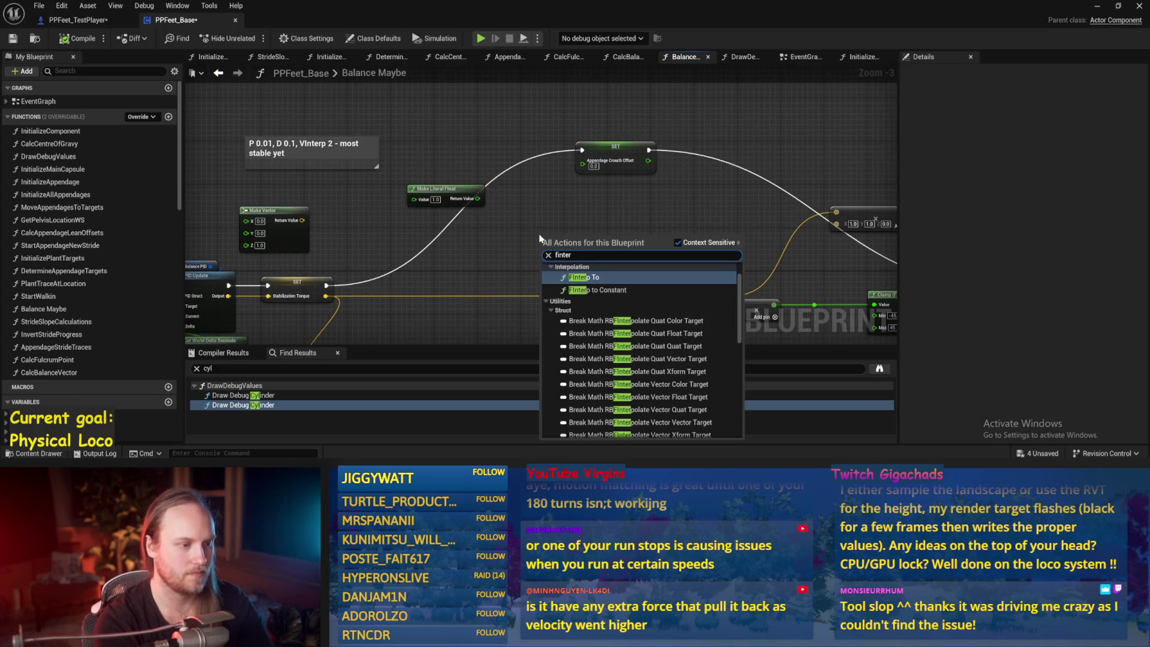
{"action": "key", "text": "Return"}
{"action": "left_click_drag", "start_coordinate": [626, 228], "coordinate": [662, 190]}
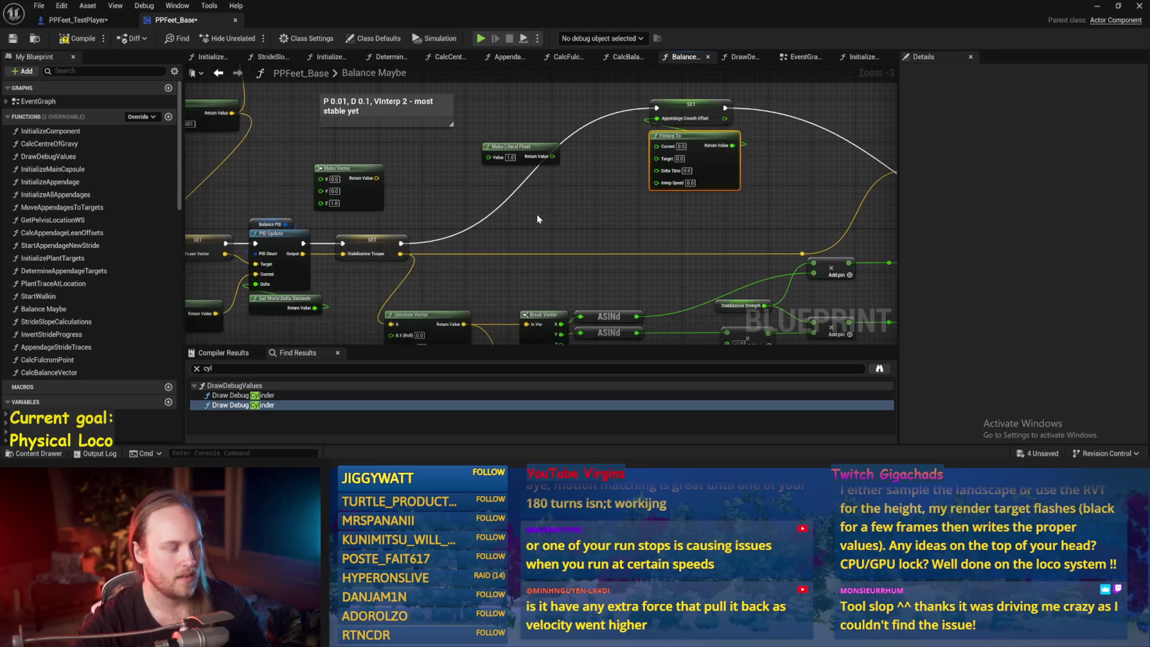
{"action": "left_click_drag", "start_coordinate": [400, 253], "coordinate": [555, 219]}
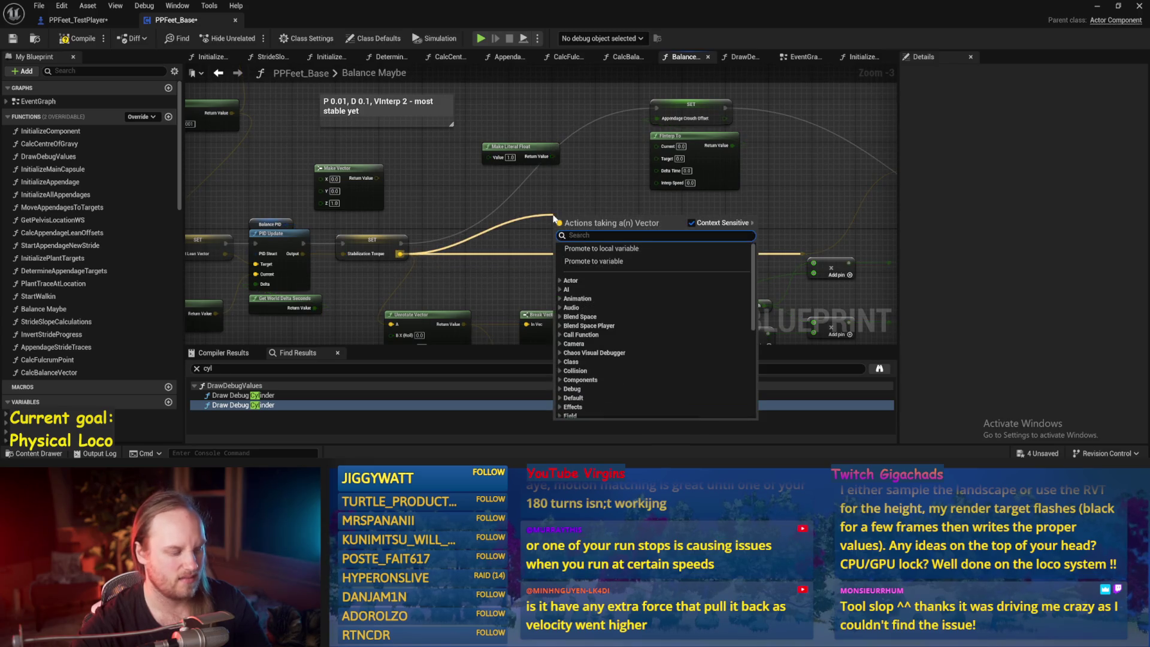
{"action": "mouse_move", "coordinate": [511, 252]}
{"action": "left_mouse_down"}
{"action": "mouse_move", "coordinate": [518, 209]}
{"action": "mouse_move", "coordinate": [537, 203]}
{"action": "left_mouse_up"}
{"action": "type", "text": "length"}
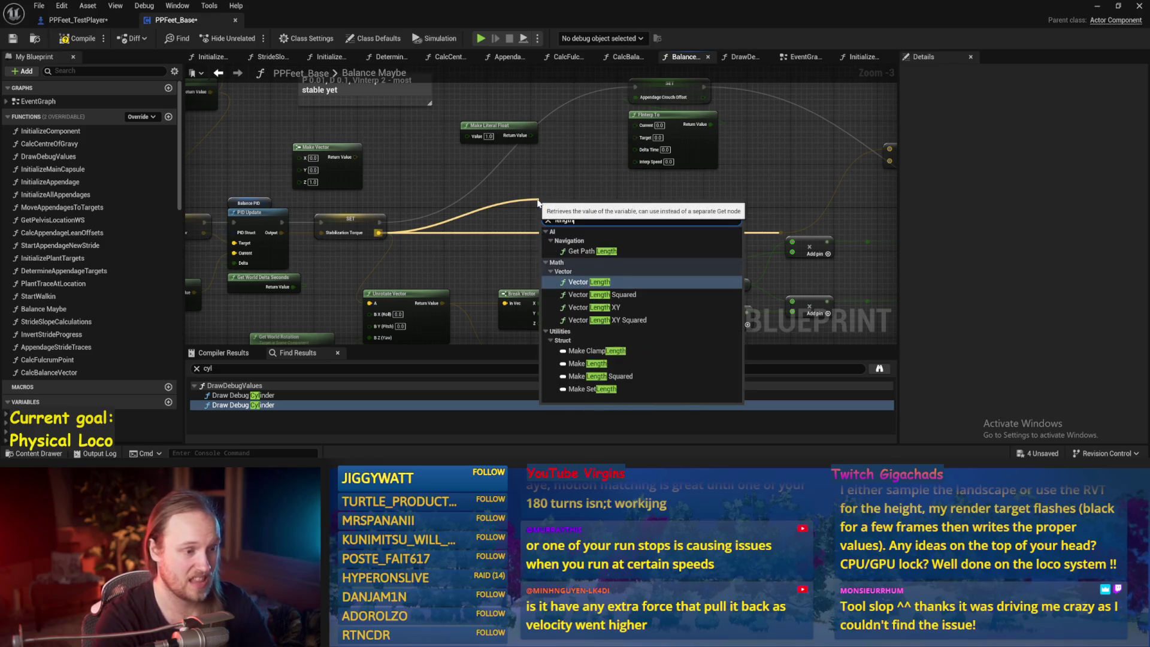
{"action": "left_click", "coordinate": [636, 307]}
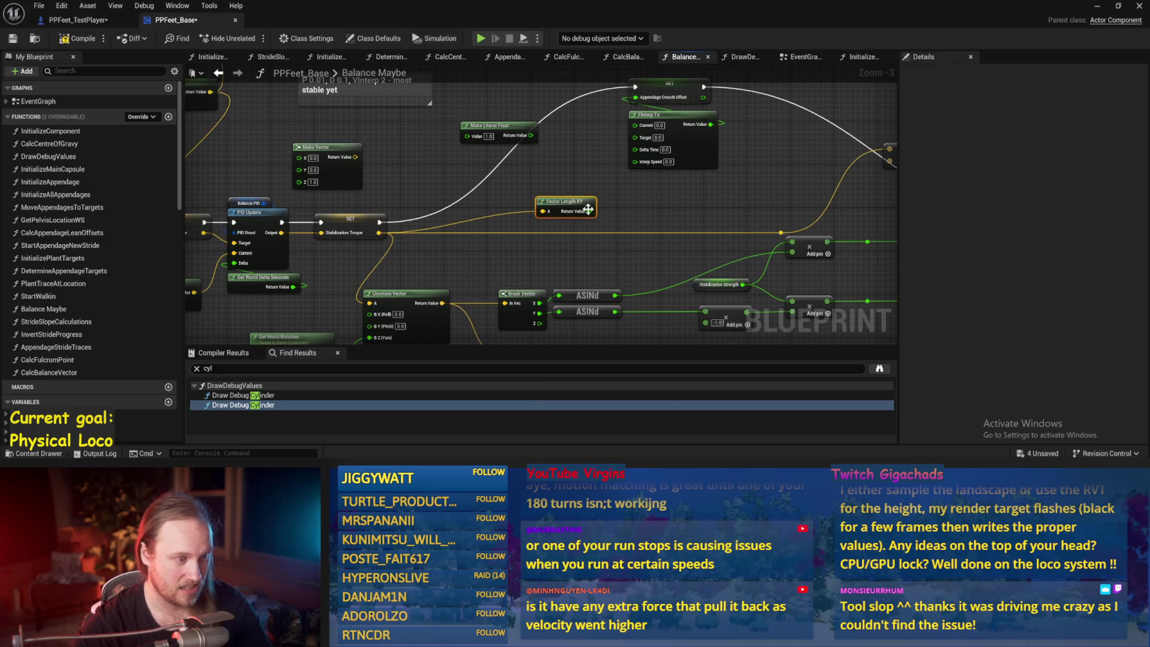
Feed the vector length result into a new Map Range Clamped node
{"action": "left_click_drag", "start_coordinate": [588, 208], "coordinate": [501, 212]}
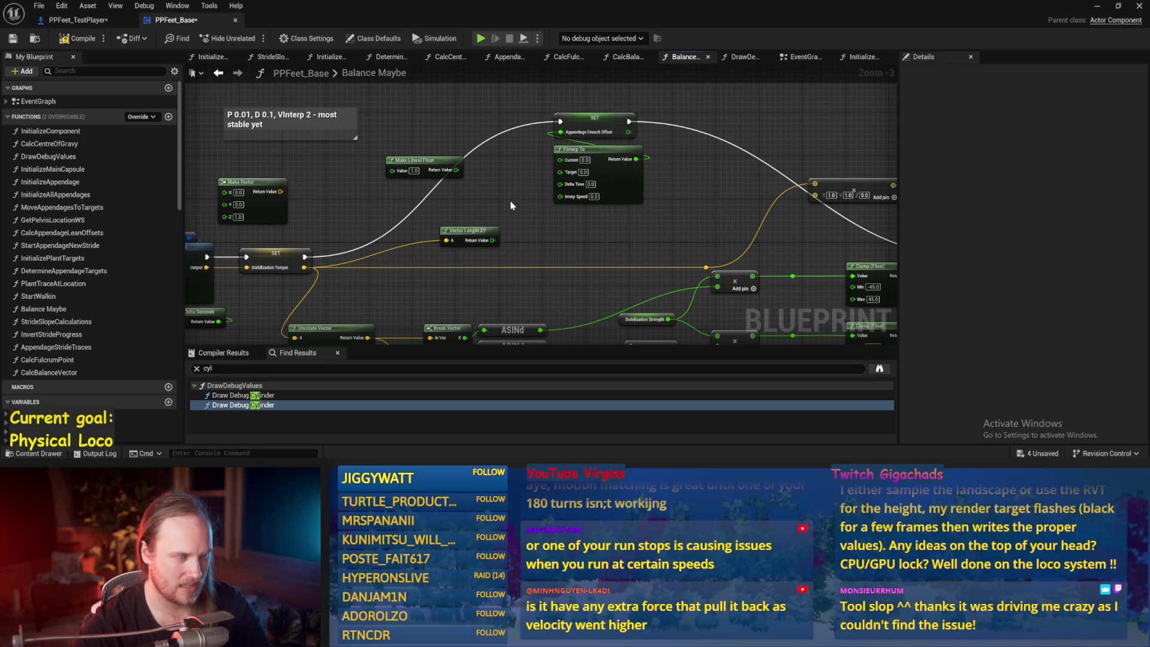
{"action": "left_click_drag", "start_coordinate": [493, 240], "coordinate": [523, 245]}
{"action": "type", "text": "remap"}
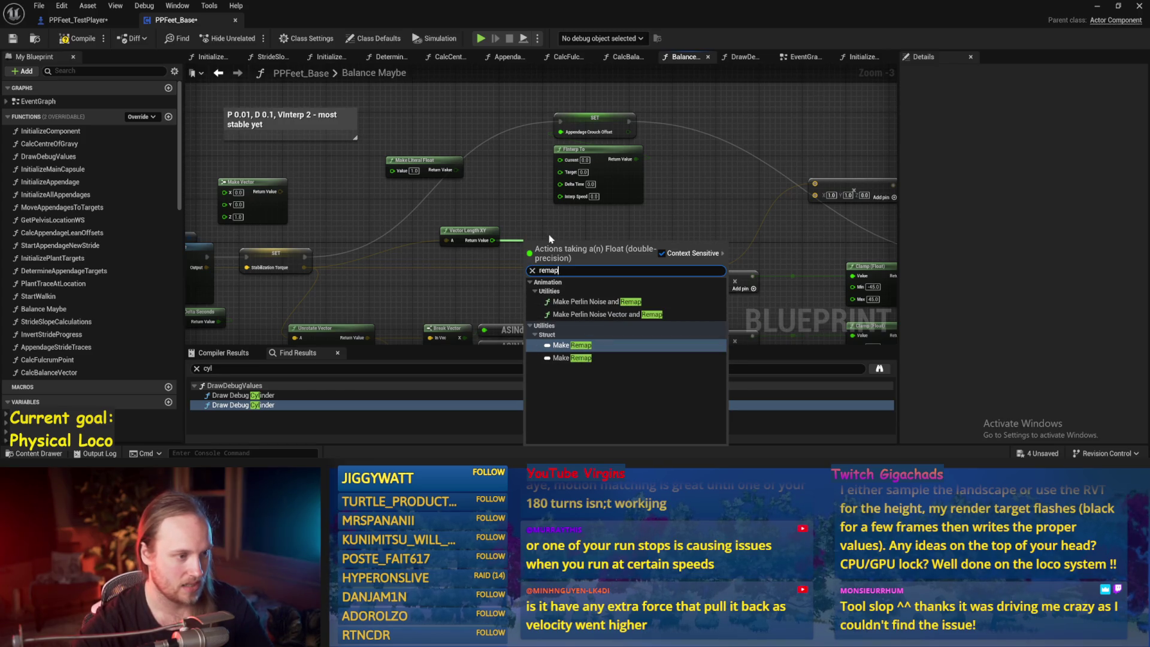
{"action": "type", "text": "map rang"}
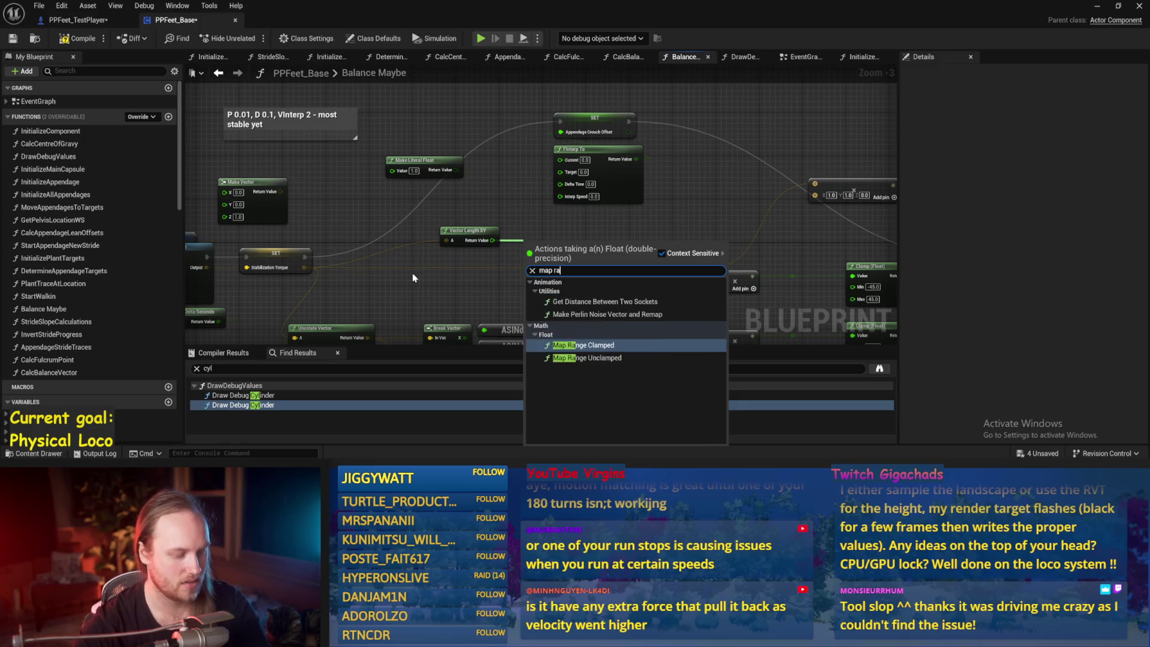
{"action": "left_click", "coordinate": [550, 329]}
{"action": "left_click_drag", "start_coordinate": [572, 250], "coordinate": [557, 228]}
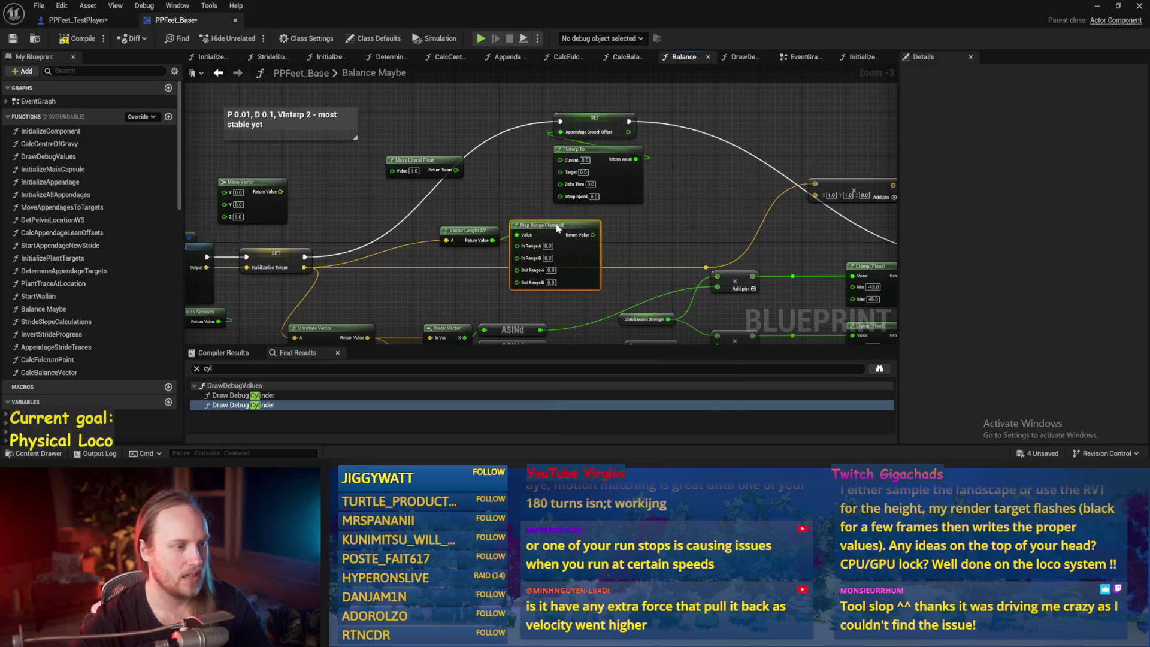
Add a Print String node and wire it into the execution chain after the SET node
{"action": "right_click", "coordinate": [636, 229]}
{"action": "type", "text": "print"}
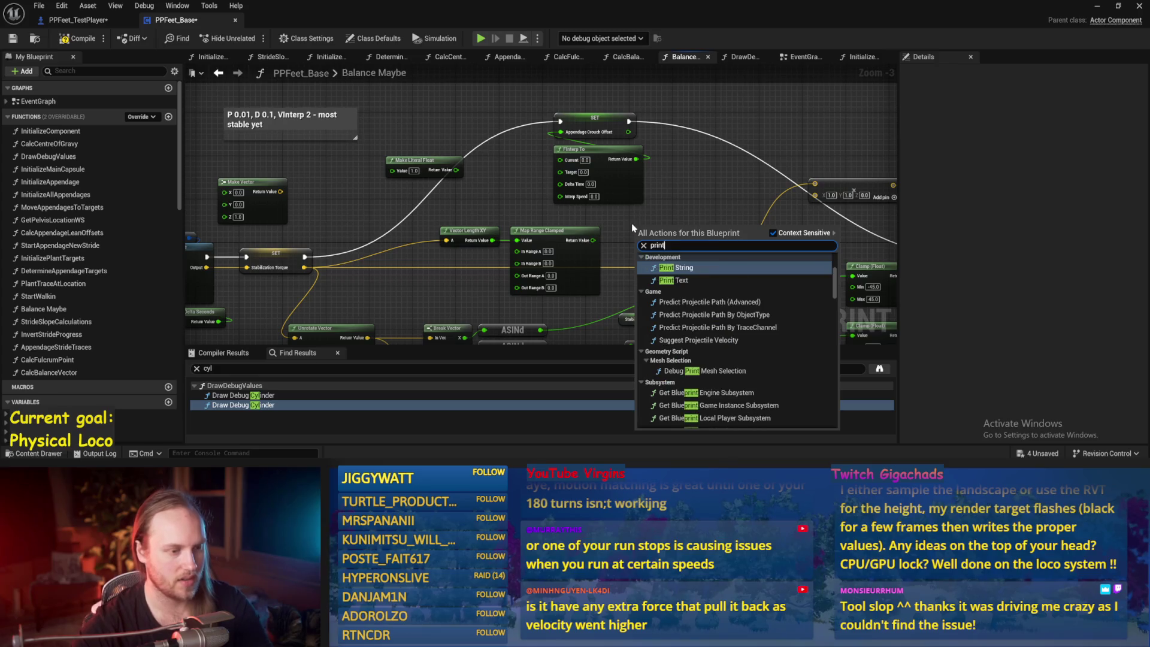
{"action": "key", "text": "Return"}
{"action": "left_click_drag", "start_coordinate": [660, 232], "coordinate": [714, 170]}
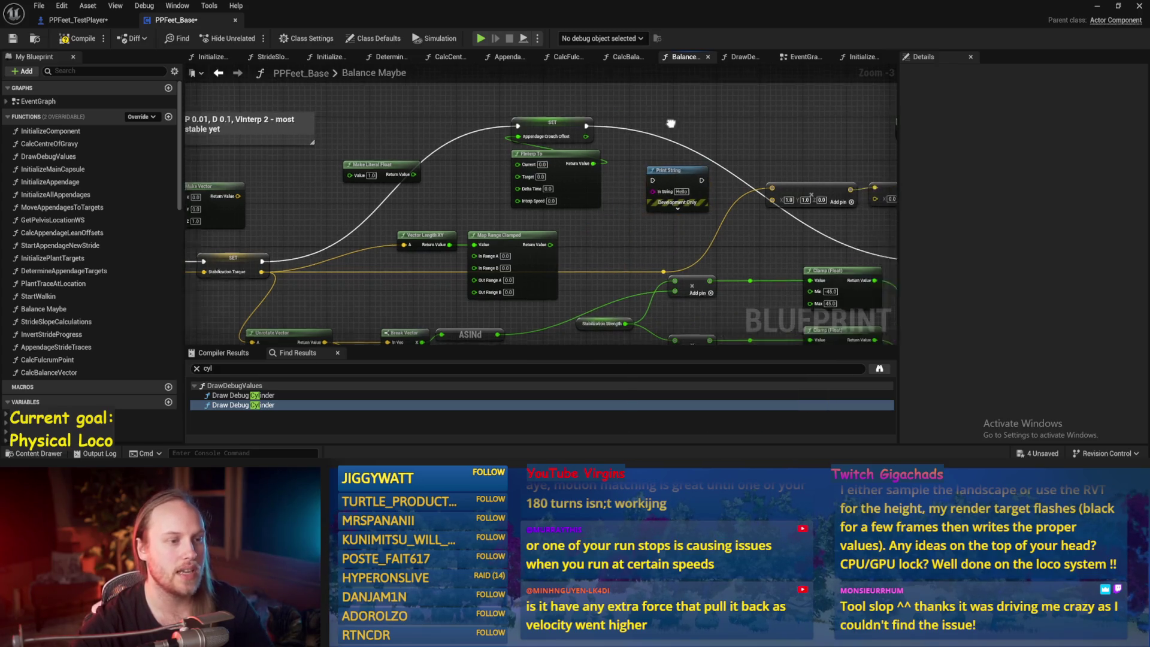
{"action": "mouse_move", "coordinate": [538, 128]}
{"action": "left_mouse_down"}
{"action": "mouse_move", "coordinate": [596, 194]}
{"action": "mouse_move", "coordinate": [606, 181]}
{"action": "left_mouse_up"}
{"action": "left_click_drag", "start_coordinate": [493, 140], "coordinate": [505, 146]}
{"action": "left_click_drag", "start_coordinate": [727, 224], "coordinate": [726, 225]}
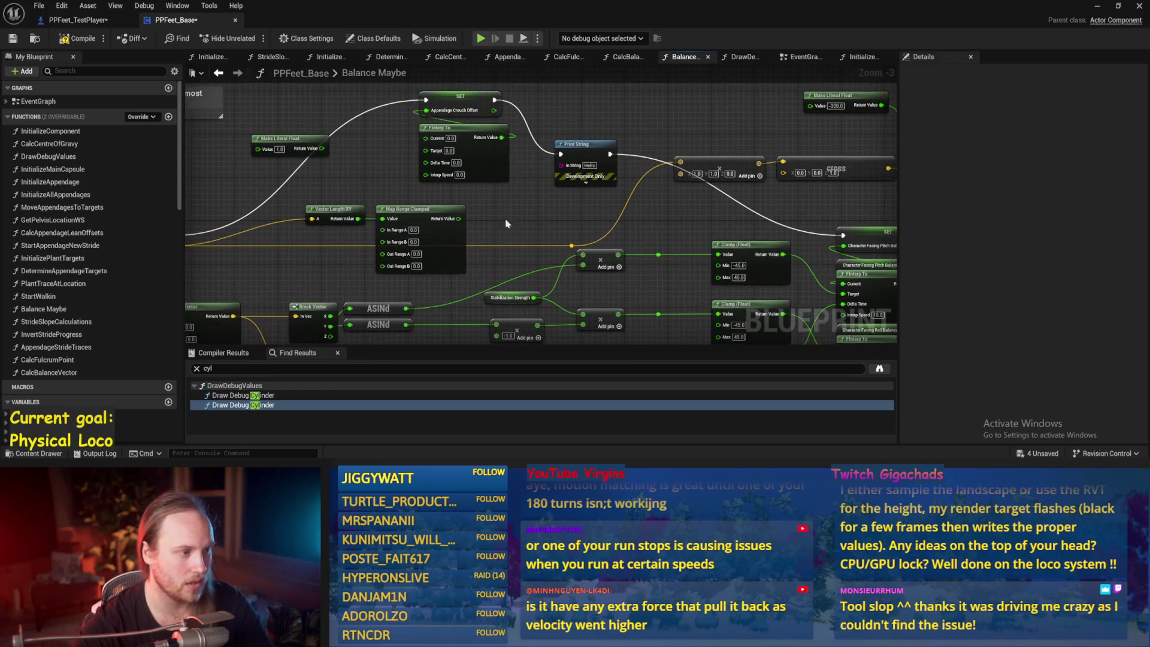
Connect the Map Range Clamped result to FInterp To's Interp Speed and save the blueprint
{"action": "mouse_move", "coordinate": [520, 187]}
{"action": "left_mouse_down"}
{"action": "mouse_move", "coordinate": [579, 212]}
{"action": "mouse_move", "coordinate": [633, 166]}
{"action": "left_mouse_up"}
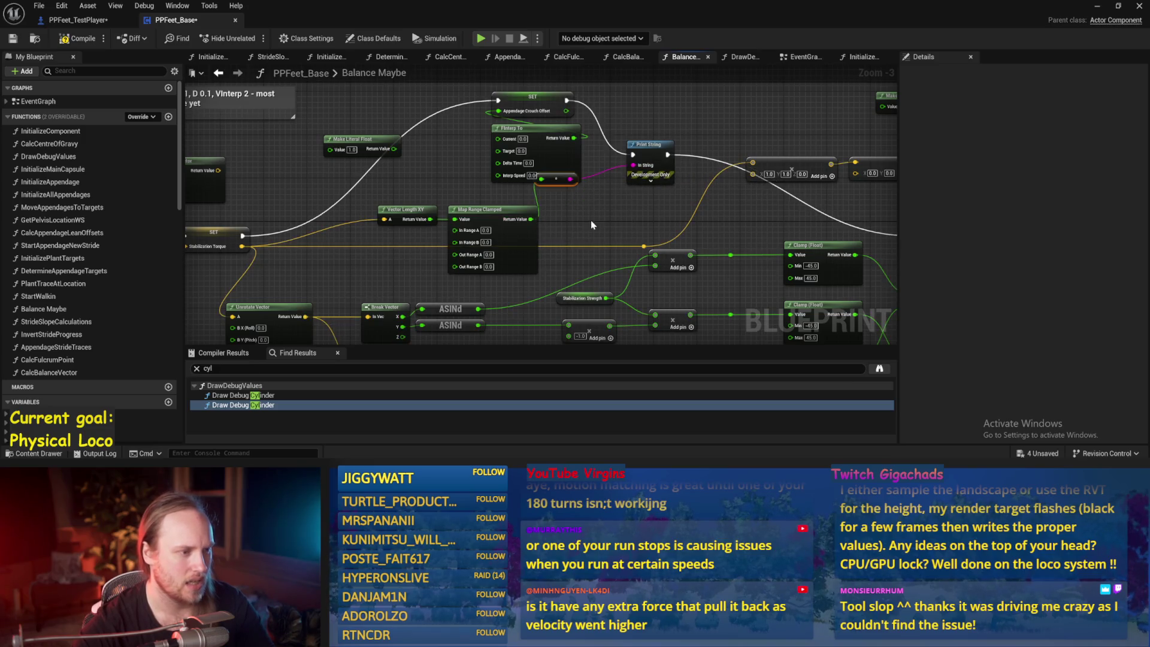
{"action": "mouse_move", "coordinate": [448, 219]}
{"action": "left_mouse_down"}
{"action": "mouse_move", "coordinate": [551, 174]}
{"action": "mouse_move", "coordinate": [543, 178]}
{"action": "left_mouse_up"}
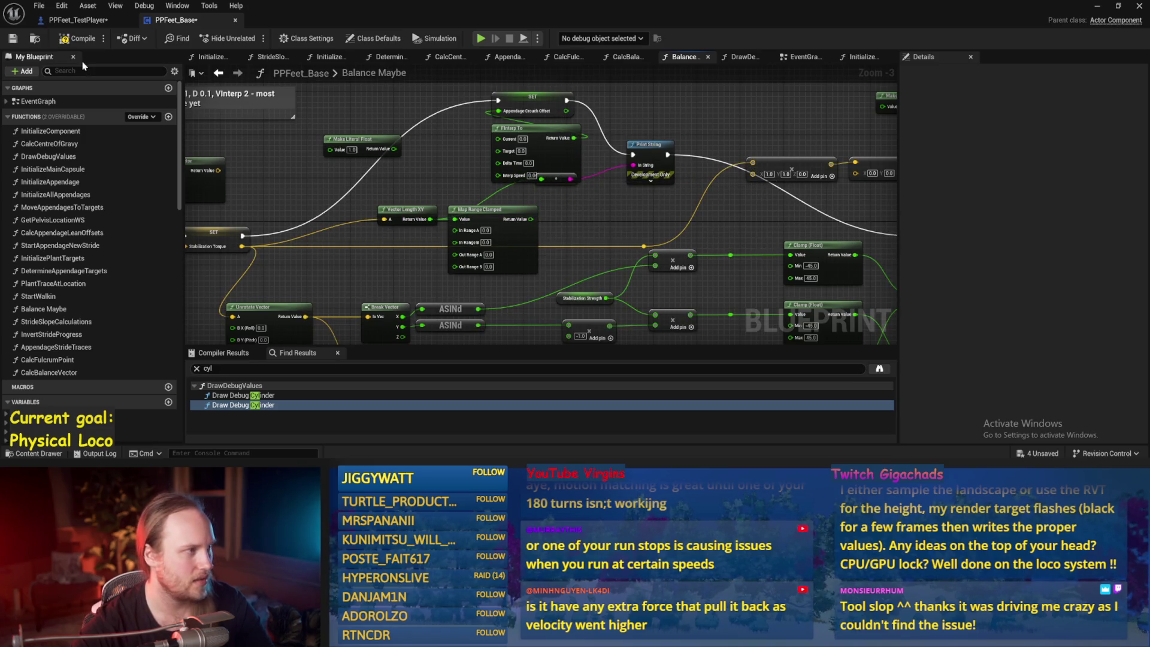
{"action": "left_click", "coordinate": [13, 40]}
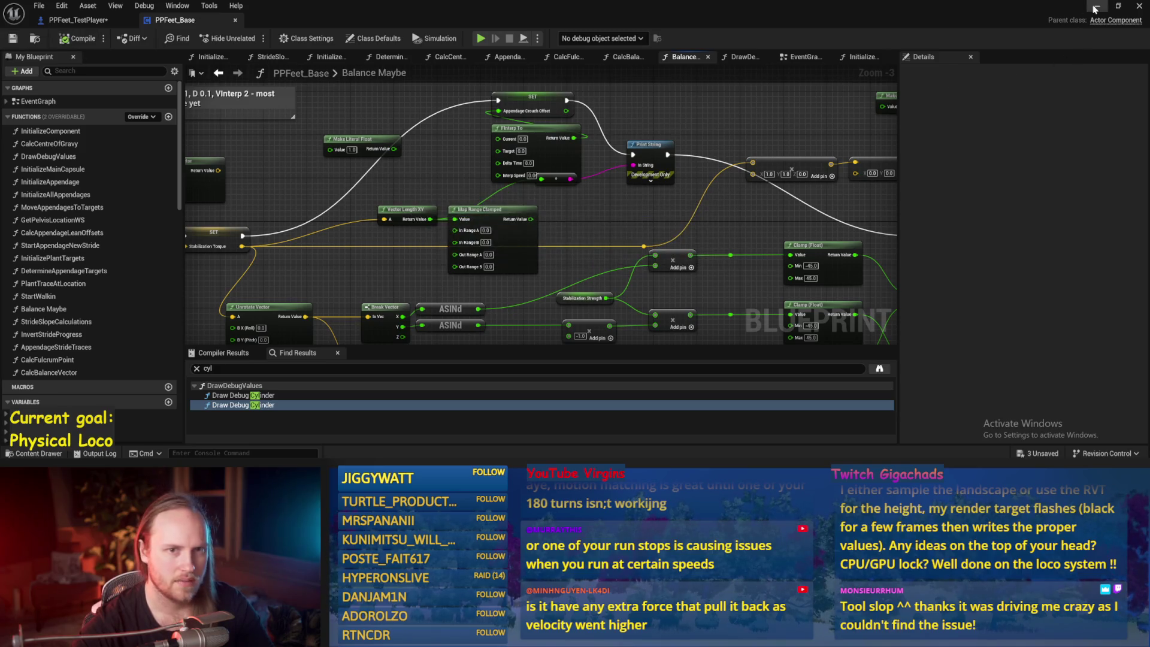
{"action": "left_click", "coordinate": [1097, 6]}
{"action": "key", "text": "alt+p"}
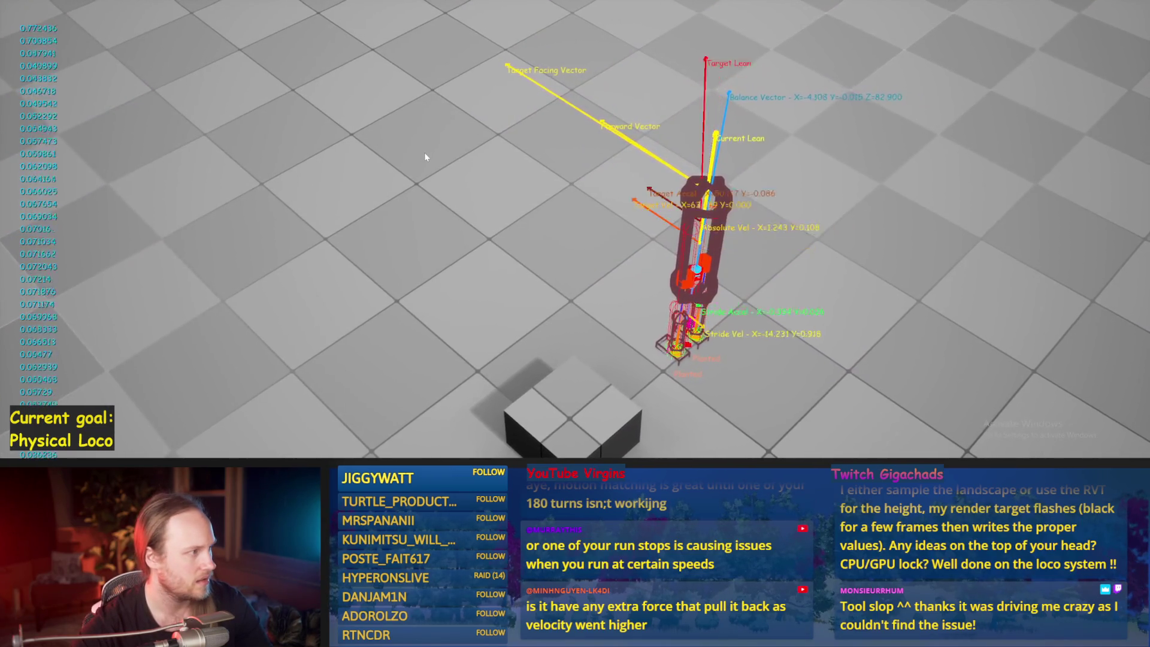
{"action": "key", "text": "Escape"}
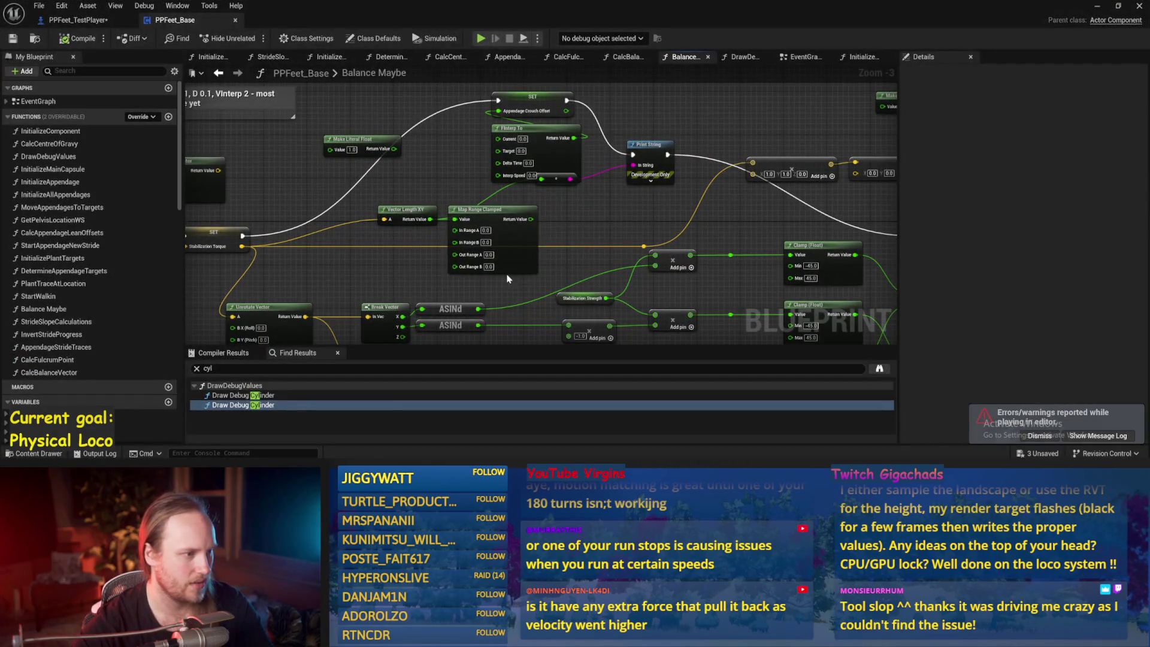
{"action": "left_click_drag", "start_coordinate": [507, 269], "coordinate": [554, 263]}
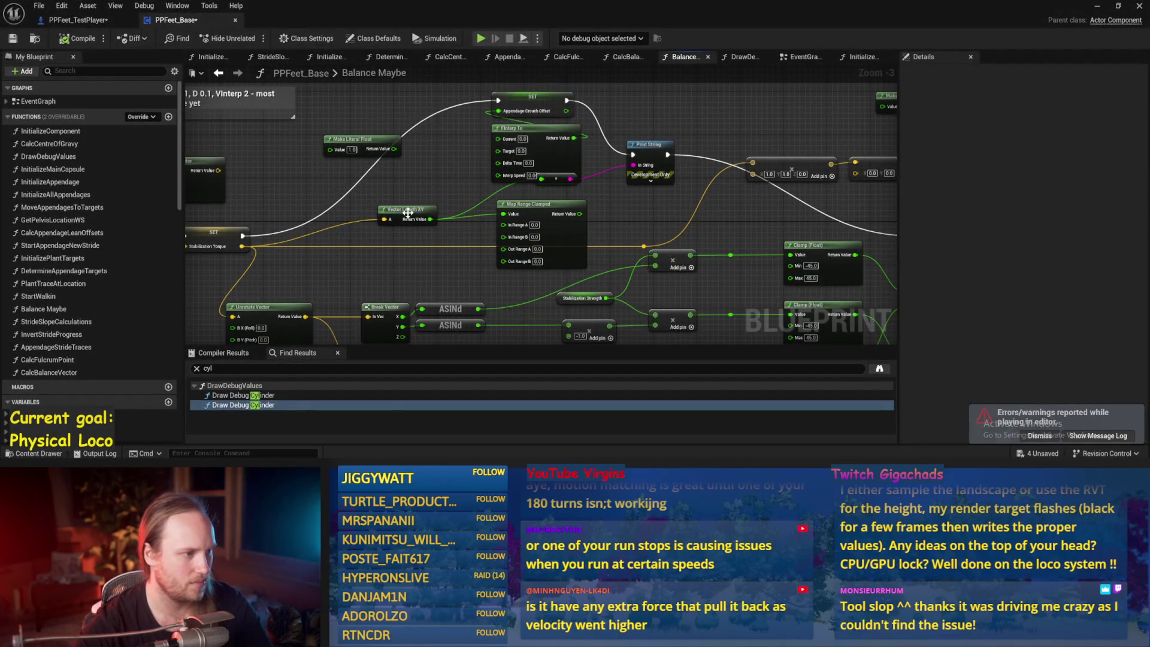
Set the Map Range Clamped Out Range B to -30
{"action": "mouse_move", "coordinate": [434, 239]}
{"action": "left_mouse_down"}
{"action": "mouse_move", "coordinate": [539, 266]}
{"action": "mouse_move", "coordinate": [463, 285]}
{"action": "left_mouse_up"}
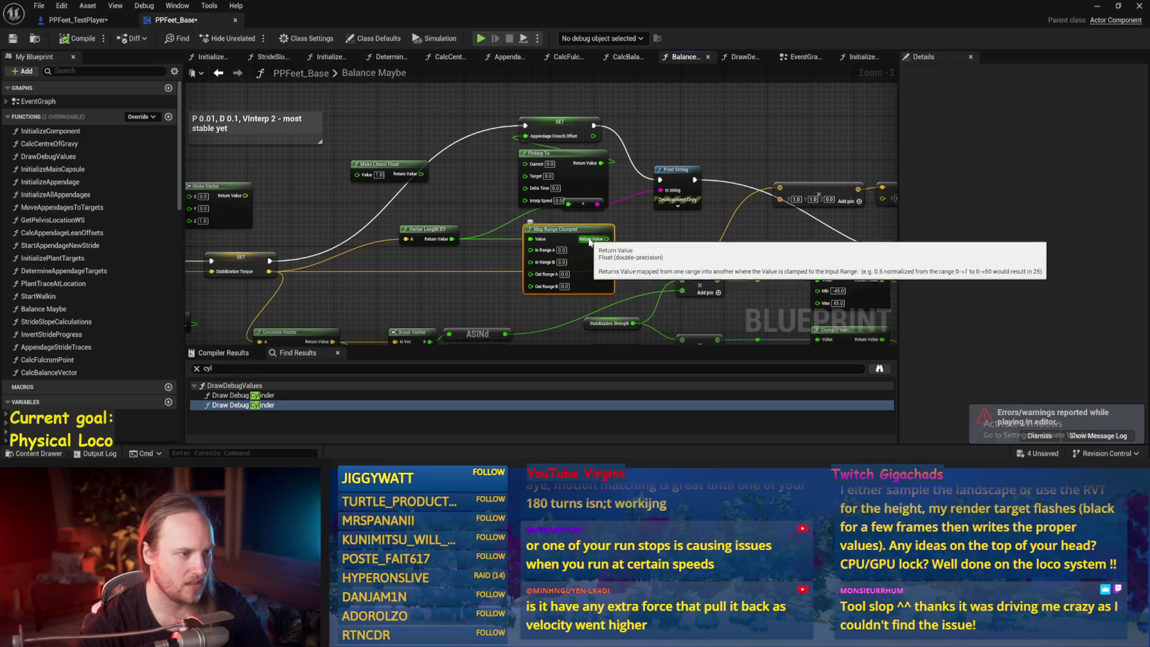
{"action": "left_click_drag", "start_coordinate": [559, 246], "coordinate": [543, 247]}
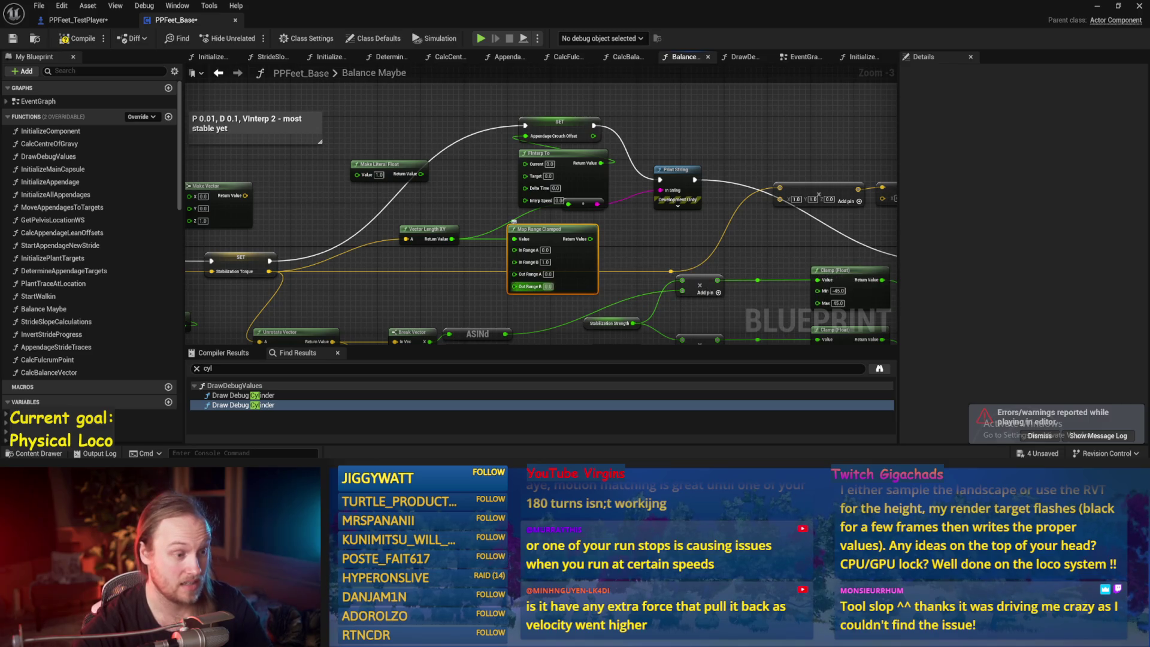
{"action": "type", "text": "-30"}
{"action": "key", "text": "Return"}
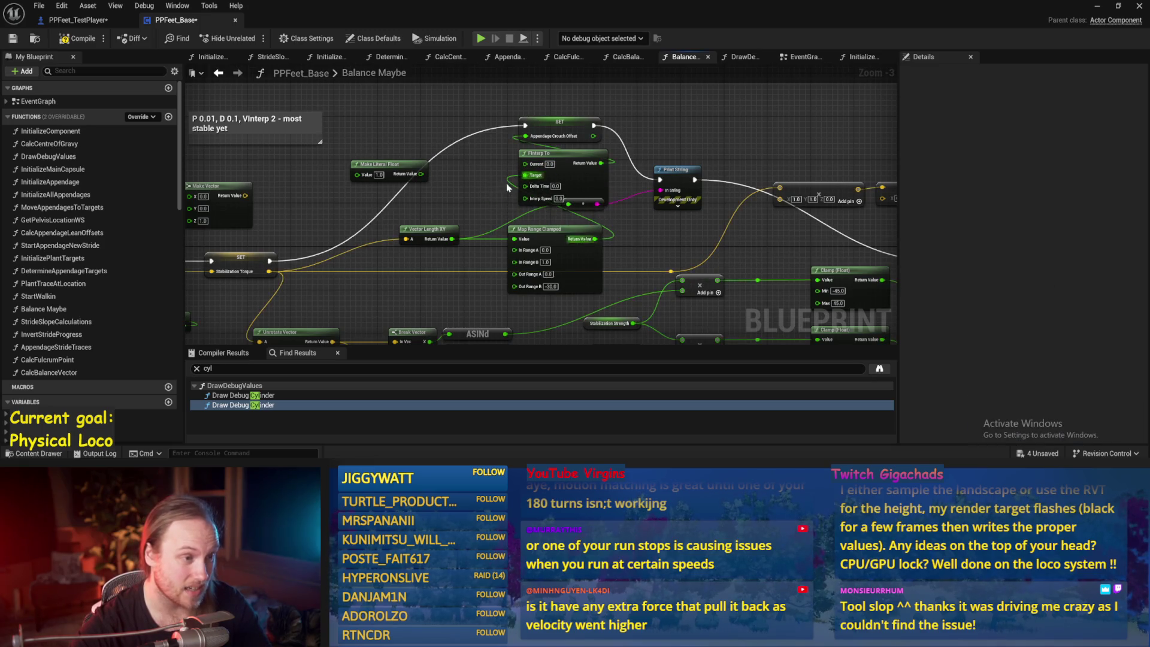
Add Get Appendage Crouch Offset and Get World Delta Seconds nodes for FInterp To
{"action": "right_click", "coordinate": [420, 124]}
{"action": "type", "text": "appendage crouch"}
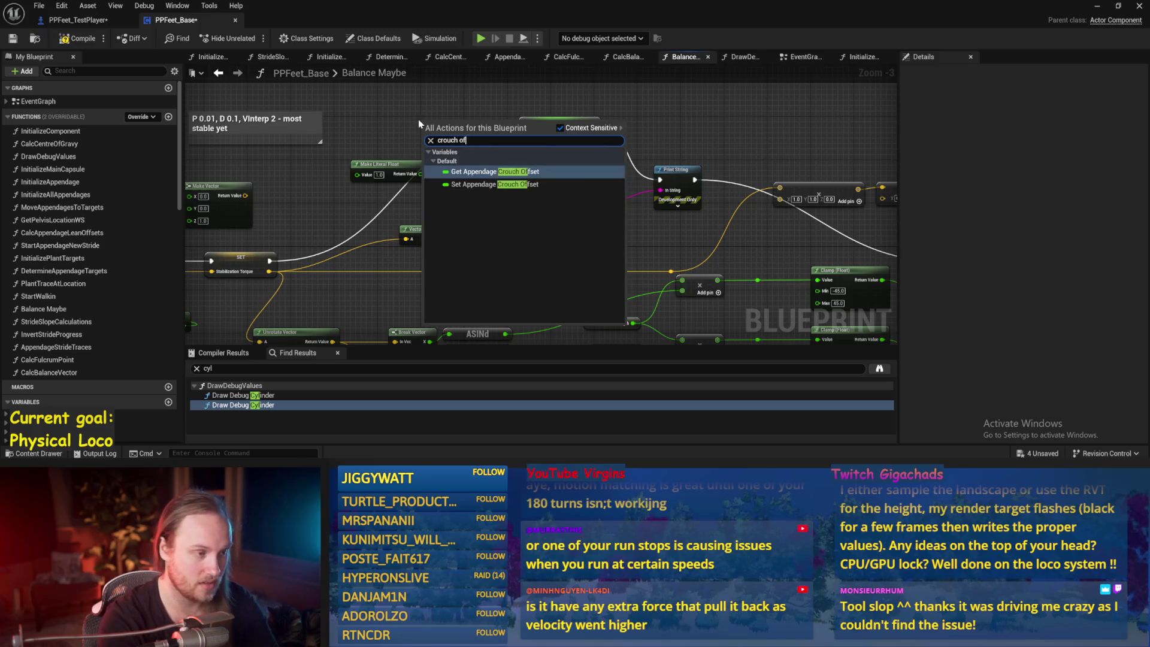
{"action": "key", "text": "Return"}
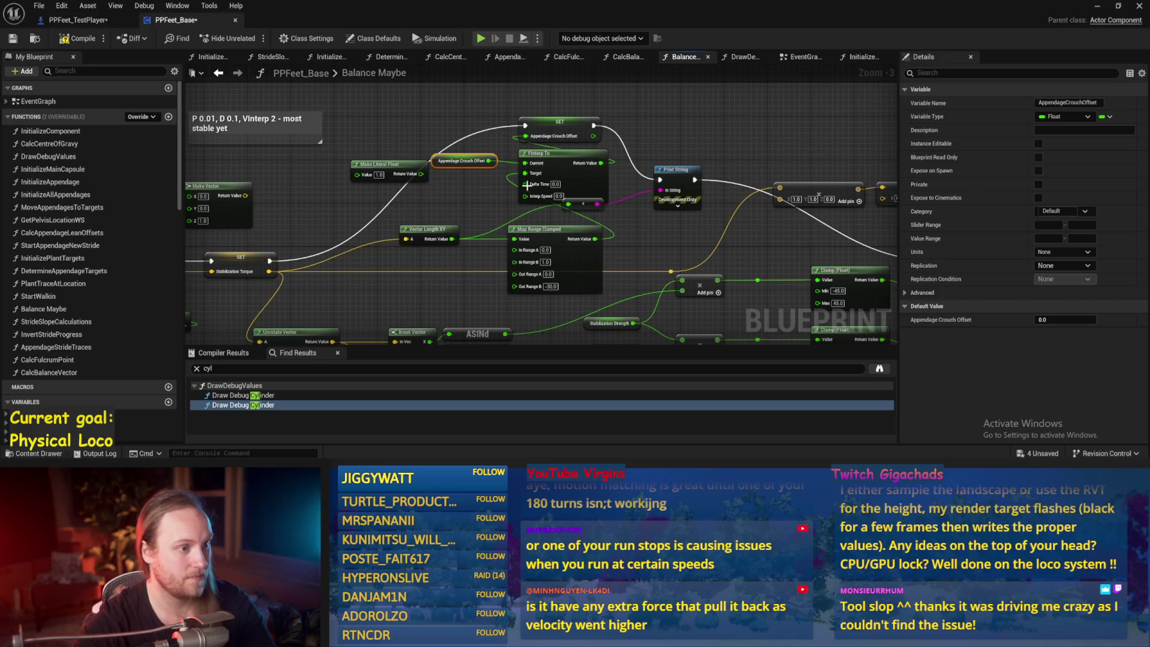
{"action": "right_click", "coordinate": [445, 203]}
{"action": "type", "text": "delta wor"}
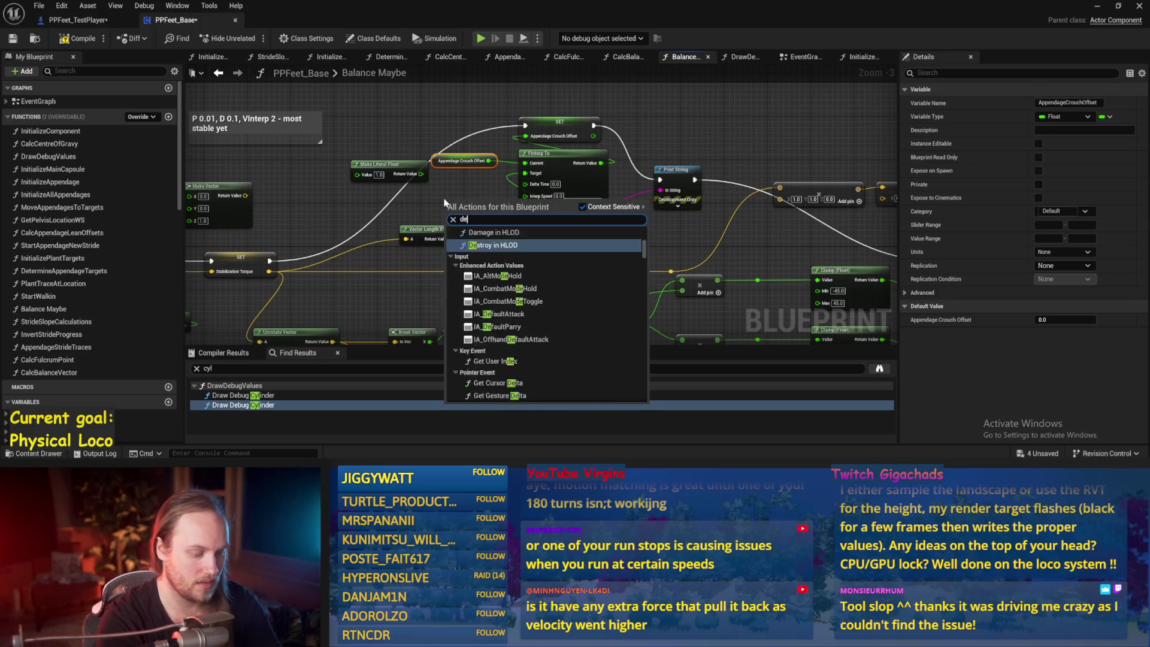
{"action": "key", "text": "Return"}
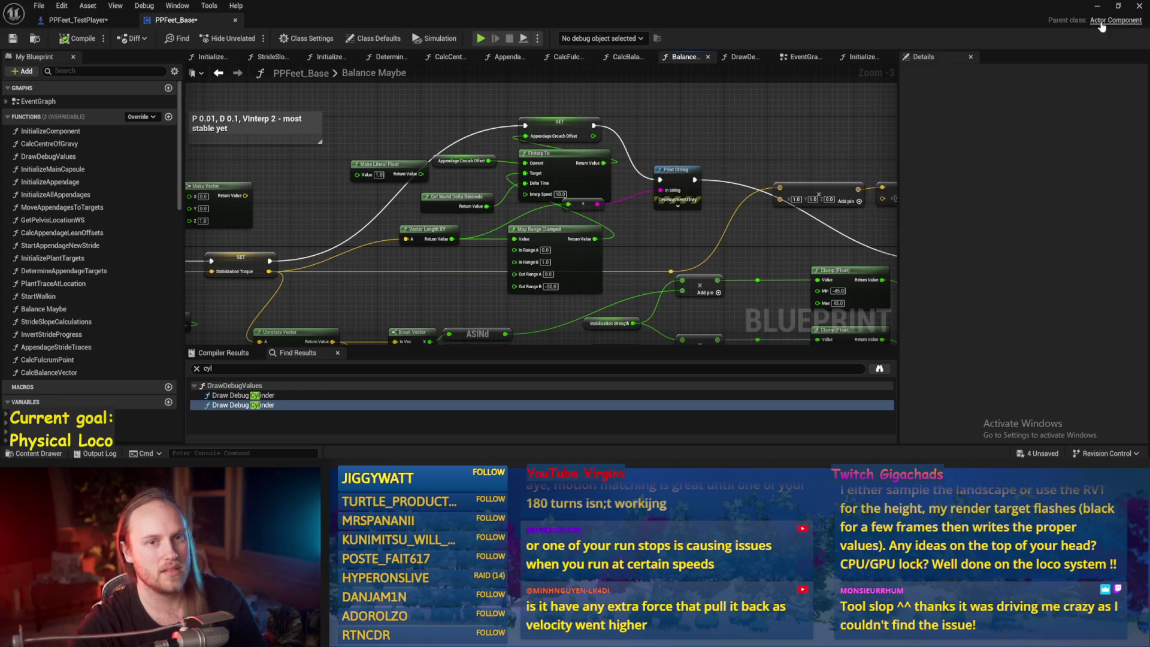
Play-test the character three times, then return to the Balance Maybe graph
{"action": "key", "text": "alt+p"}
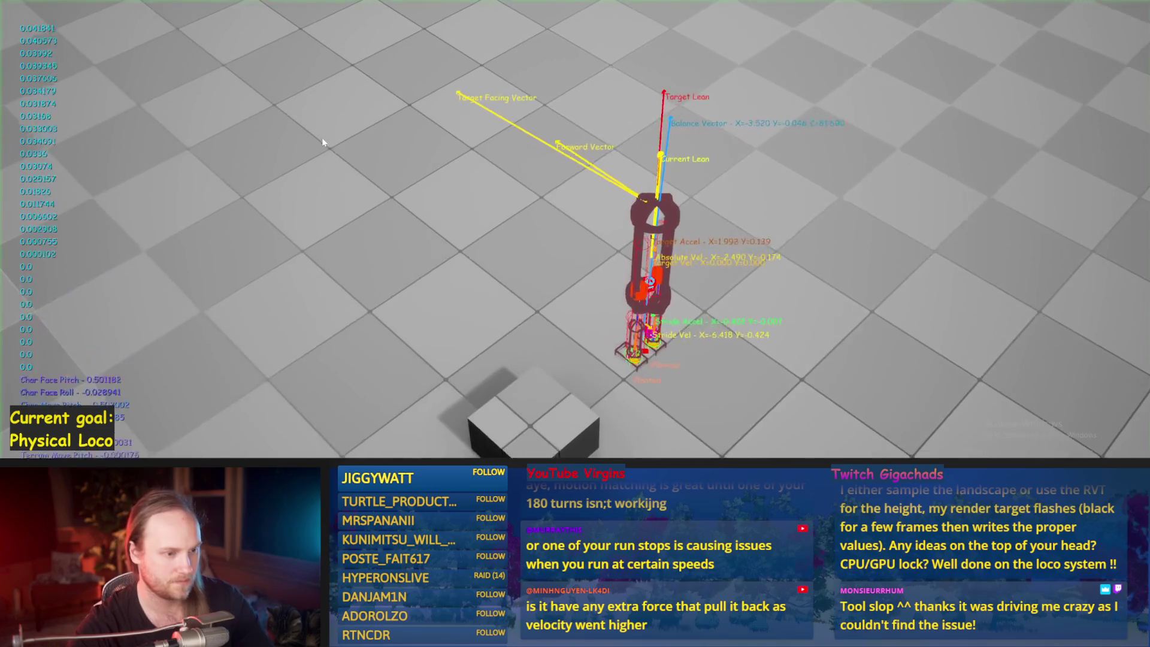
{"action": "key", "text": "Escape"}
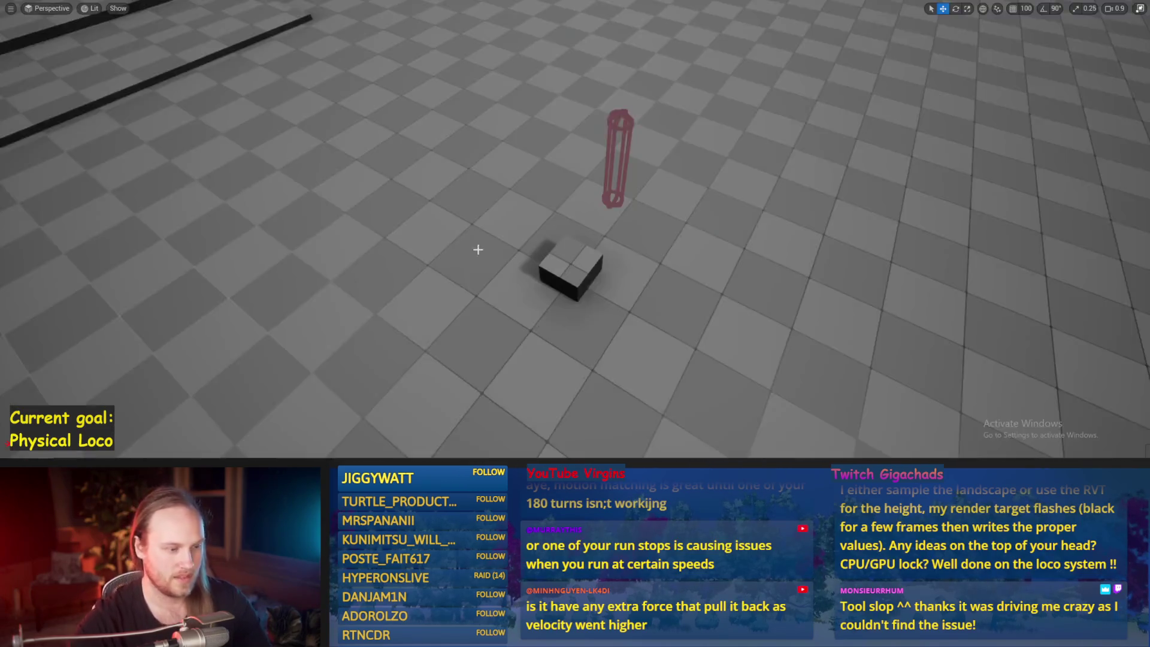
{"action": "key", "text": "alt+p"}
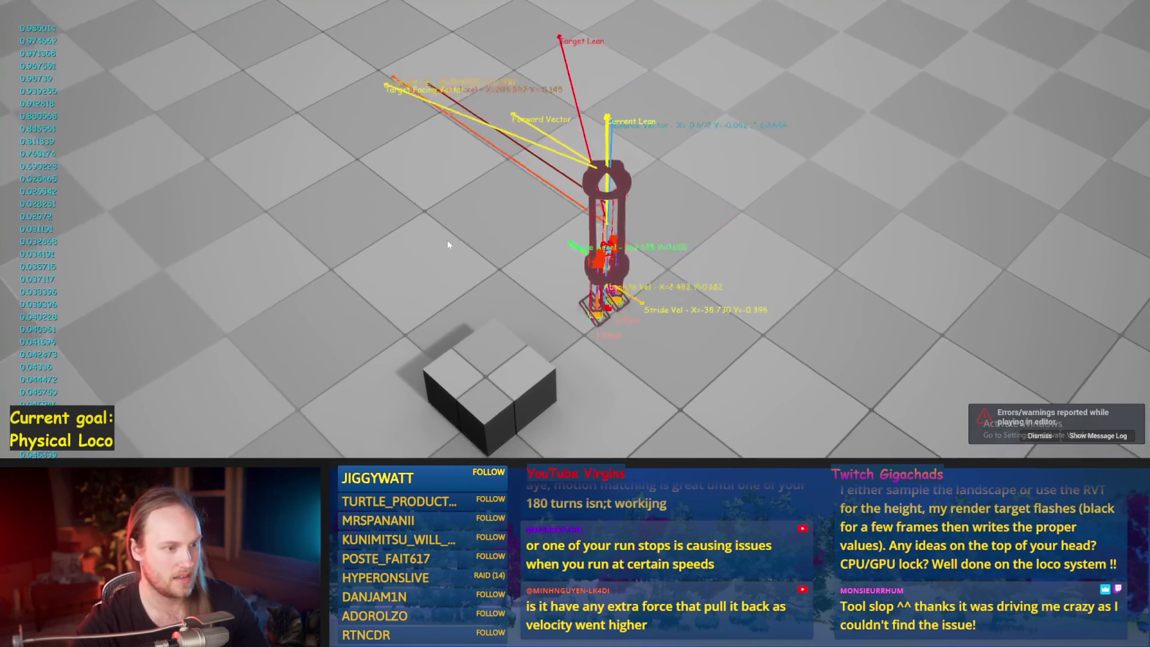
{"action": "key", "text": "Escape"}
{"action": "key", "text": "alt+p"}
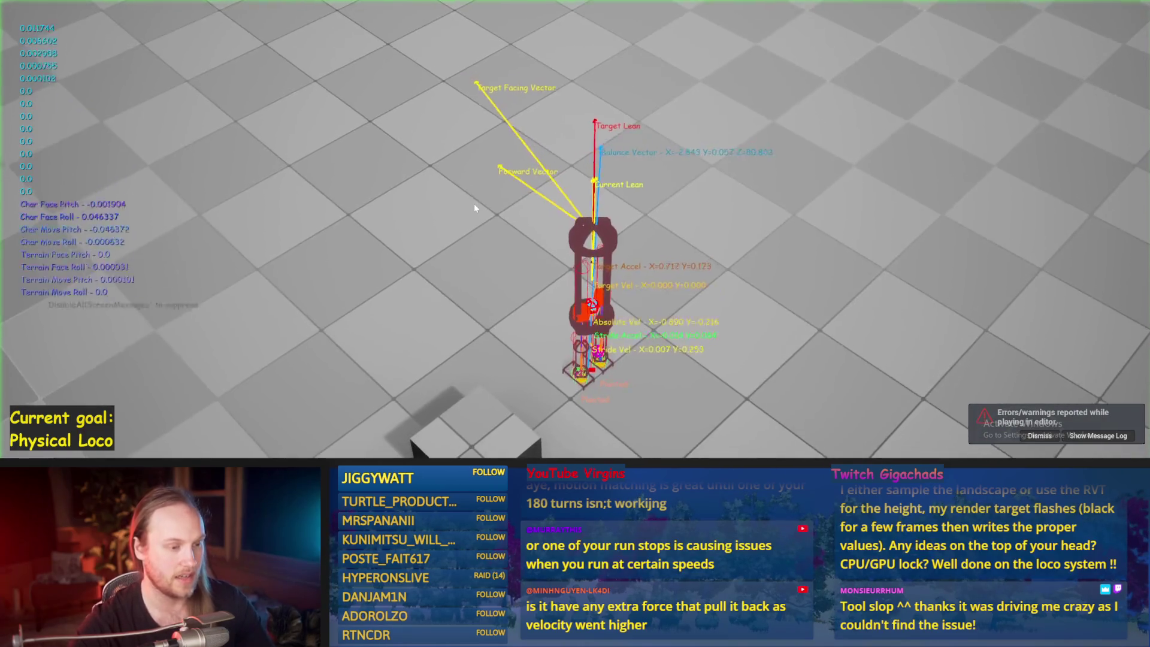
{"action": "key", "text": "Escape"}
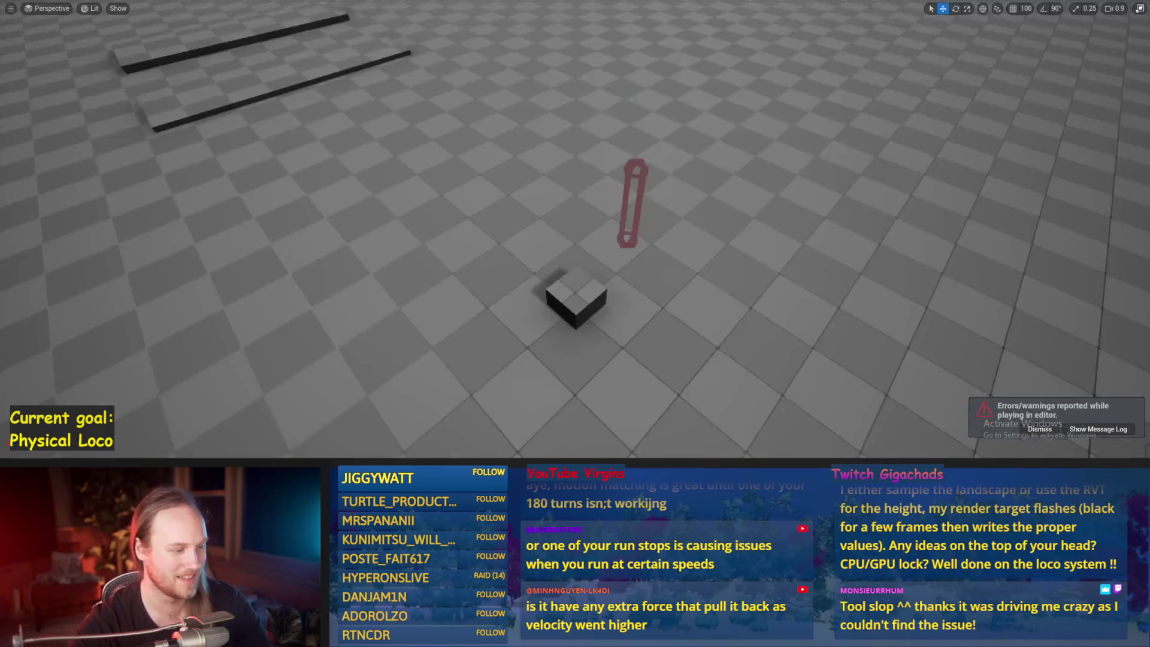
{"action": "key", "text": "alt+Tab"}
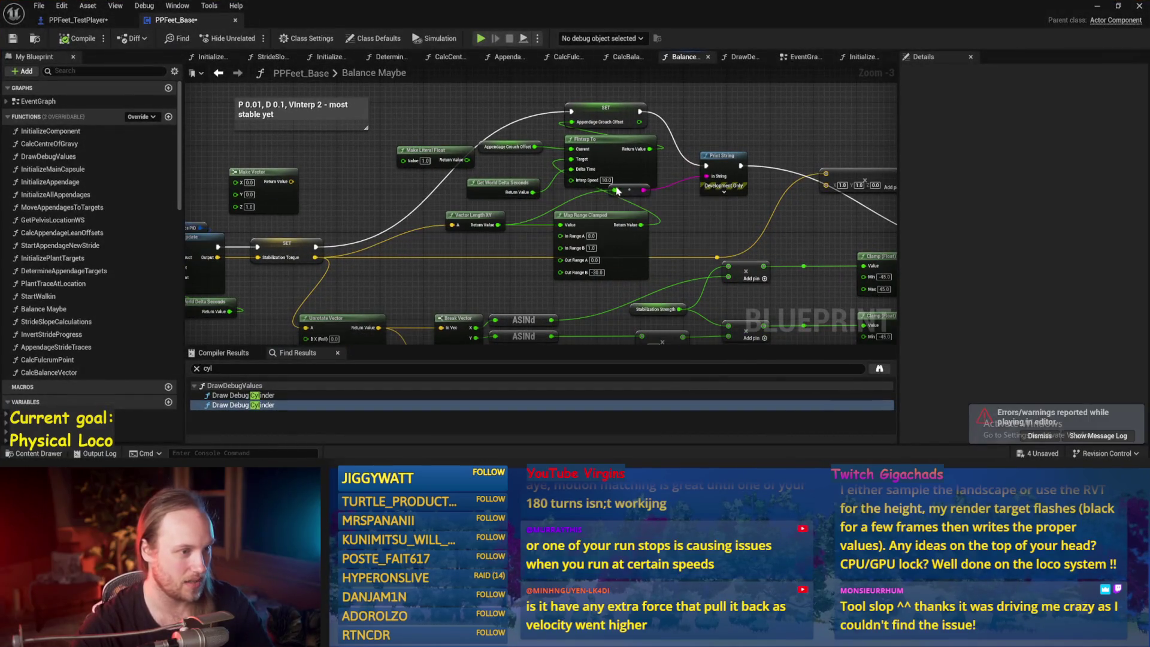
Change Out Range B to -15 and tile the Blueprint editor right, level viewport left
{"action": "left_click_drag", "start_coordinate": [700, 268], "coordinate": [654, 294]}
{"action": "left_click", "coordinate": [552, 298]}
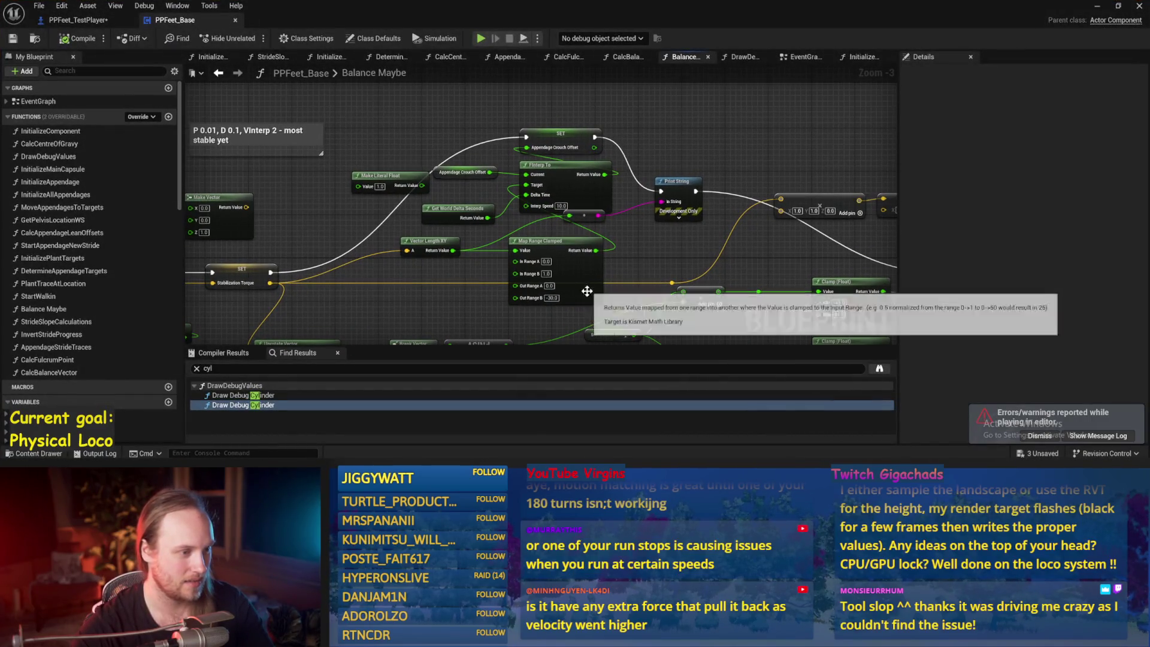
{"action": "type", "text": "-15"}
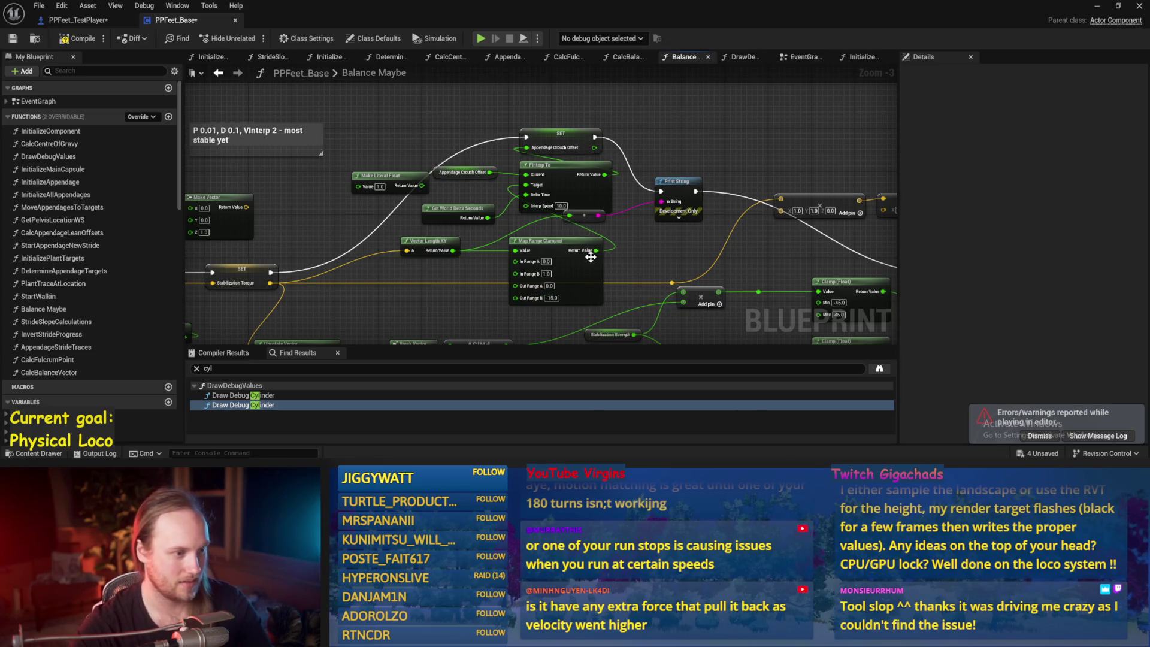
{"action": "left_click_drag", "start_coordinate": [611, 268], "coordinate": [584, 223]}
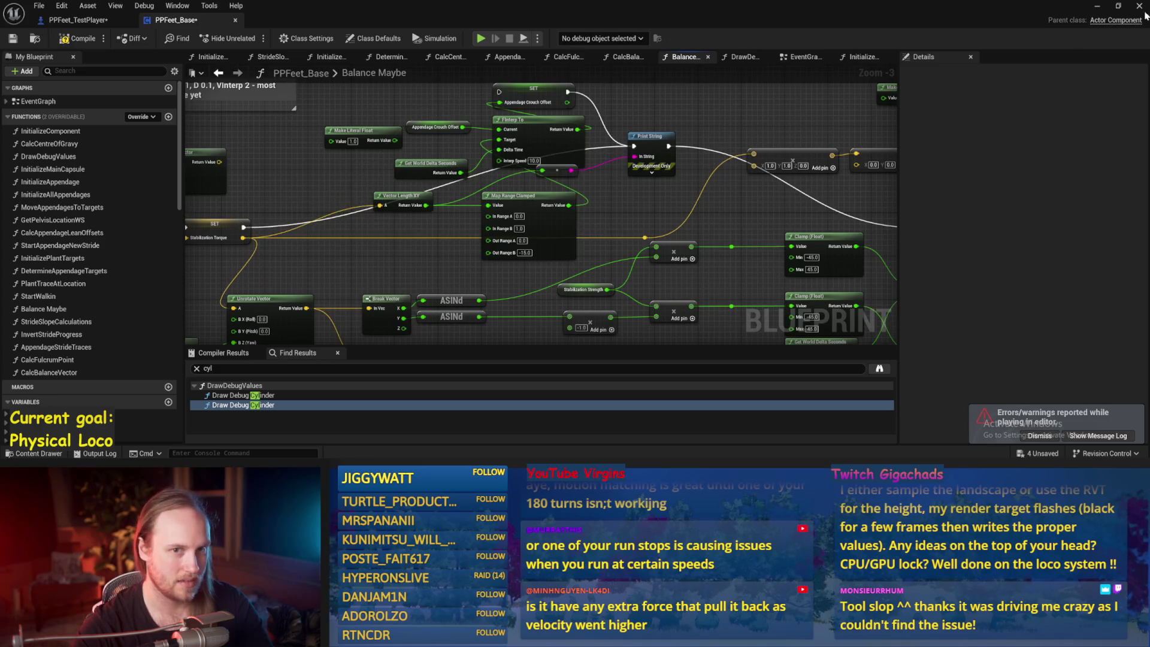
{"action": "key", "text": "super+Right"}
{"action": "left_click", "coordinate": [159, 125]}
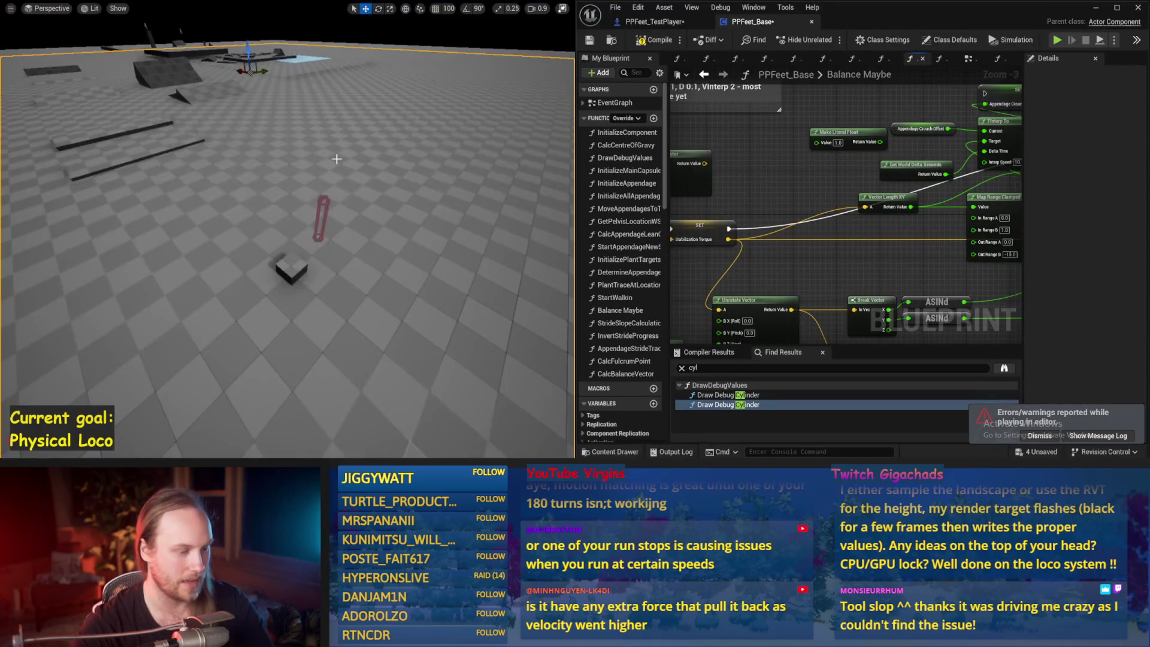
After a quick play test, connect Appendage Crouch Offset into the SET node
{"action": "key", "text": "alt+p"}
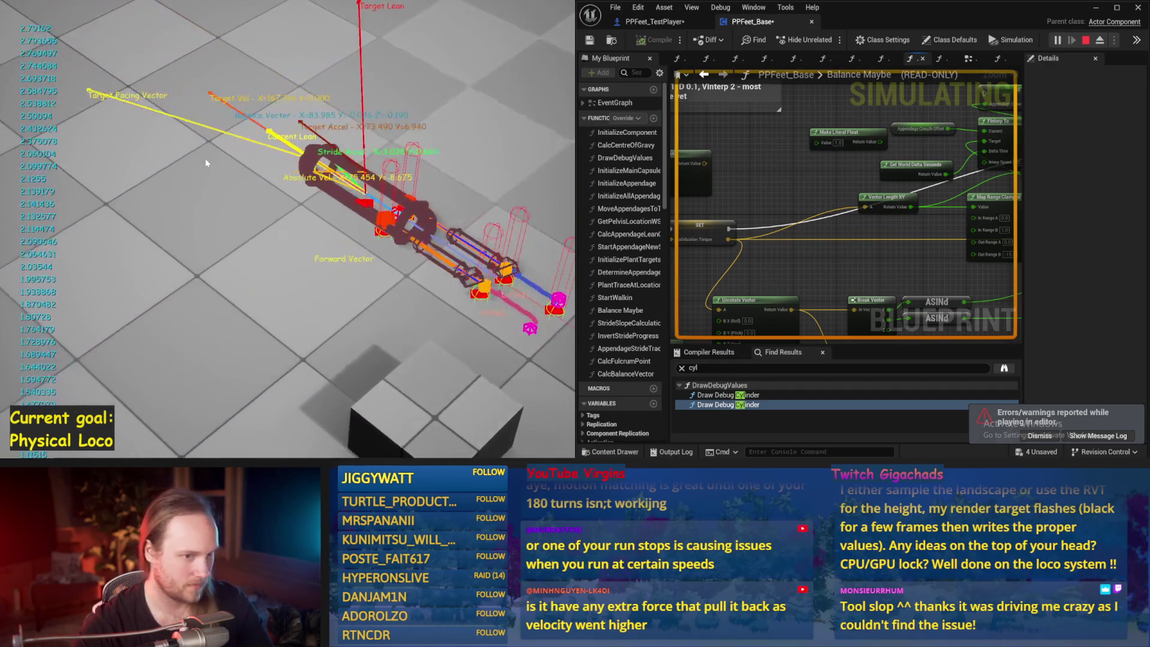
{"action": "key", "text": "Escape"}
{"action": "mouse_move", "coordinate": [896, 216]}
{"action": "left_mouse_down"}
{"action": "mouse_move", "coordinate": [712, 231]}
{"action": "mouse_move", "coordinate": [925, 175]}
{"action": "left_mouse_up"}
{"action": "left_click_drag", "start_coordinate": [783, 171], "coordinate": [826, 201]}
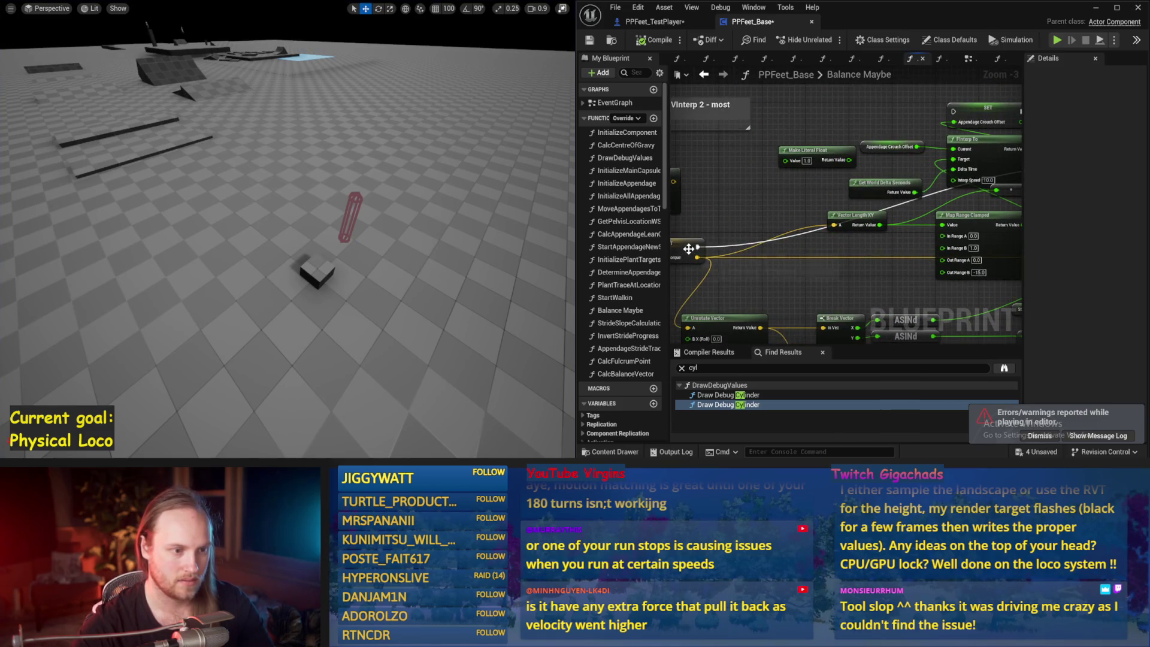
{"action": "left_click_drag", "start_coordinate": [953, 112], "coordinate": [953, 111]}
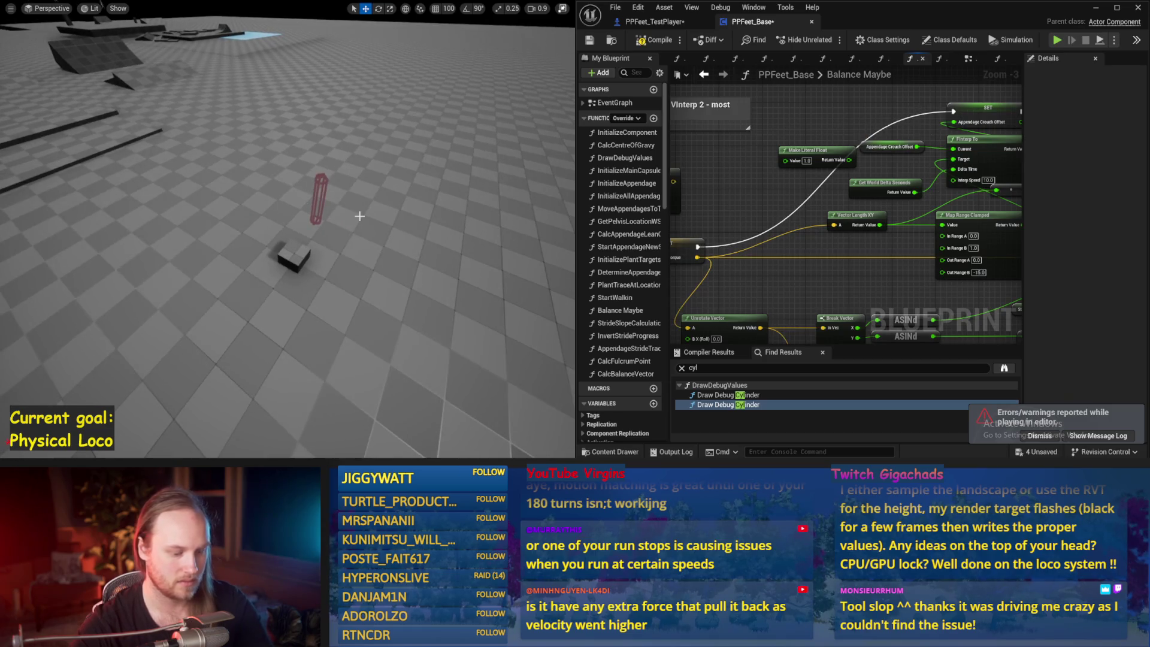
Set Map Range Clamped Out Range B to -20 and play-test the balance twice
{"action": "key", "text": "alt+p"}
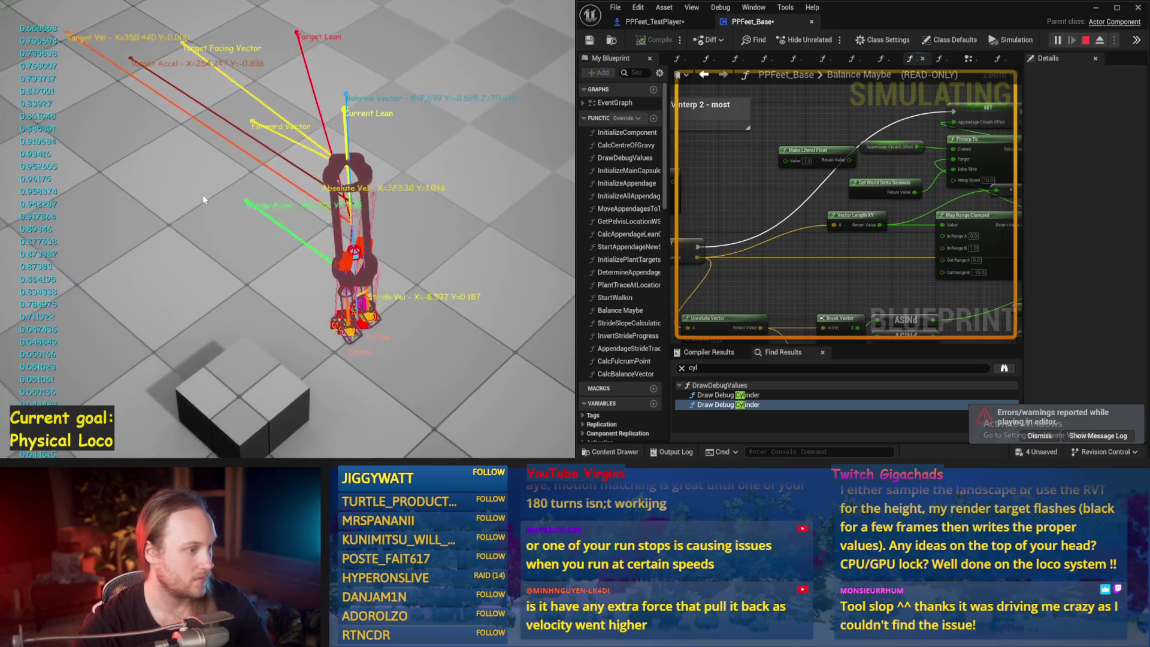
{"action": "key", "text": "Escape"}
{"action": "mouse_move", "coordinate": [897, 270]}
{"action": "left_mouse_down"}
{"action": "mouse_move", "coordinate": [757, 263]}
{"action": "mouse_move", "coordinate": [803, 262]}
{"action": "left_mouse_up"}
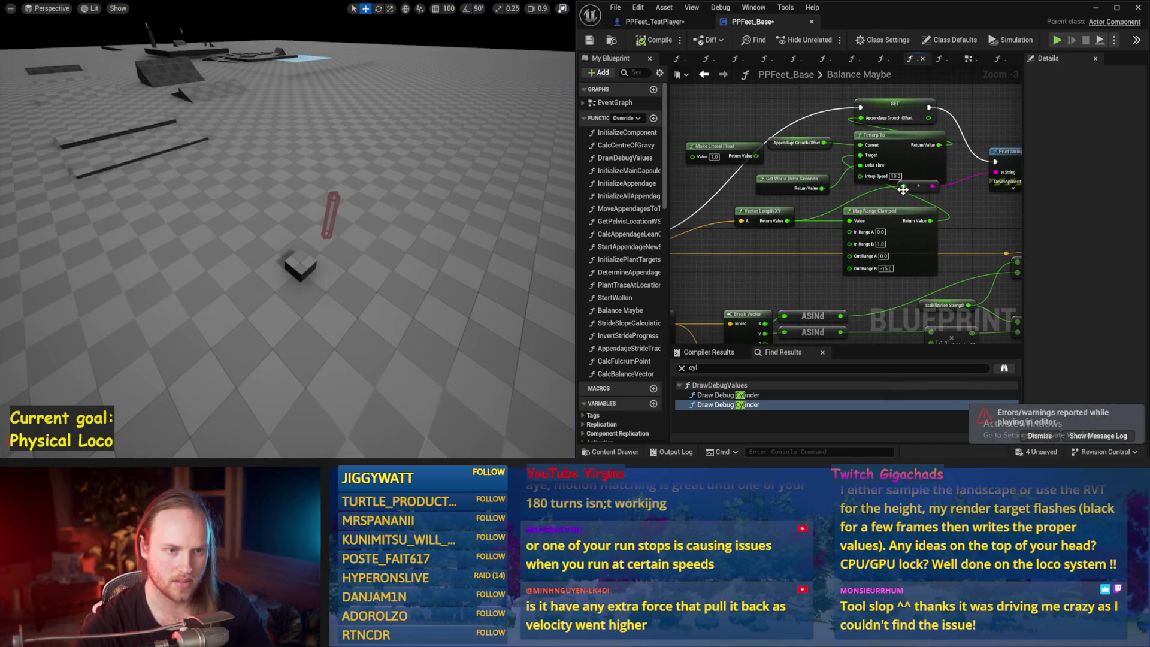
{"action": "left_click_drag", "start_coordinate": [980, 212], "coordinate": [980, 213]}
{"action": "key", "text": "Escape"}
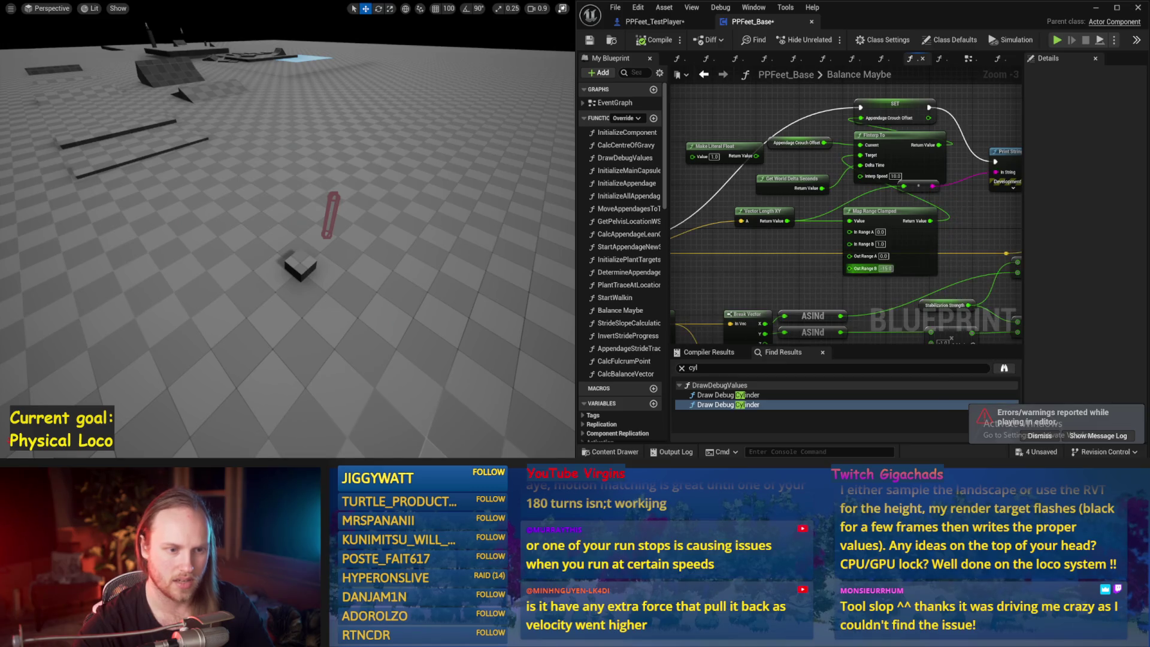
{"action": "type", "text": "-20"}
{"action": "key", "text": "Return"}
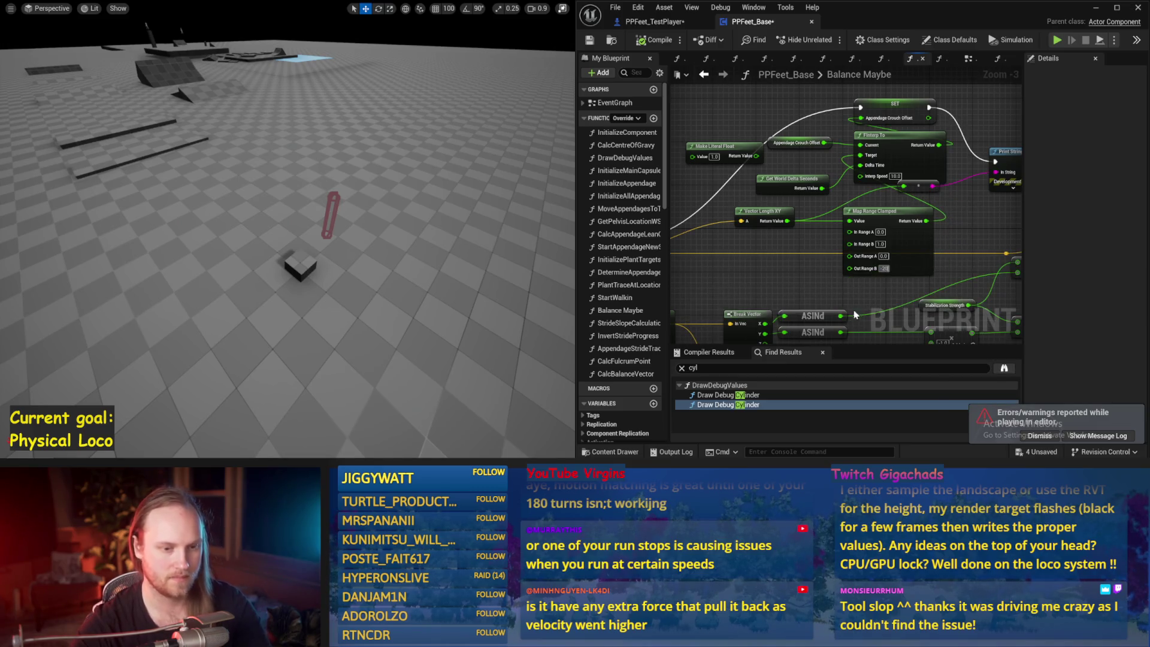
{"action": "key", "text": "alt+p"}
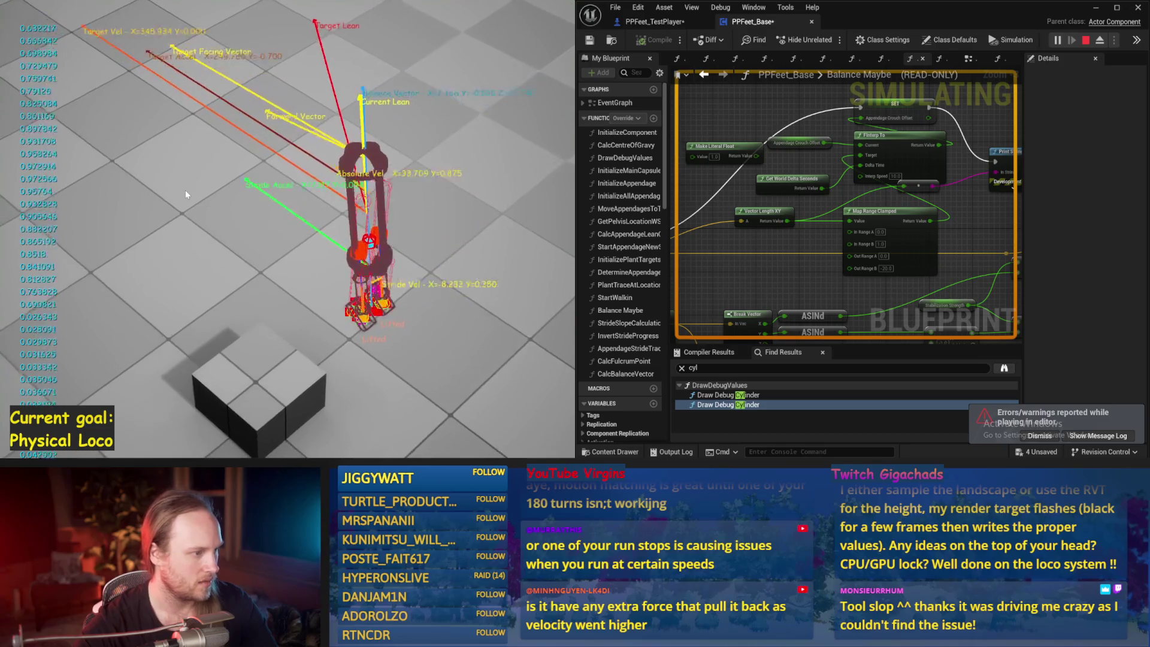
{"action": "key", "text": "Escape"}
{"action": "key", "text": "alt+p"}
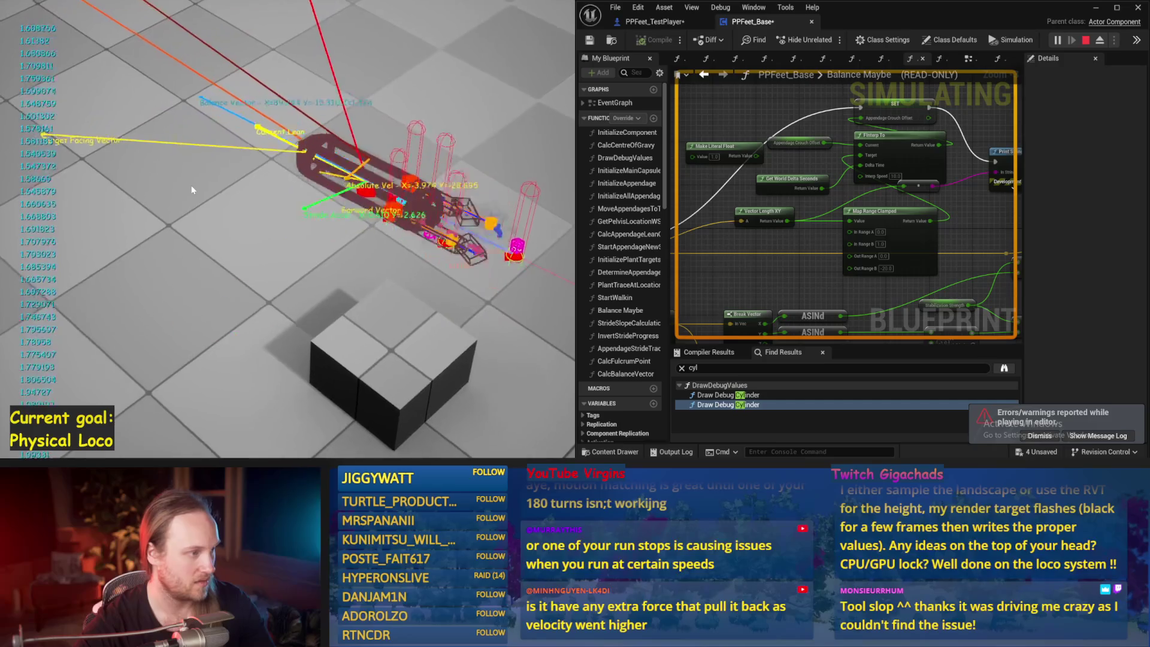
{"action": "key", "text": "Escape"}
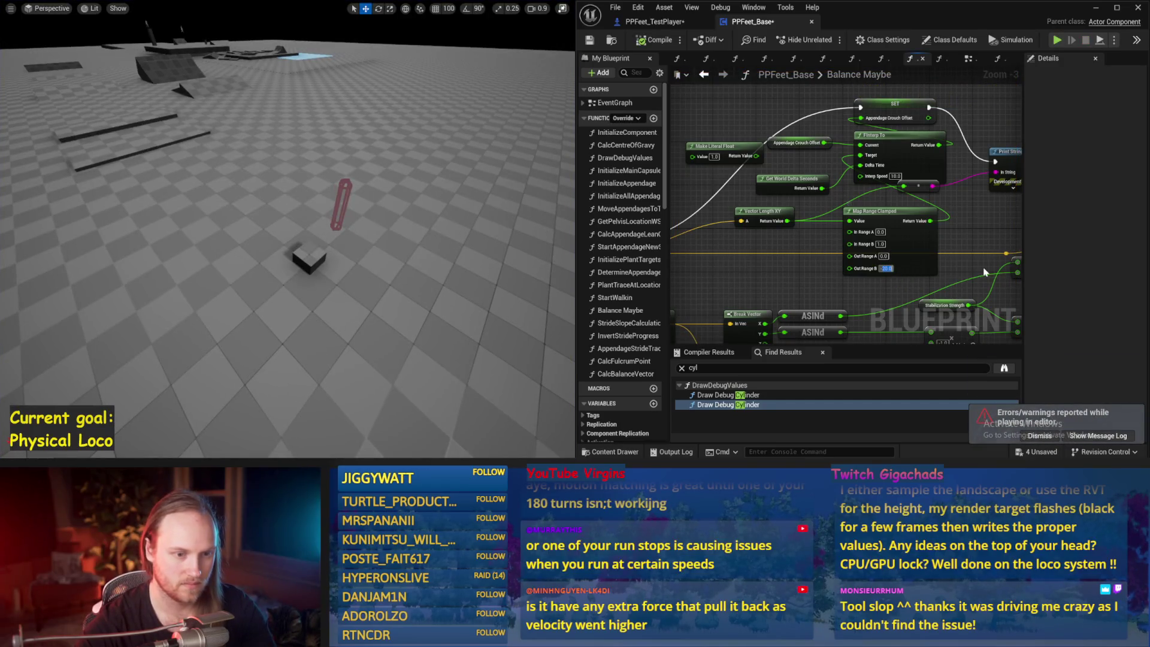
Try Out Range B at -40 over several play tests, then save PPFeet_Base
{"action": "type", "text": "-40"}
{"action": "key", "text": "Return"}
{"action": "left_click_drag", "start_coordinate": [311, 216], "coordinate": [293, 205]}
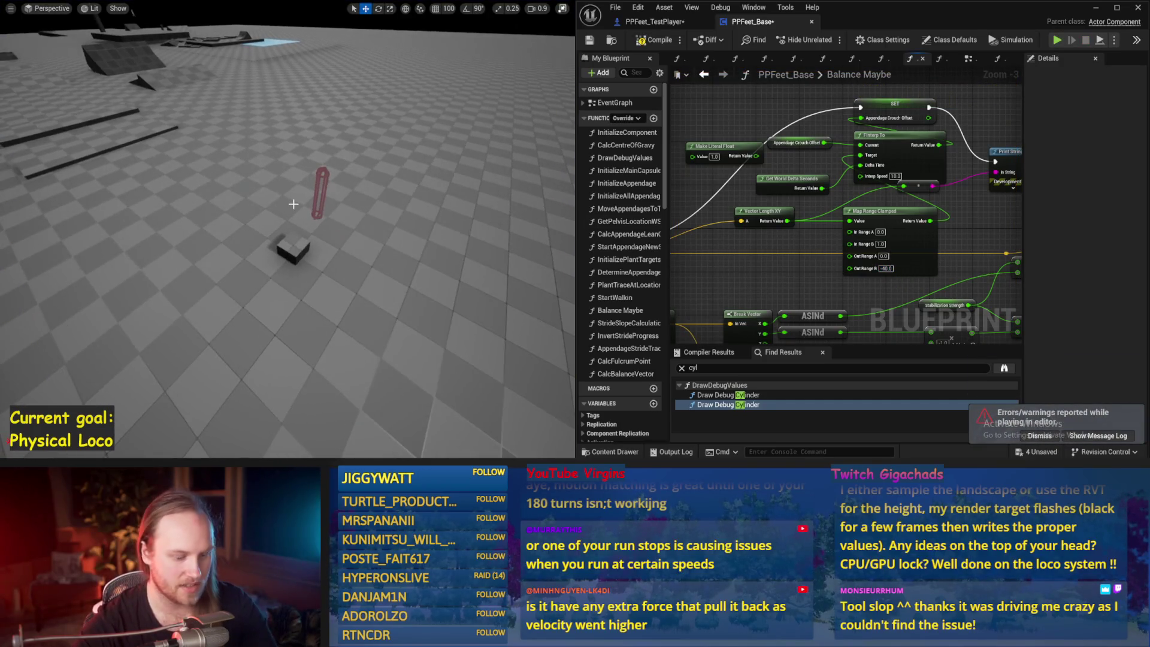
{"action": "key", "text": "alt+p"}
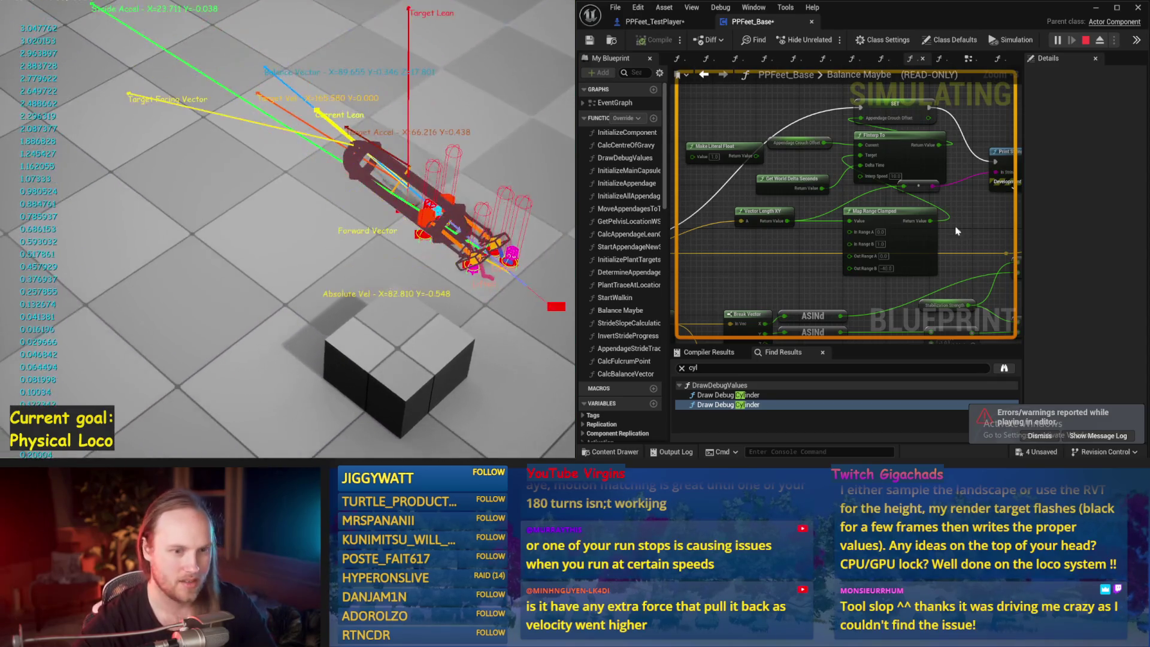
{"action": "key", "text": "Escape"}
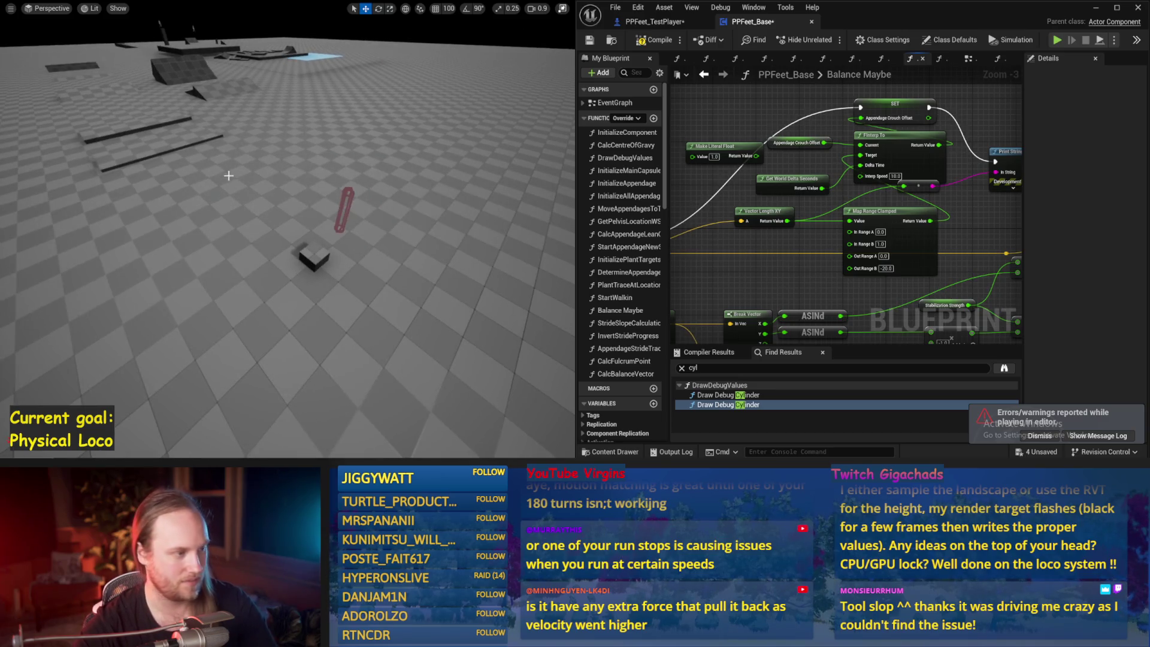
{"action": "key", "text": "alt+p"}
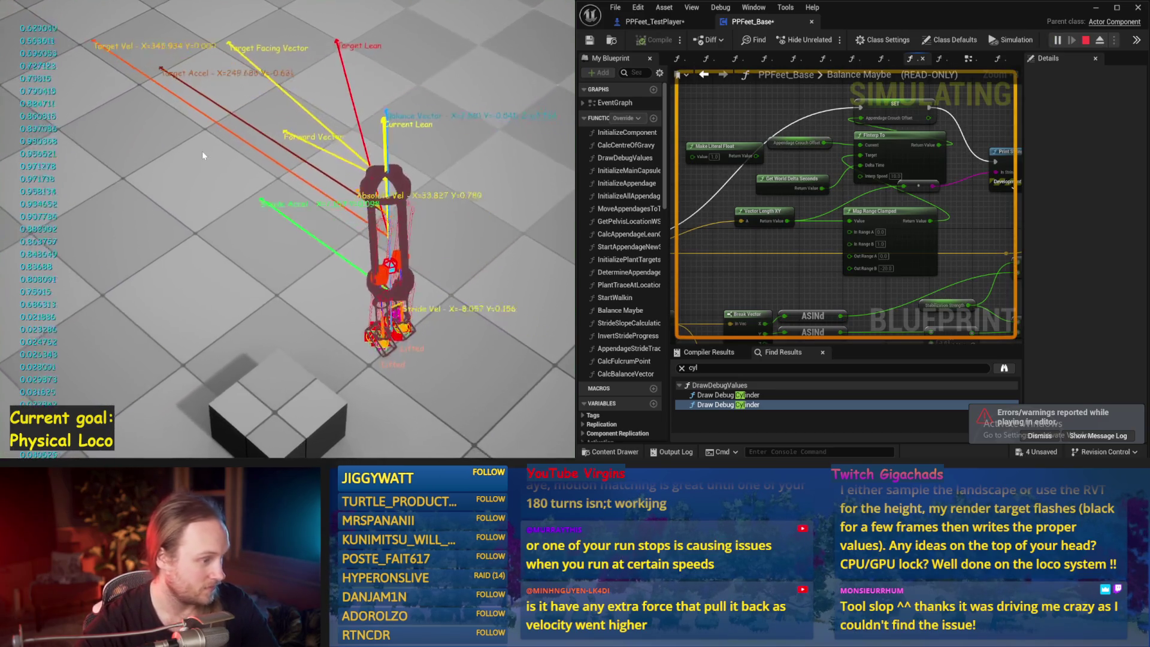
{"action": "key", "text": "Escape"}
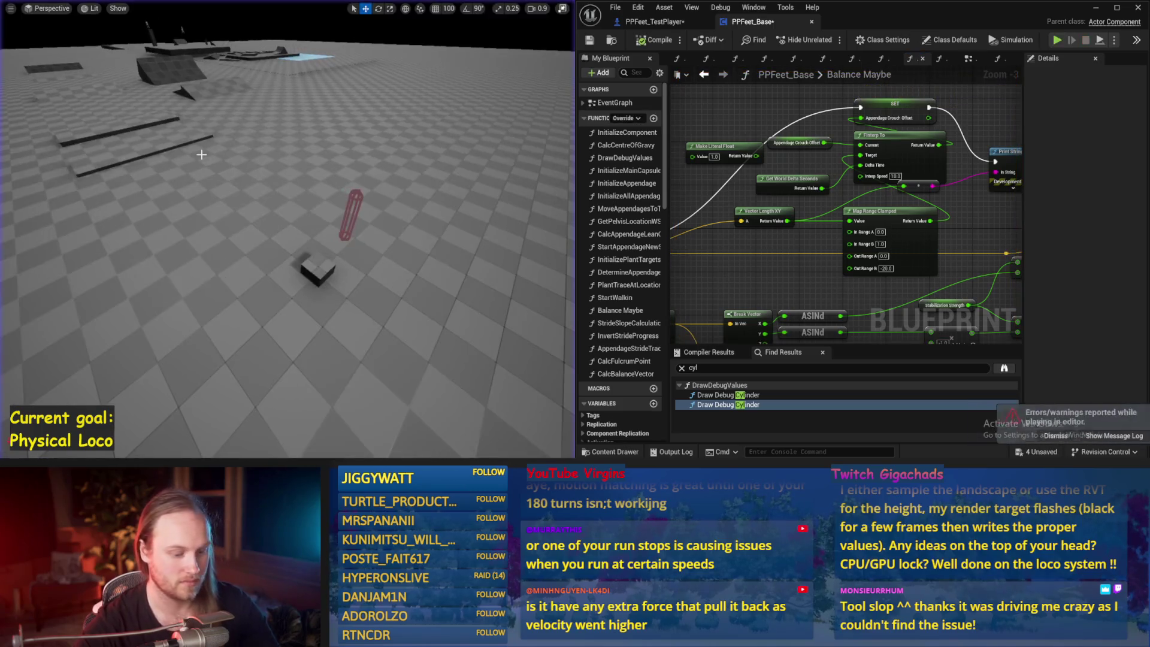
{"action": "key", "text": "alt+p"}
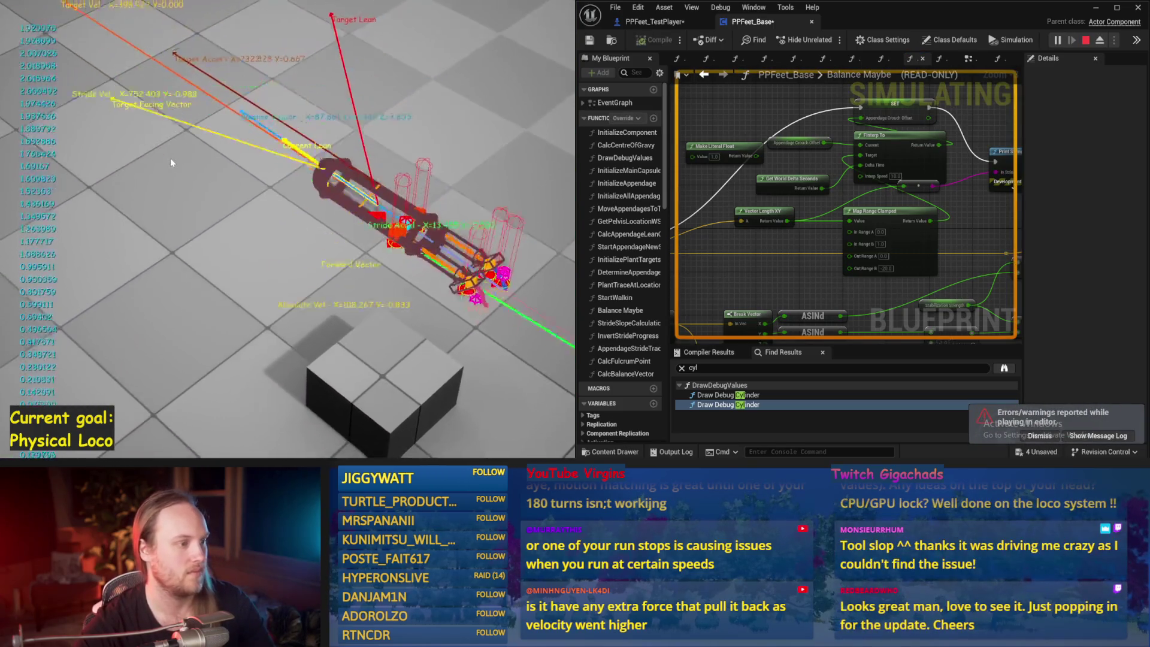
{"action": "key", "text": "Escape"}
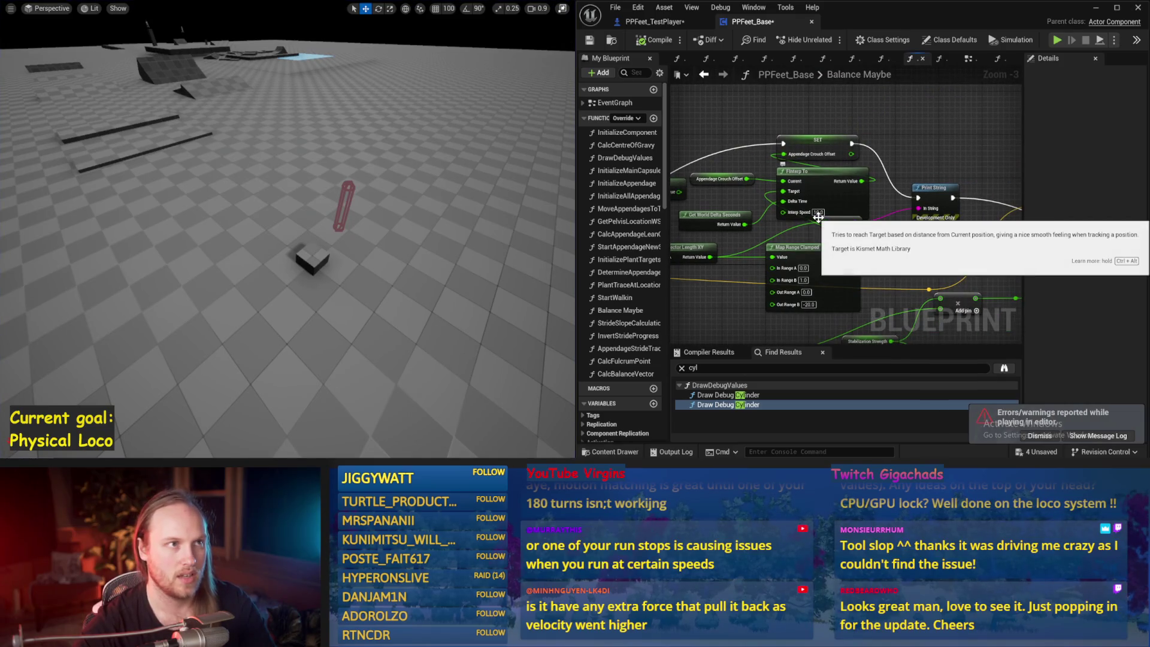
{"action": "left_click_drag", "start_coordinate": [895, 257], "coordinate": [926, 254]}
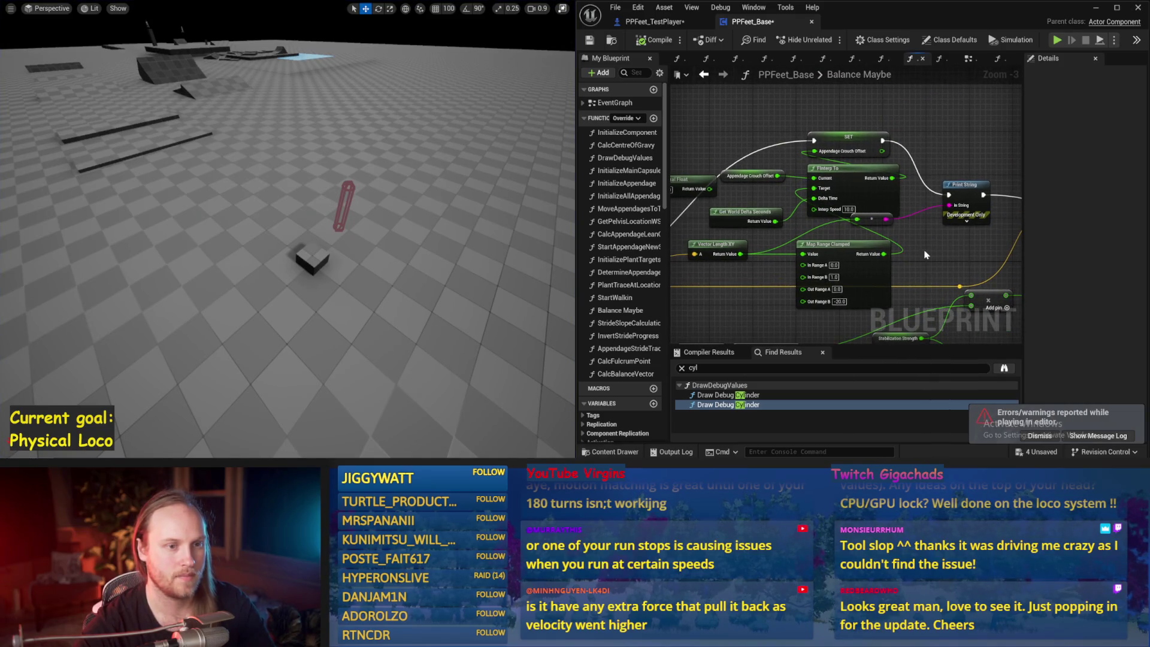
{"action": "key", "text": "ctrl+s"}
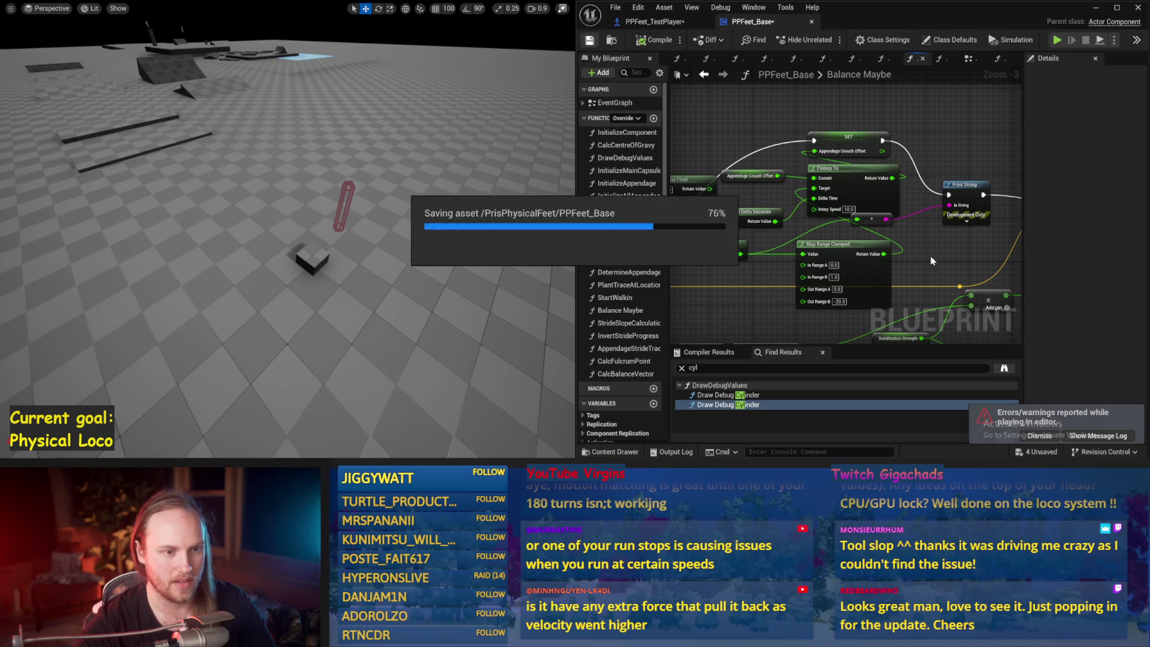
Play-test the balancing character, then compile and save PPFeet_Base
{"action": "left_click_drag", "start_coordinate": [959, 272], "coordinate": [898, 231]}
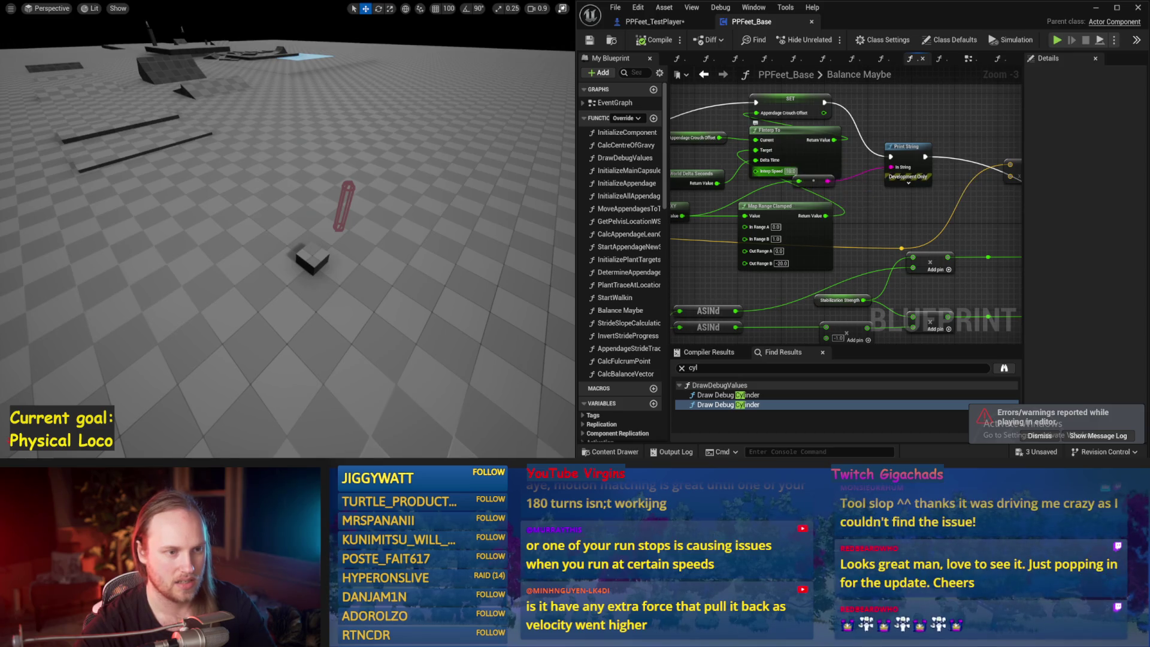
{"action": "left_click_drag", "start_coordinate": [455, 175], "coordinate": [456, 175]}
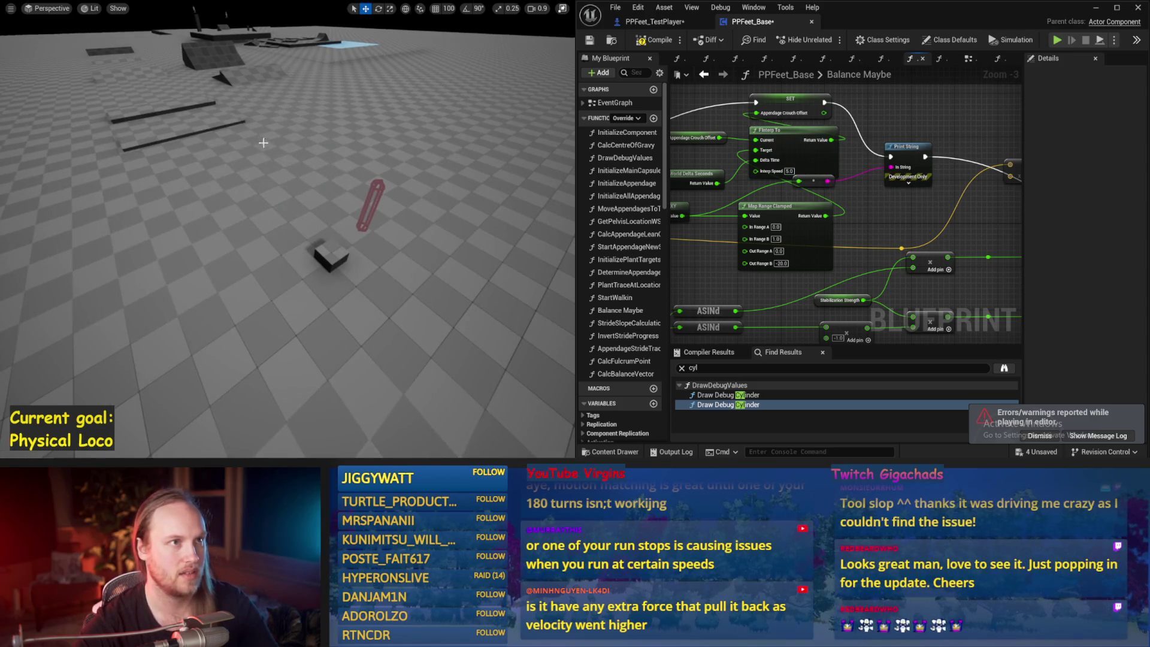
{"action": "key", "text": "alt+p"}
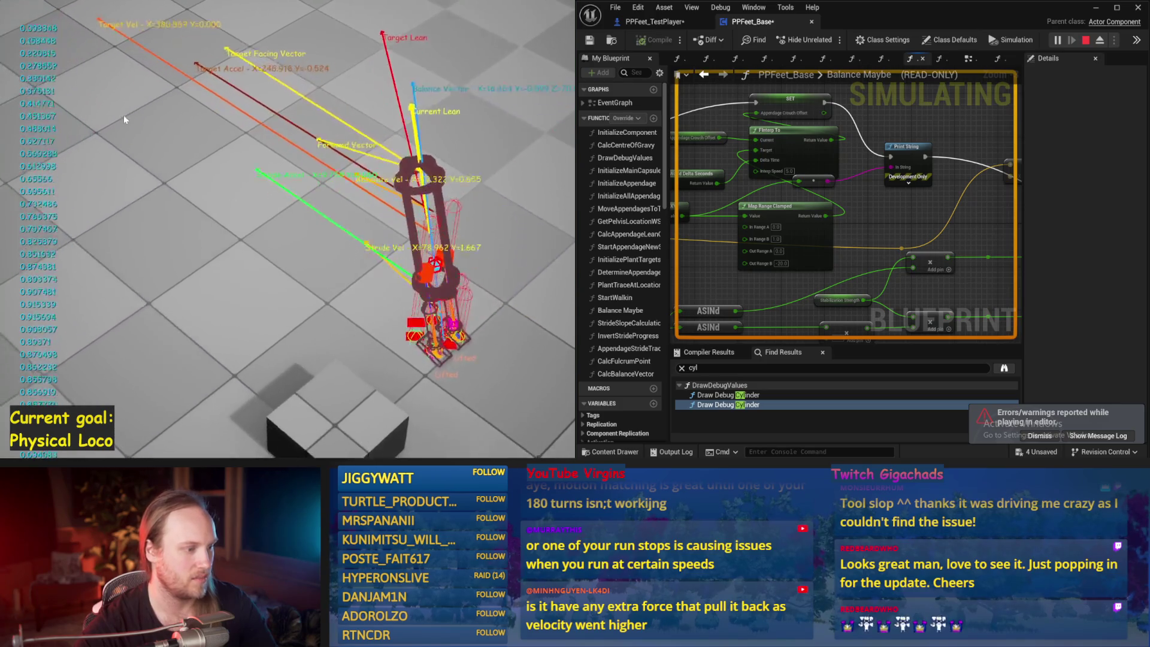
{"action": "key", "text": "Escape"}
{"action": "left_click", "coordinate": [663, 44]}
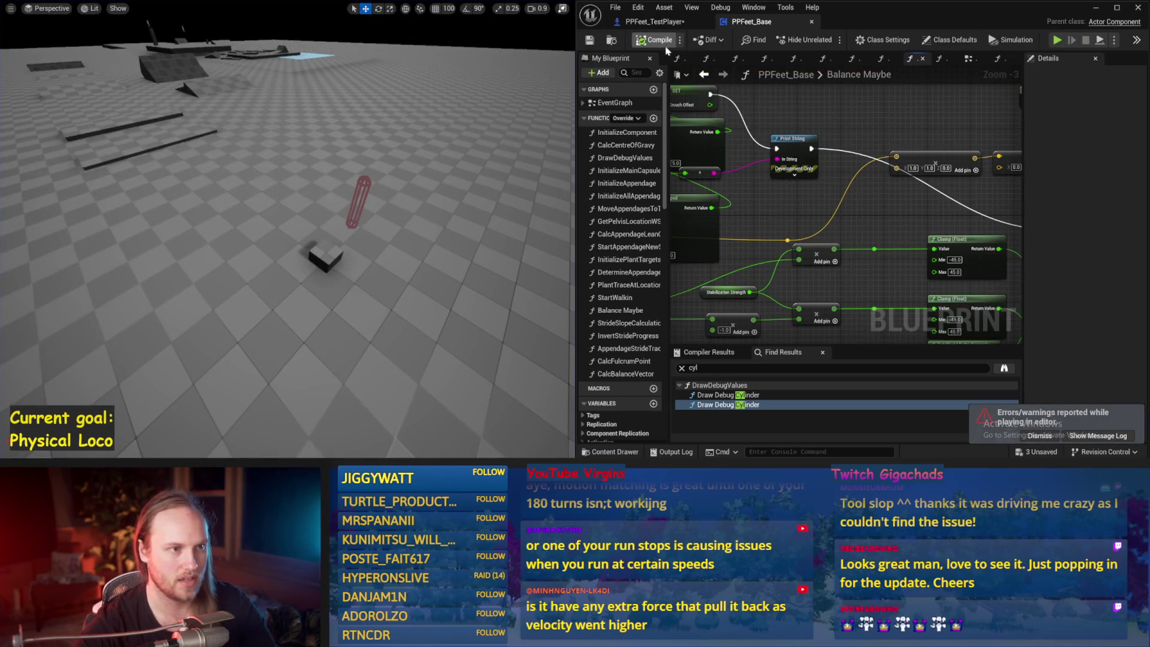
{"action": "key", "text": "ctrl+s"}
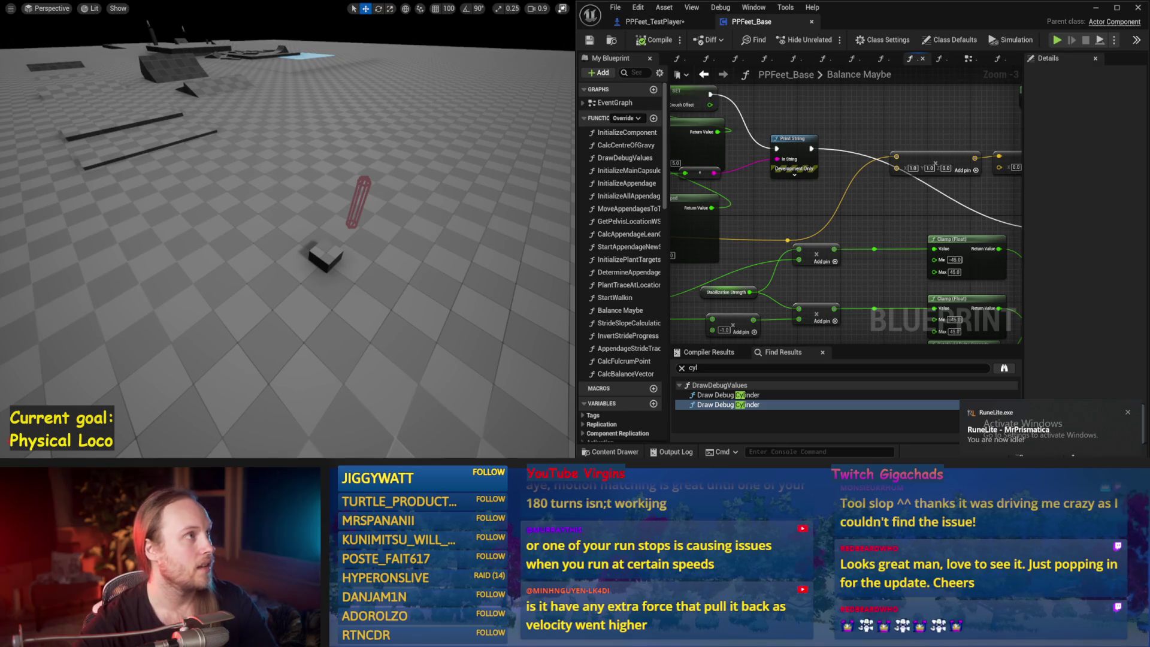
Review the CHEATING HA HA Add Torque section, play-test again, and inspect the Clamp and SET nodes
{"action": "left_click_drag", "start_coordinate": [712, 100], "coordinate": [872, 58]}
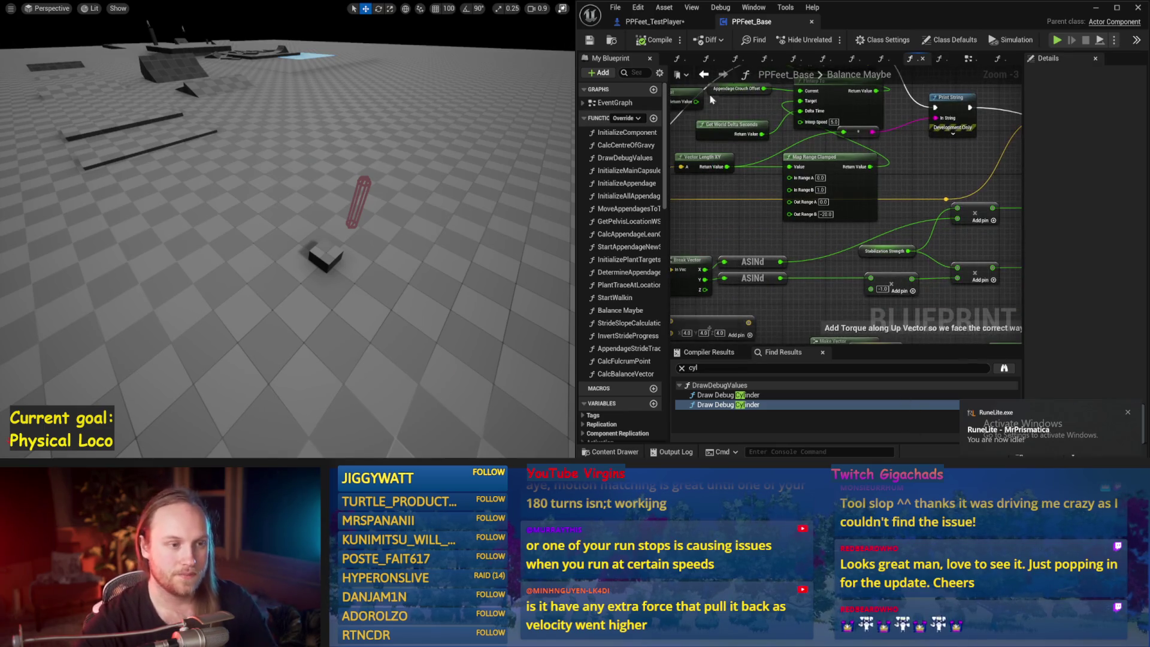
{"action": "mouse_move", "coordinate": [728, 199]}
{"action": "left_mouse_down"}
{"action": "mouse_move", "coordinate": [776, 208]}
{"action": "mouse_move", "coordinate": [827, 191]}
{"action": "mouse_move", "coordinate": [741, 211]}
{"action": "mouse_move", "coordinate": [803, 196]}
{"action": "left_mouse_up"}
{"action": "scroll", "coordinate": [623, 239], "scroll_direction": "down", "scroll_amount": 1}
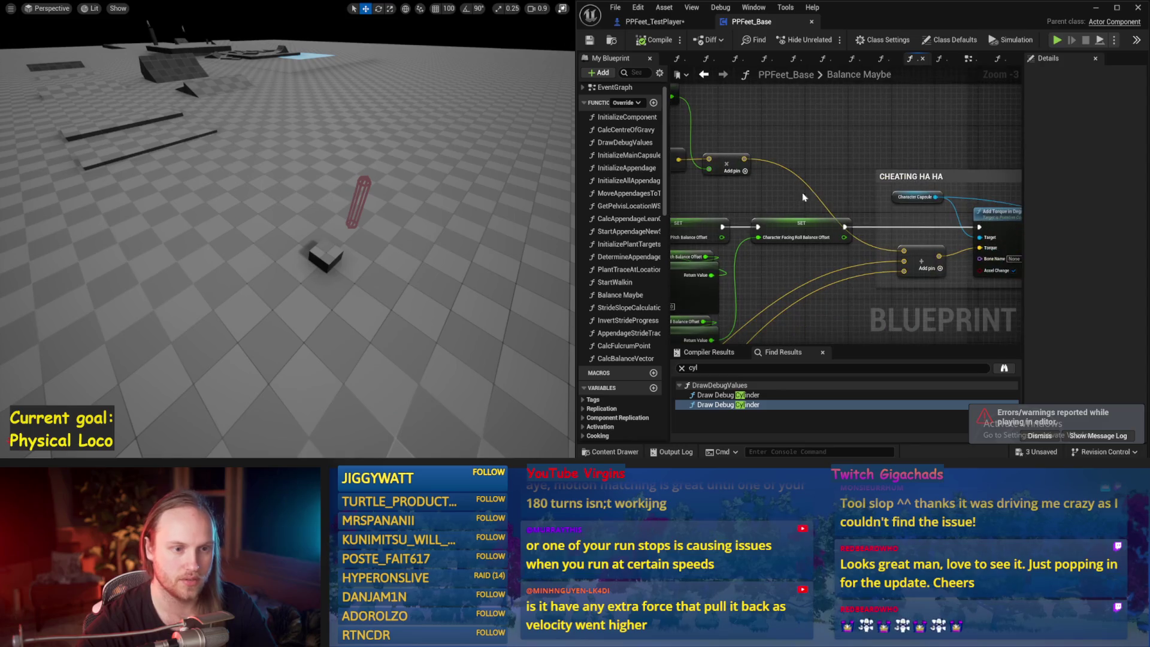
{"action": "left_click_drag", "start_coordinate": [916, 199], "coordinate": [979, 181]}
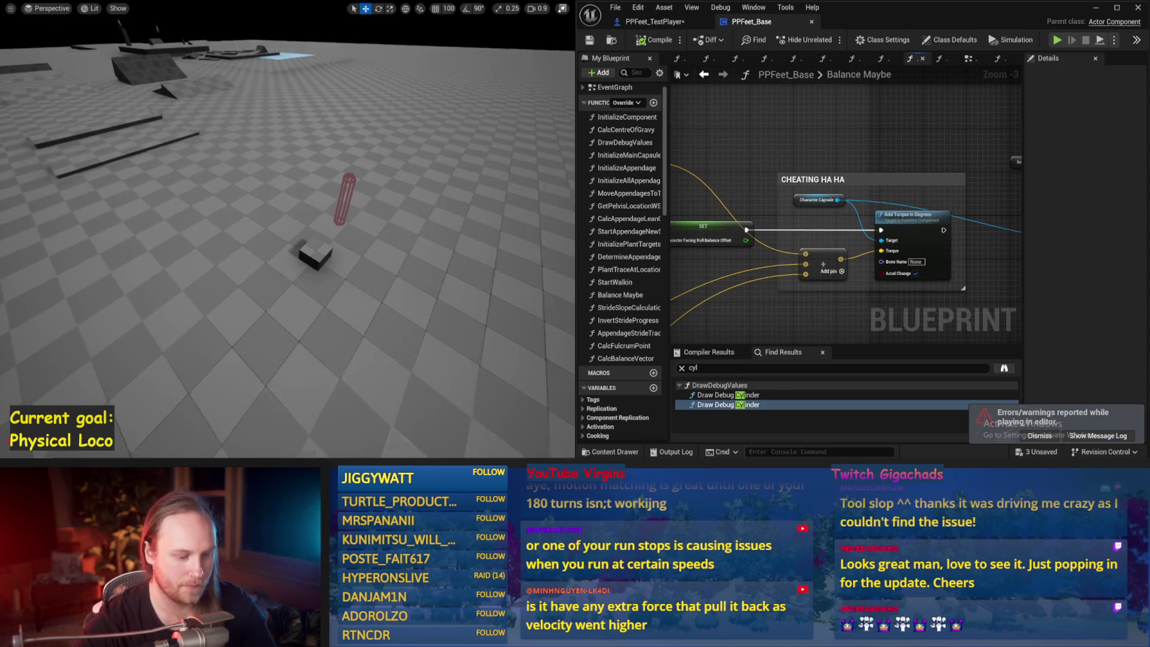
{"action": "key", "text": "alt+p"}
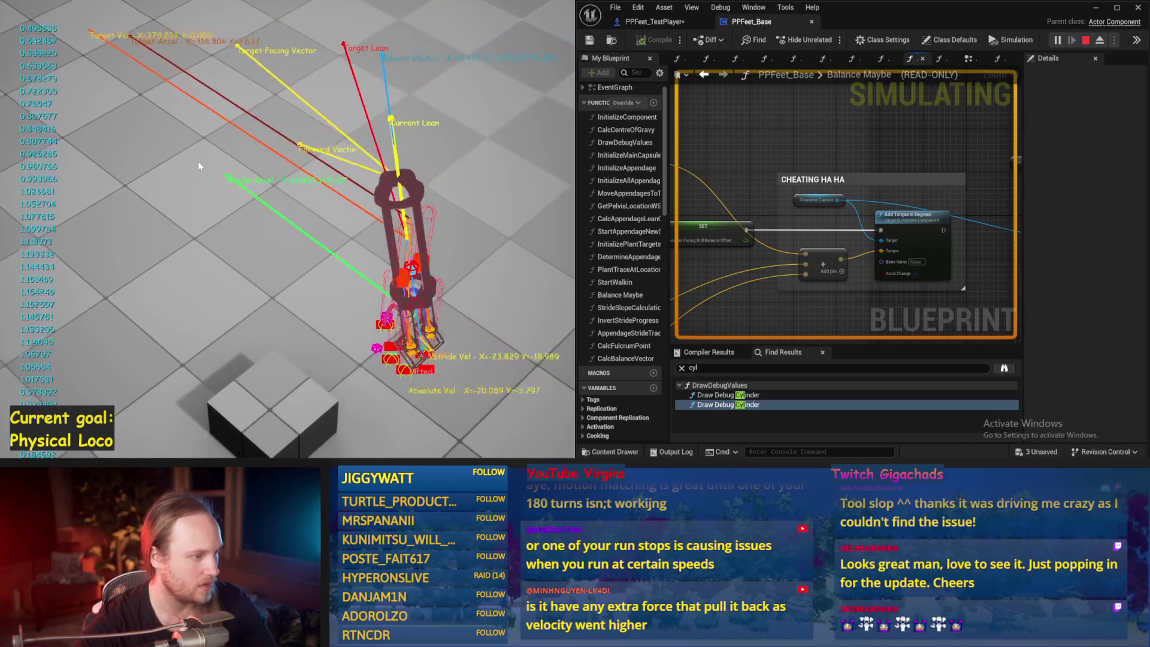
{"action": "key", "text": "Escape"}
{"action": "left_click_drag", "start_coordinate": [785, 179], "coordinate": [801, 170]}
{"action": "left_click_drag", "start_coordinate": [931, 103], "coordinate": [959, 162]}
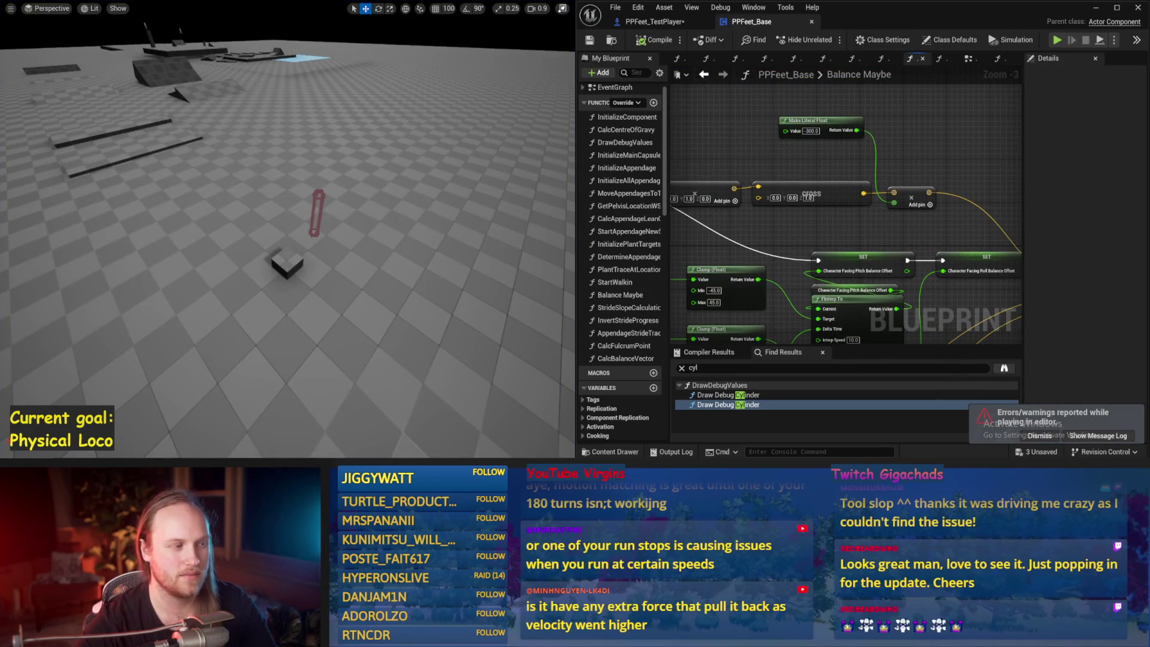
Play-test with the literal float at -1000 in a longer balance run
{"action": "key", "text": "alt+p"}
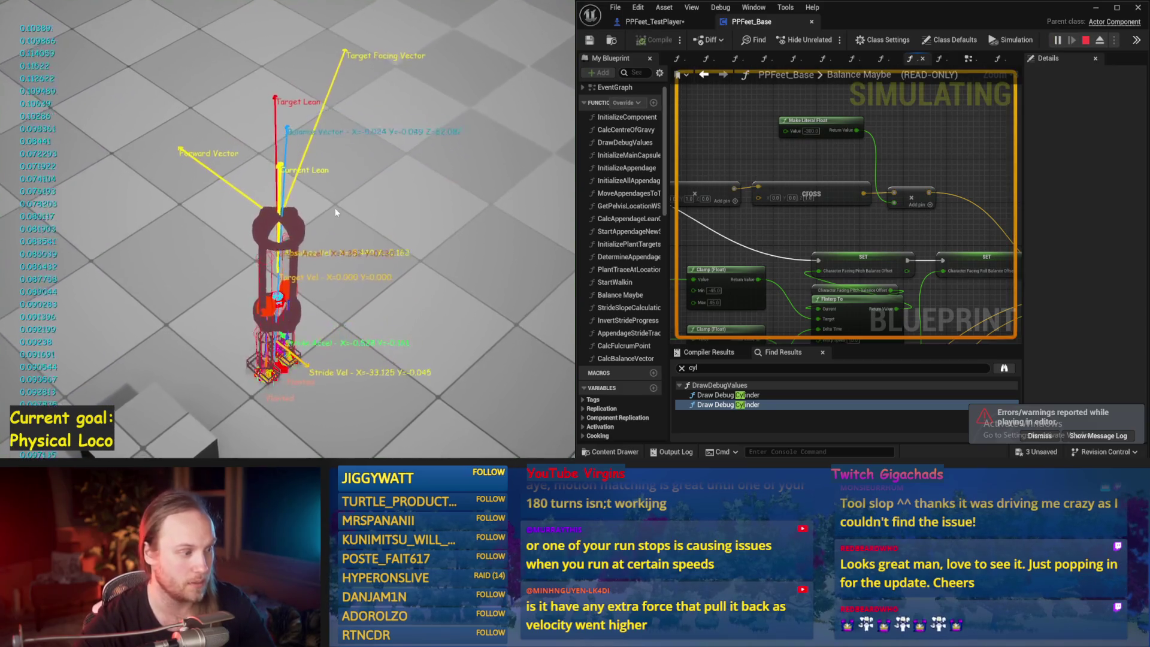
{"action": "key", "text": "Escape"}
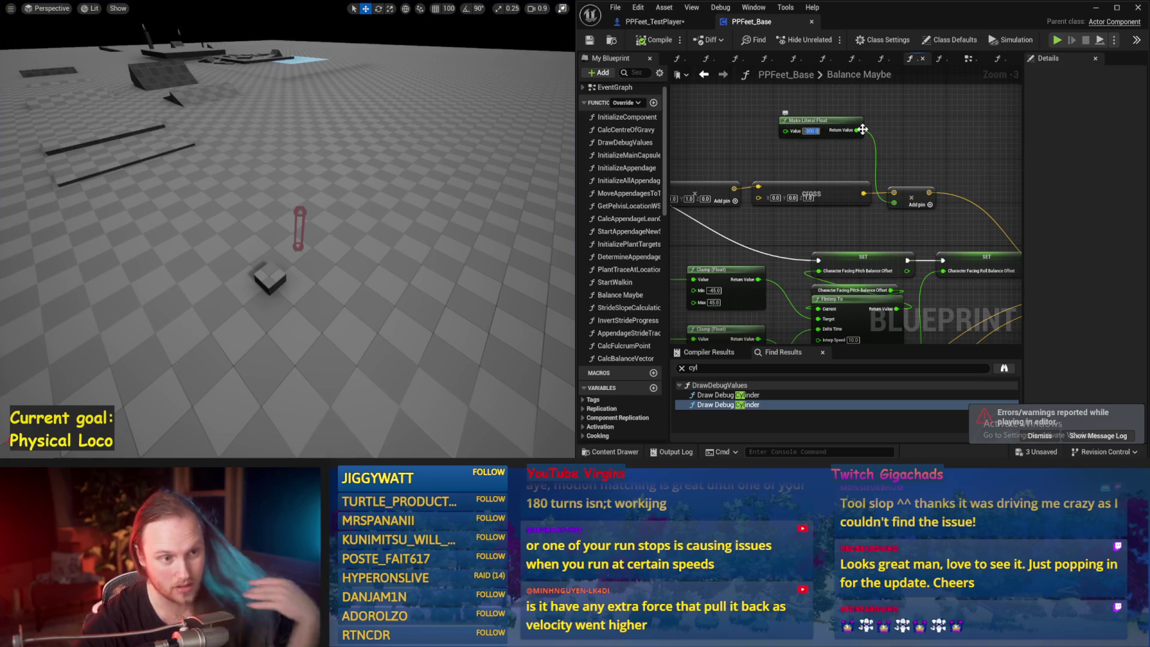
{"action": "left_click_drag", "start_coordinate": [401, 197], "coordinate": [402, 214]}
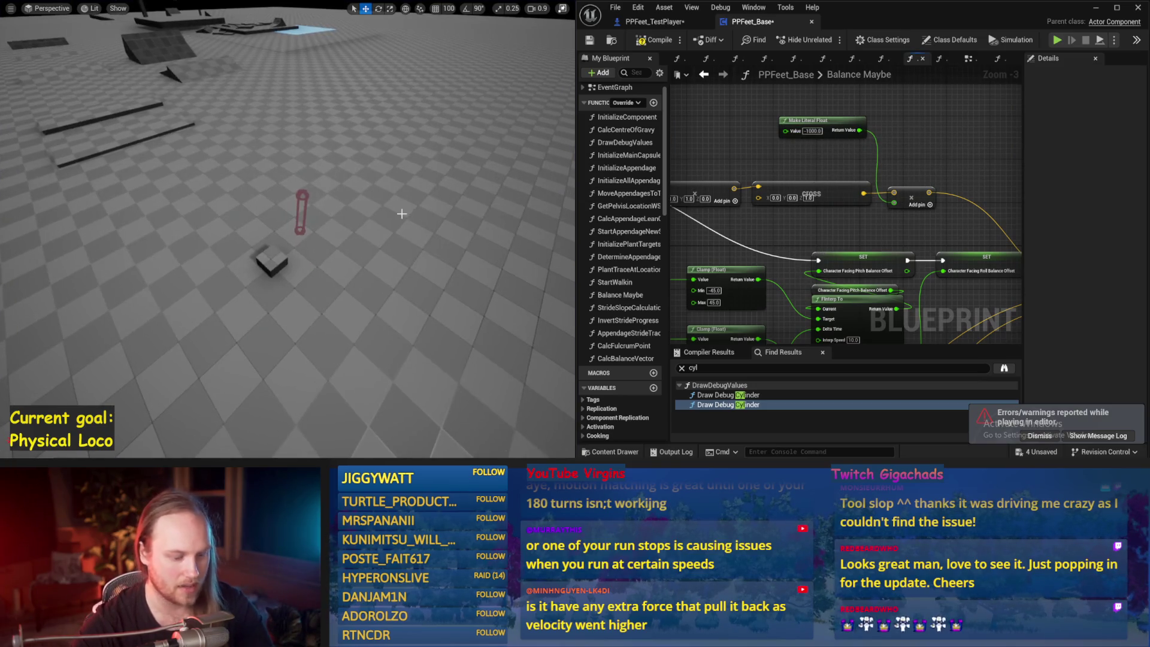
{"action": "key", "text": "alt+p"}
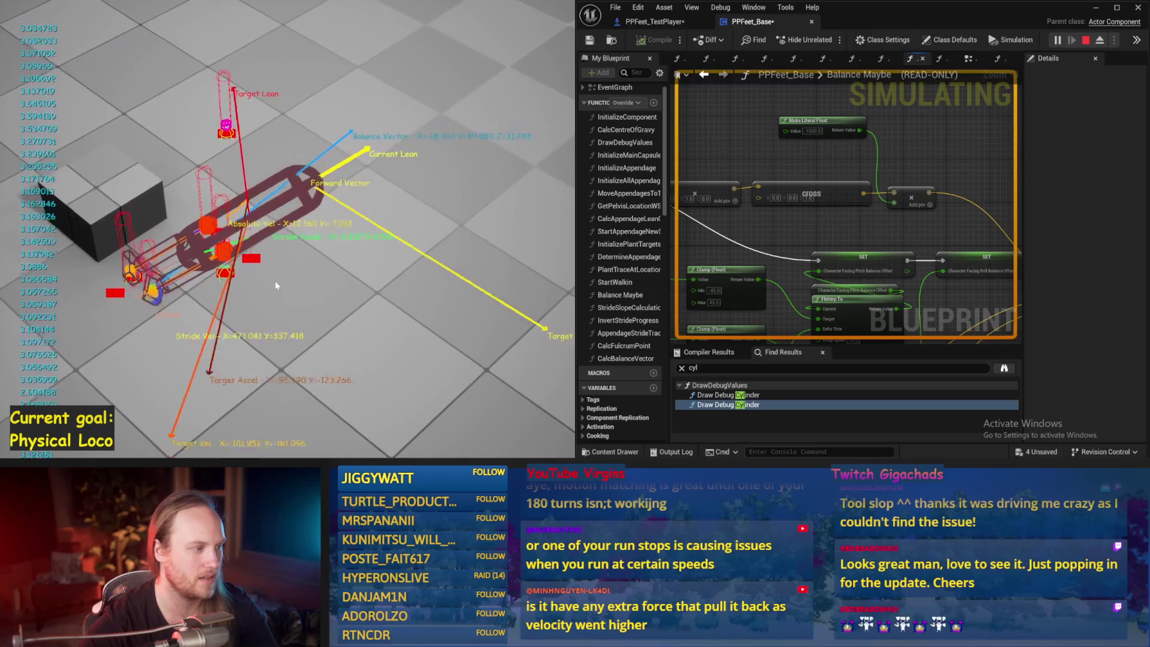
{"action": "key", "text": "Escape"}
Lower the Make Literal Float value to -200 and play-test the character's balance
{"action": "type", "text": "-200"}
{"action": "key", "text": "Return"}
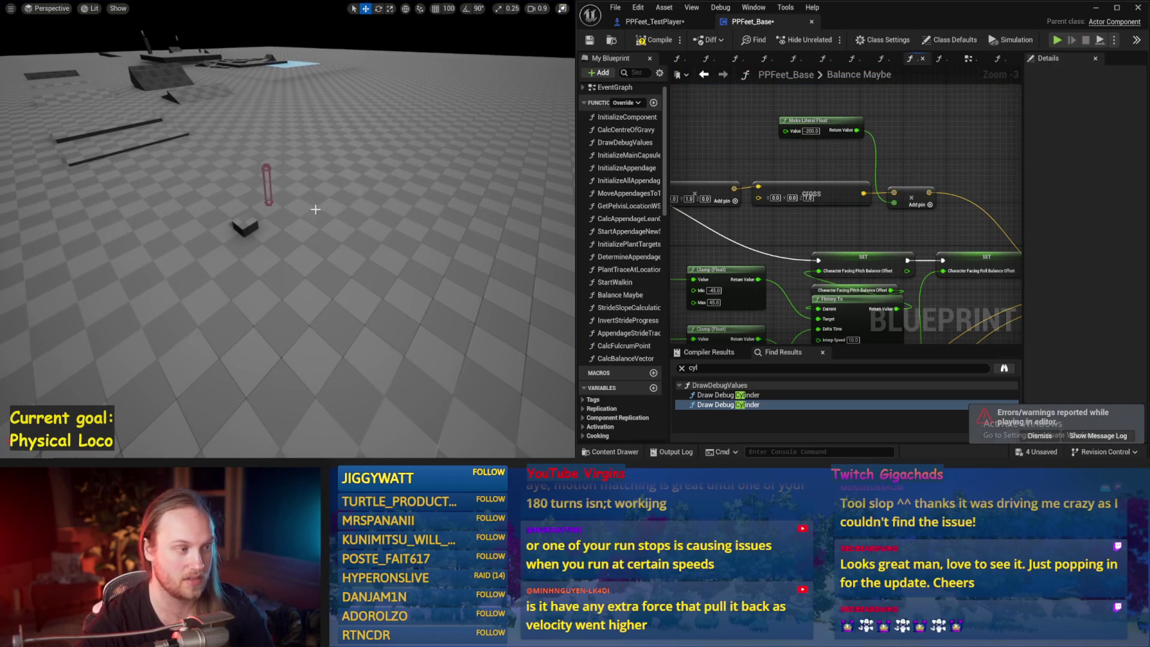
{"action": "key", "text": "alt+p"}
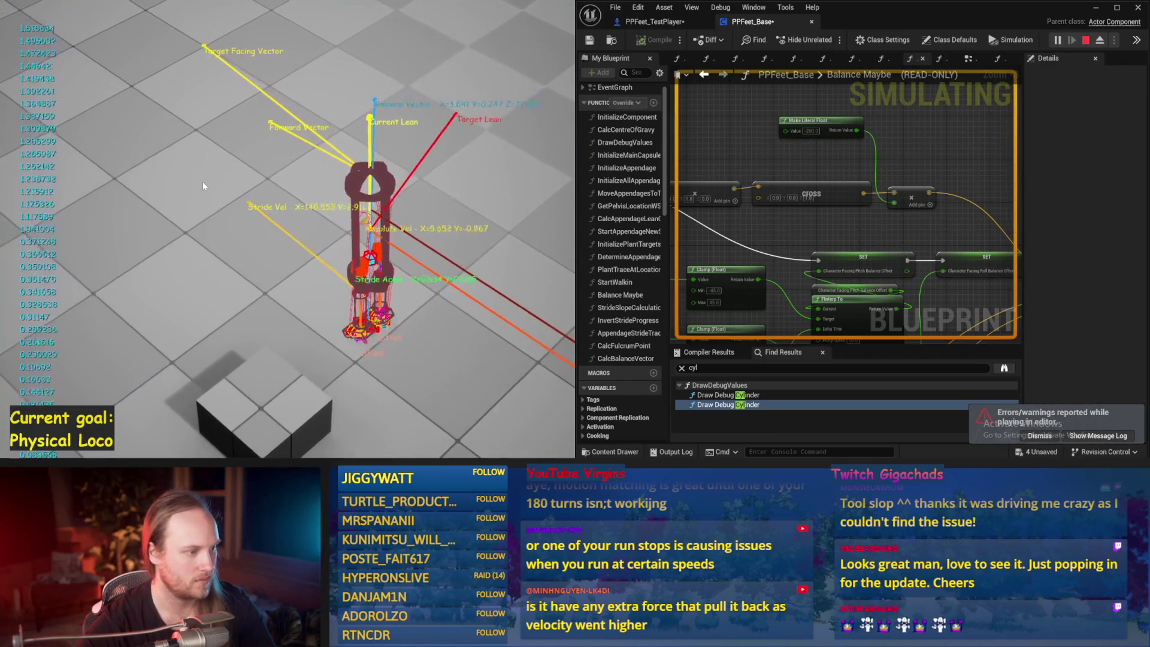
{"action": "key", "text": "Escape"}
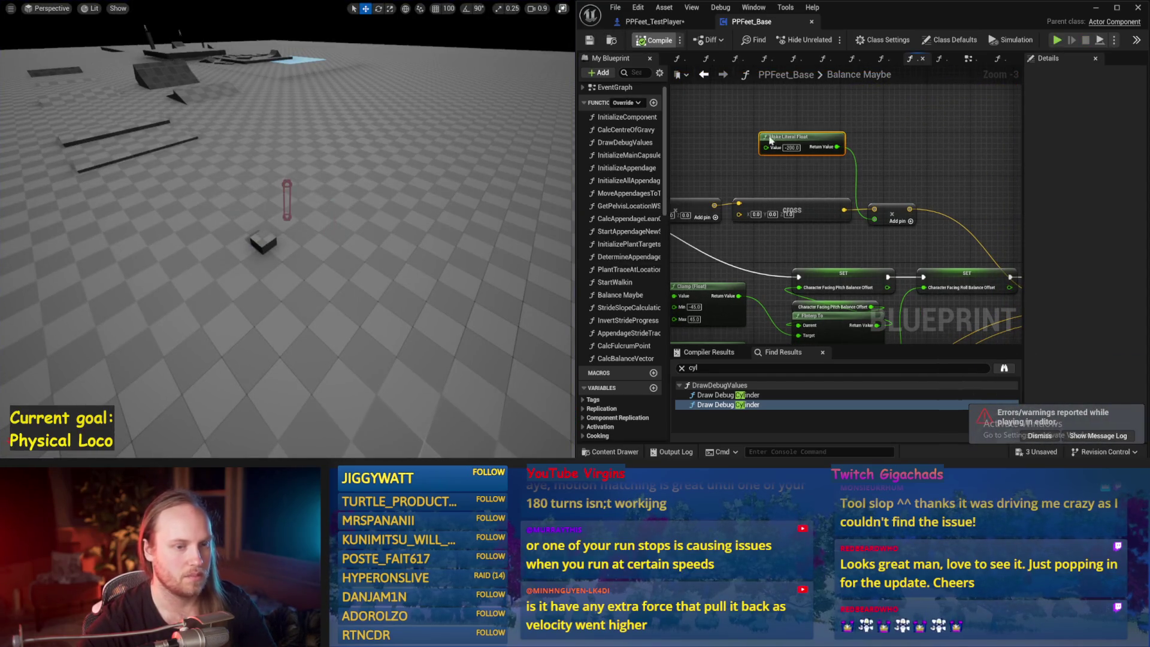
Save the Balance Maybe change and recenter the graph on the Make Literal Float node
{"action": "key", "text": "ctrl+s"}
{"action": "left_click_drag", "start_coordinate": [933, 307], "coordinate": [818, 231]}
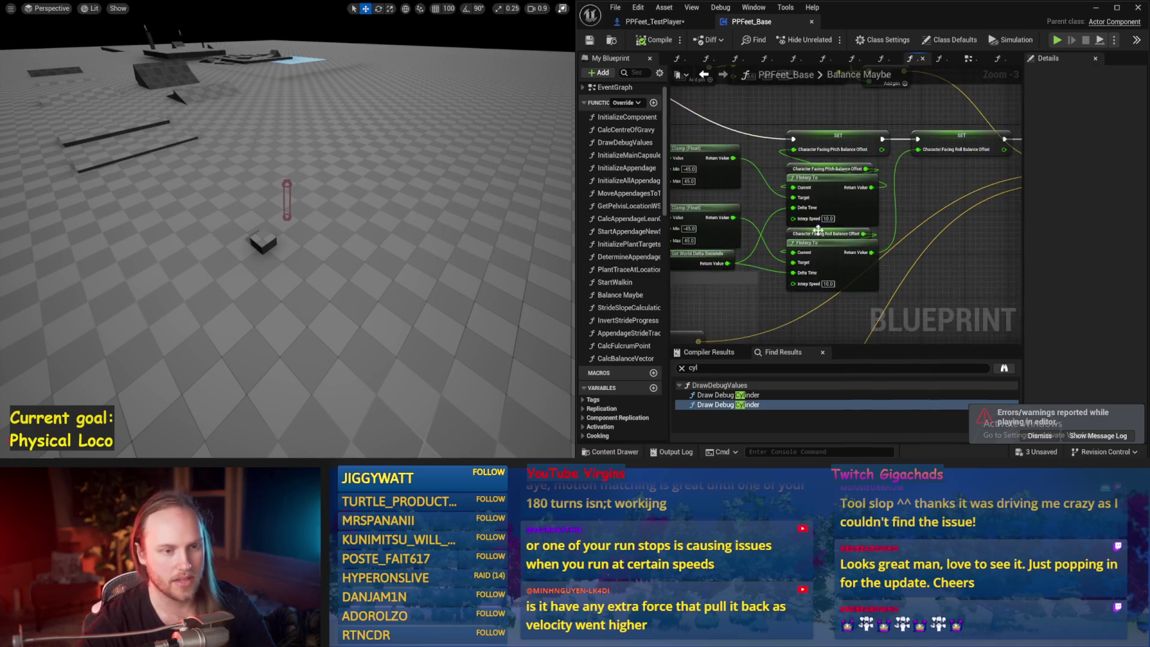
{"action": "left_click_drag", "start_coordinate": [853, 139], "coordinate": [933, 163]}
{"action": "left_click_drag", "start_coordinate": [800, 252], "coordinate": [725, 315]}
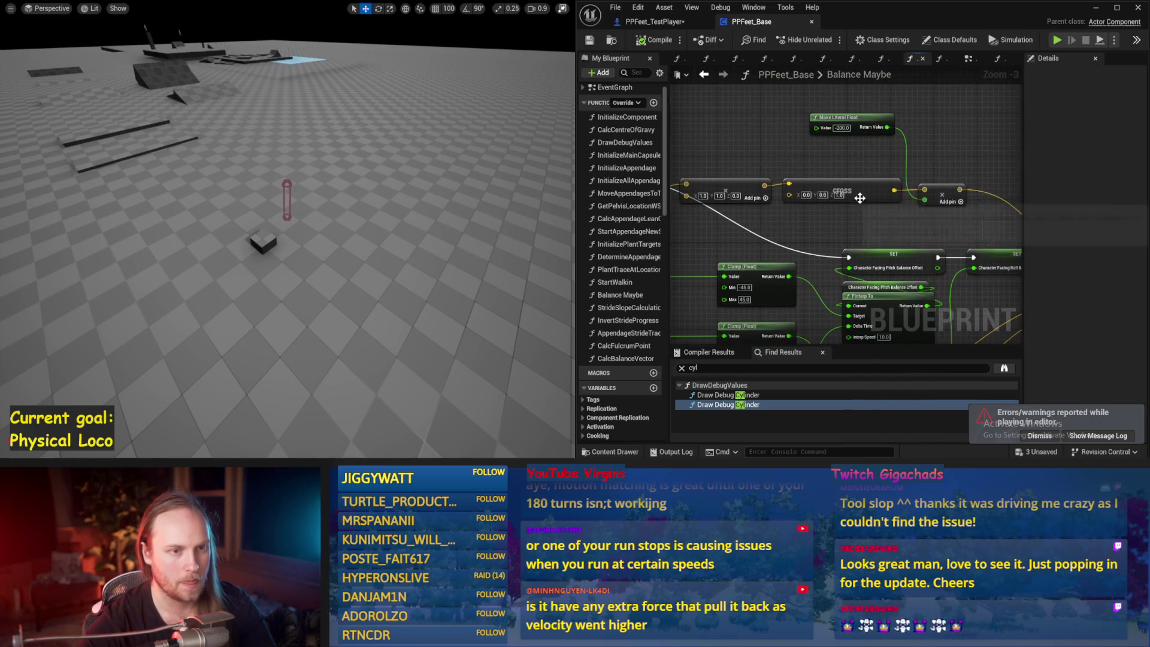
{"action": "scroll", "coordinate": [780, 201], "scroll_direction": "down", "scroll_amount": 1}
Run the balance test, restarting it three times after the character falls, then stop
{"action": "key", "text": "alt+p"}
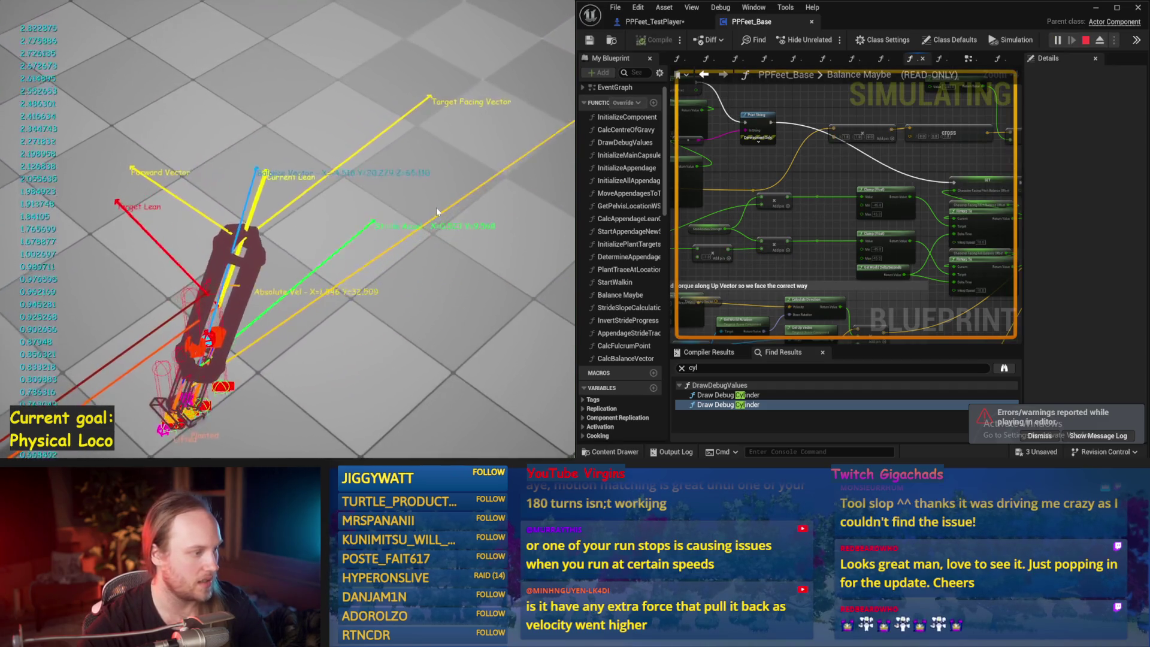
{"action": "key", "text": "Escape"}
{"action": "key", "text": "alt+p"}
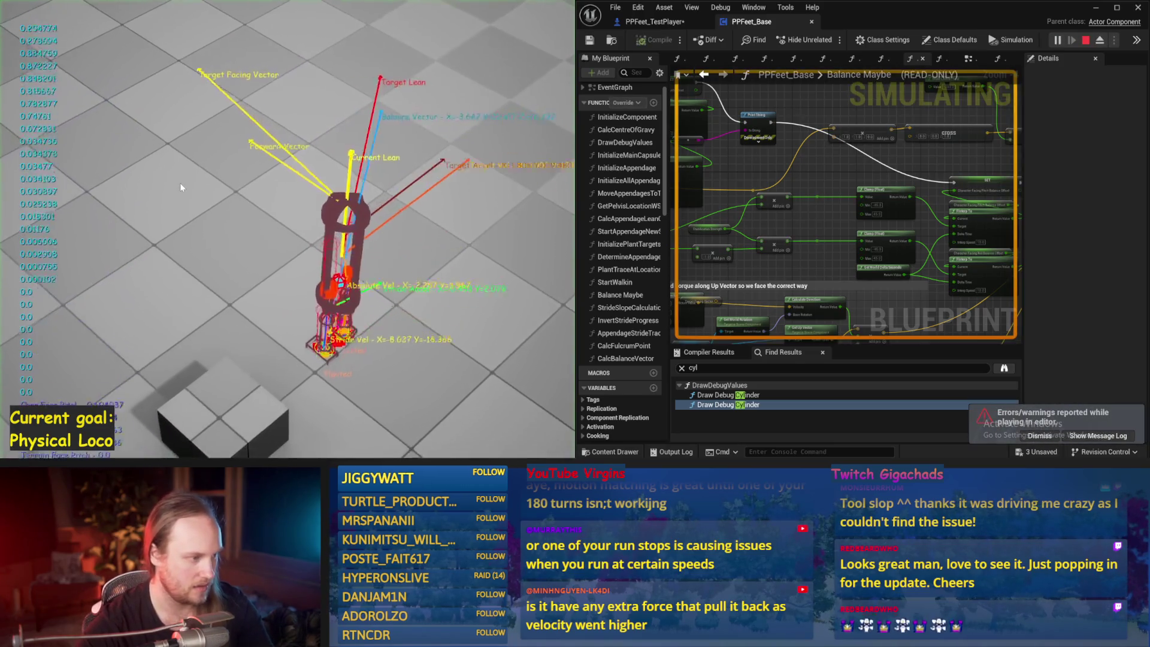
{"action": "key", "text": "Escape"}
{"action": "key", "text": "alt+p"}
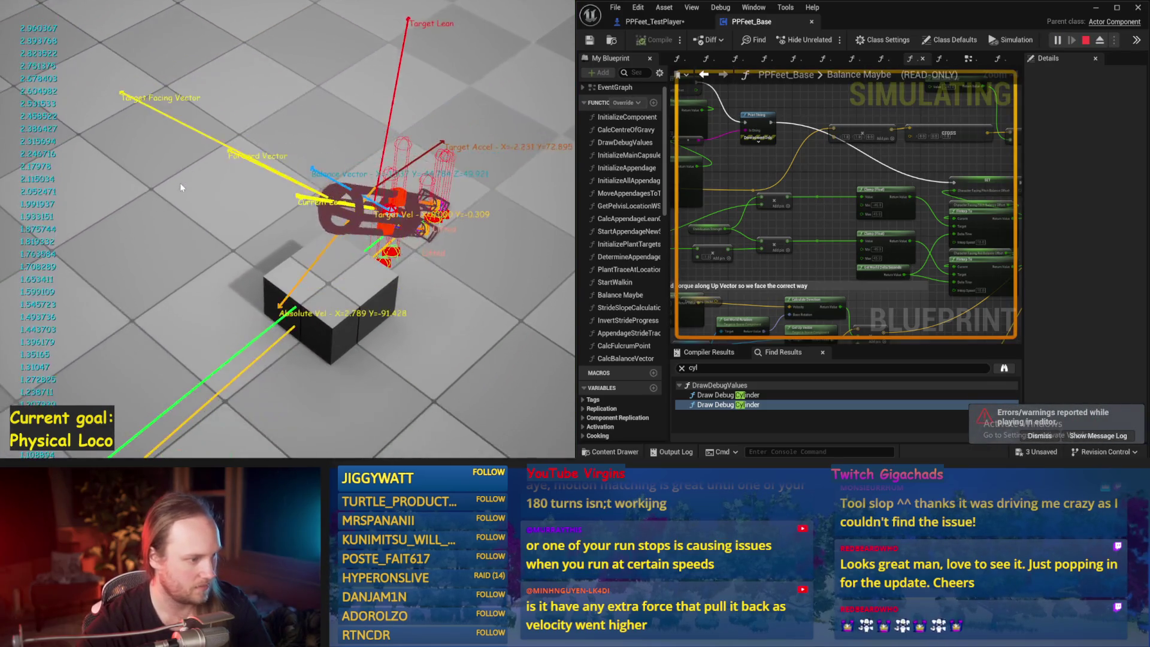
{"action": "key", "text": "Escape"}
{"action": "key", "text": "alt+p"}
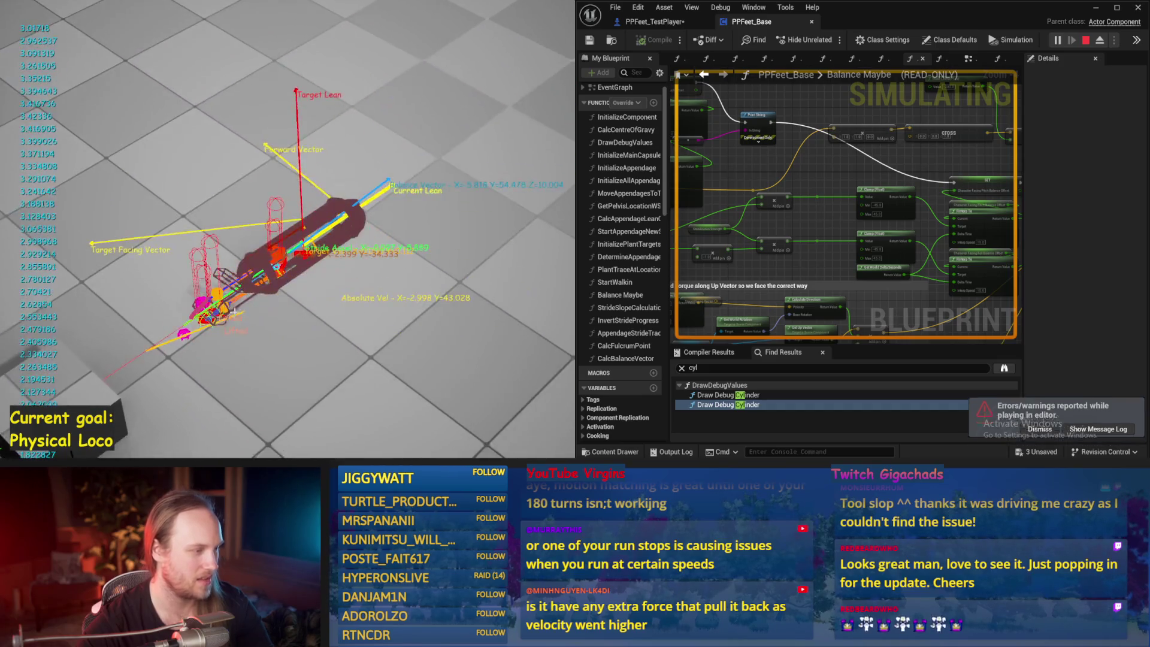
{"action": "key", "text": "Escape"}
Save the blueprint and bring the PID Update and Get Up Vector nodes into view
{"action": "key", "text": "ctrl+s"}
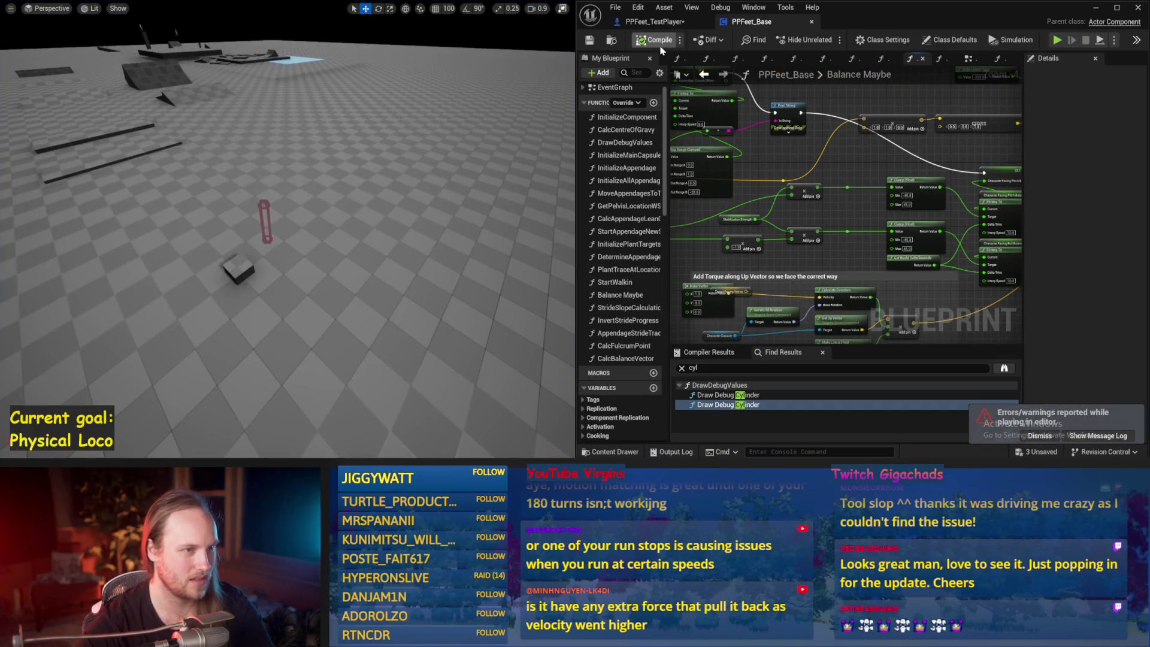
{"action": "scroll", "coordinate": [875, 287], "scroll_direction": "down", "scroll_amount": 3}
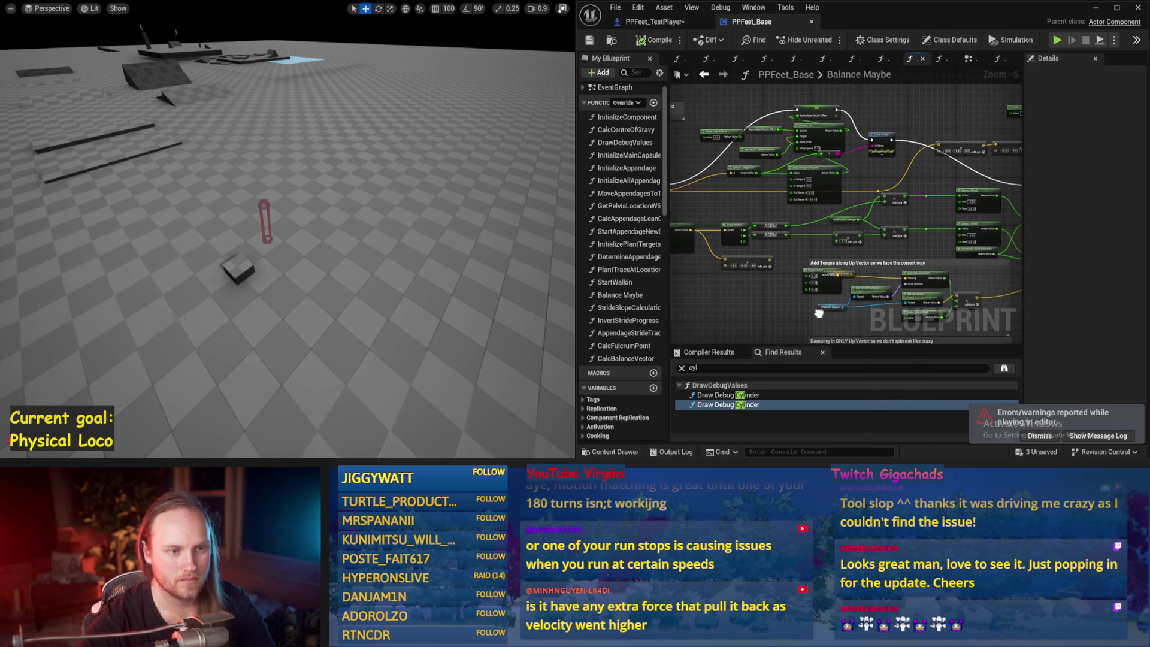
{"action": "left_click_drag", "start_coordinate": [808, 203], "coordinate": [807, 182]}
{"action": "scroll", "coordinate": [818, 132], "scroll_direction": "up", "scroll_amount": 1}
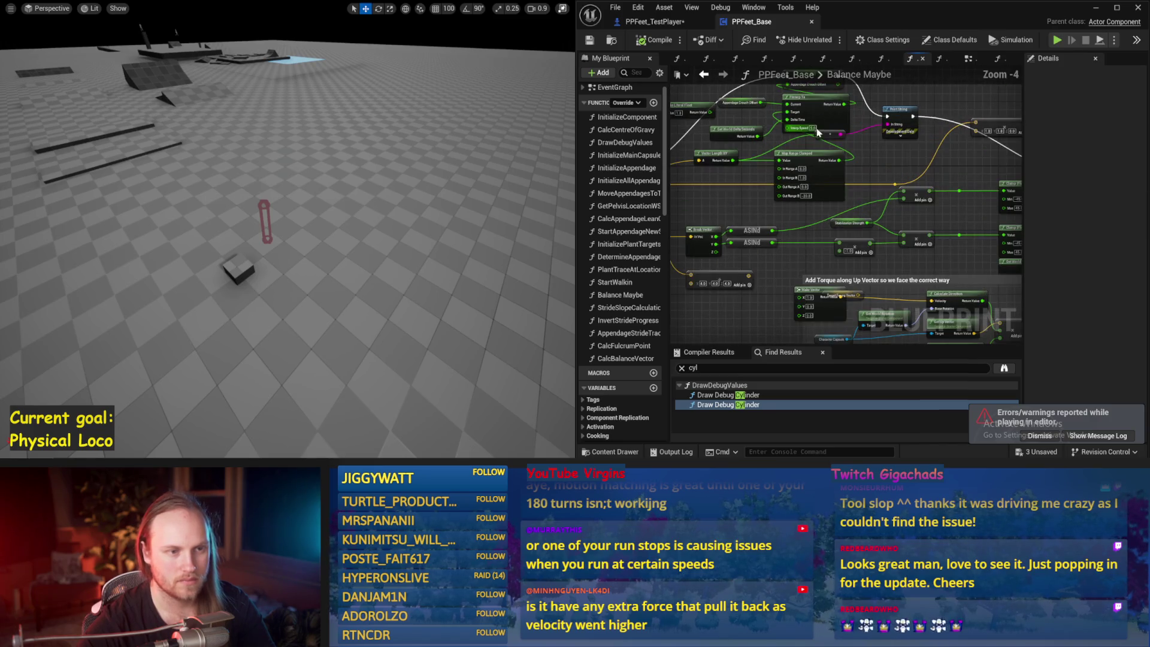
{"action": "left_click_drag", "start_coordinate": [835, 206], "coordinate": [885, 72]}
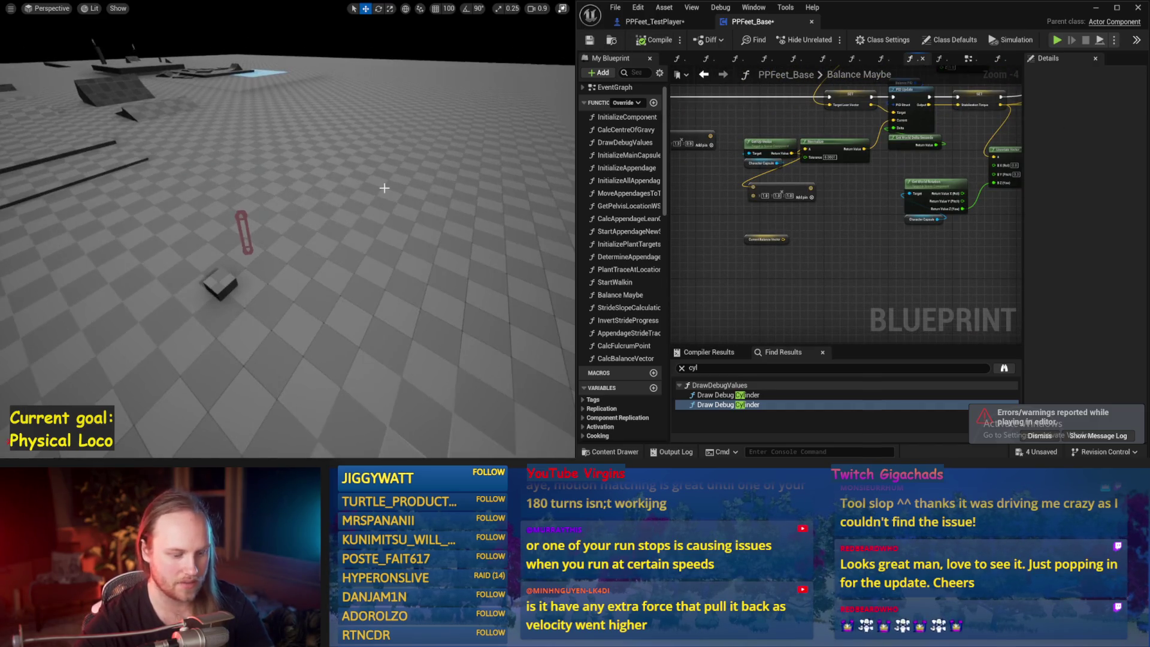
Start a play test and eject to a free camera near the character and cube
{"action": "key", "text": "alt+p"}
{"action": "key", "text": "F8"}
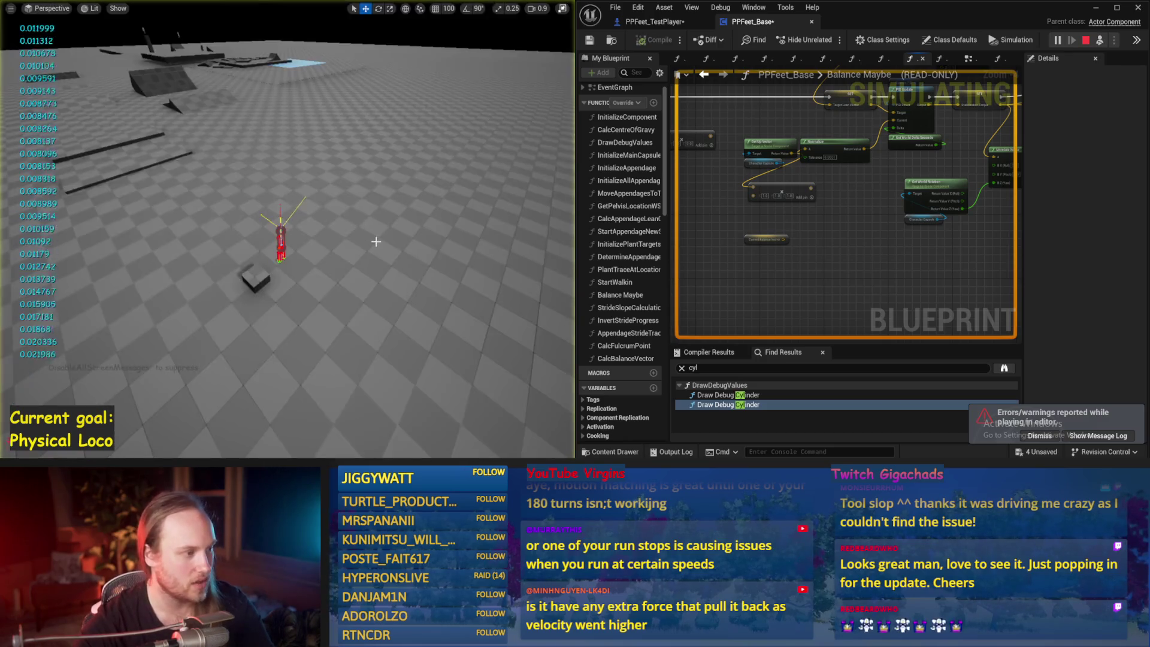
{"action": "left_click_drag", "start_coordinate": [248, 274], "coordinate": [248, 240]}
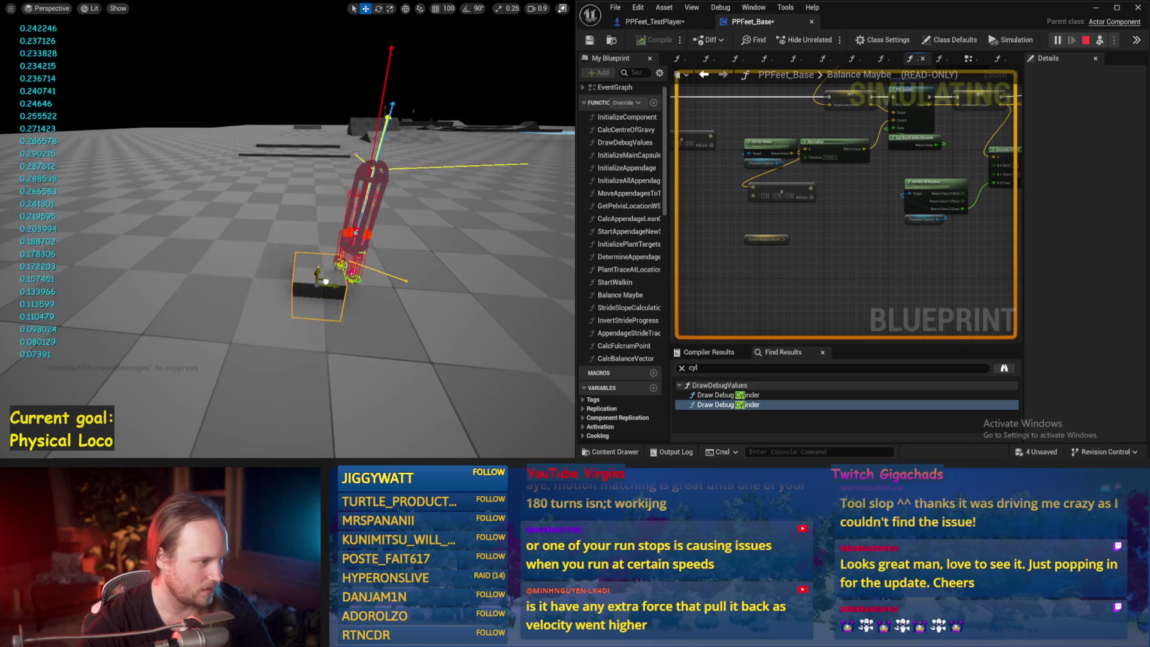
{"action": "mouse_move", "coordinate": [326, 280]}
{"action": "left_mouse_down"}
{"action": "mouse_move", "coordinate": [262, 273]}
{"action": "mouse_move", "coordinate": [360, 273]}
{"action": "mouse_move", "coordinate": [367, 304]}
{"action": "left_mouse_up"}
Drop the cube to the floor, raise it above the floor, then restart the play run
{"action": "key", "text": "w"}
{"action": "key", "text": "e"}
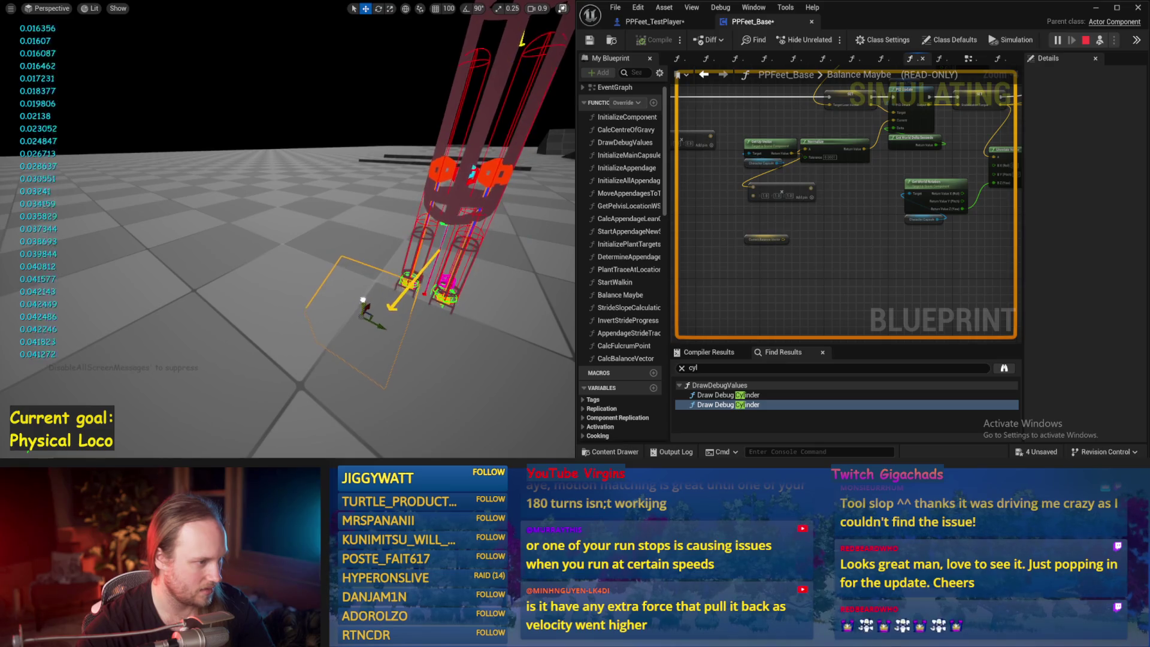
{"action": "mouse_move", "coordinate": [366, 288]}
{"action": "left_mouse_down"}
{"action": "mouse_move", "coordinate": [371, 252]}
{"action": "mouse_move", "coordinate": [254, 231]}
{"action": "left_mouse_up"}
{"action": "left_click_drag", "start_coordinate": [230, 190], "coordinate": [270, 190]}
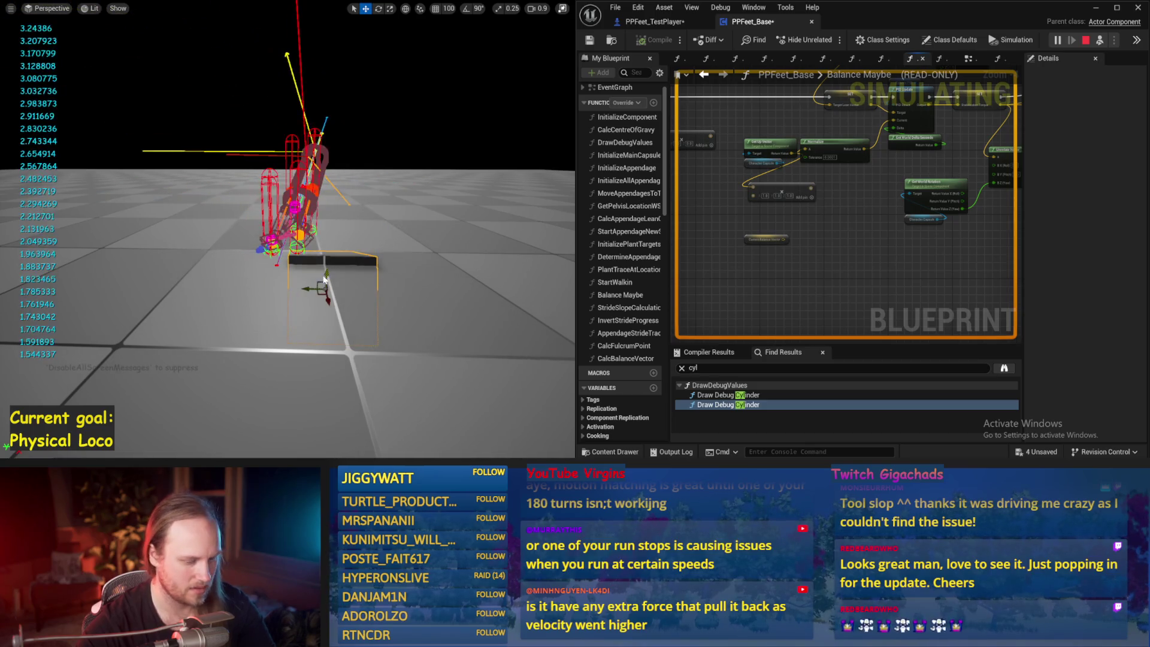
{"action": "key", "text": "Escape"}
{"action": "key", "text": "alt+p"}
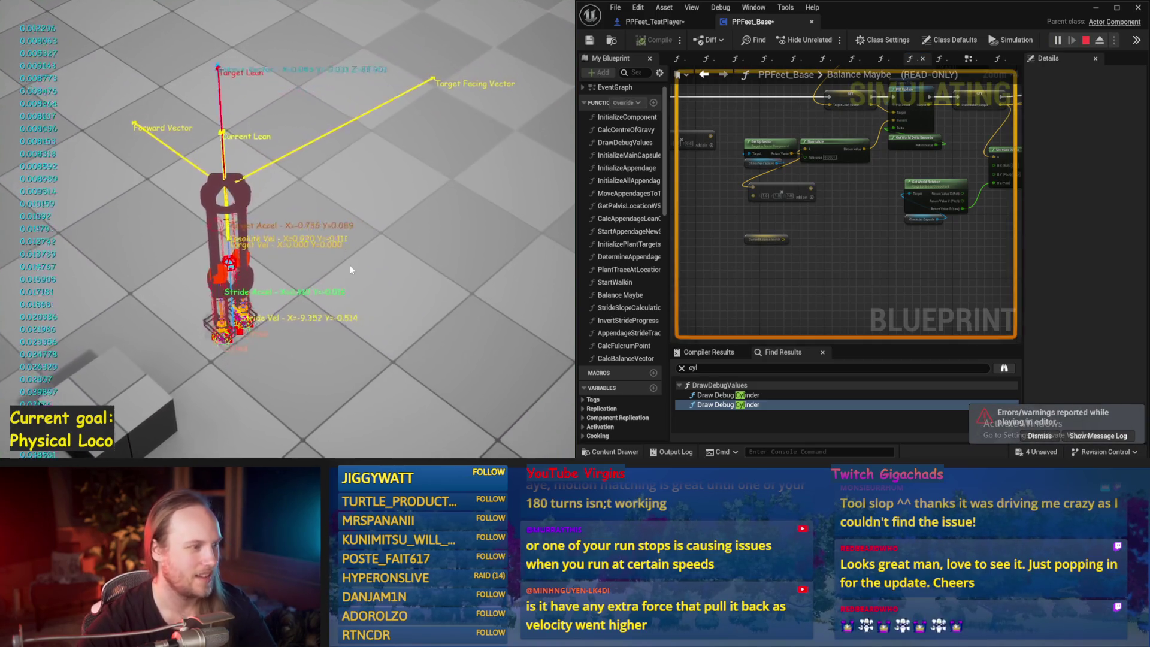
Stop the simulation and save the PPFeet_Base blueprint
{"action": "key", "text": "Escape"}
{"action": "scroll", "coordinate": [775, 236], "scroll_direction": "down", "scroll_amount": 3}
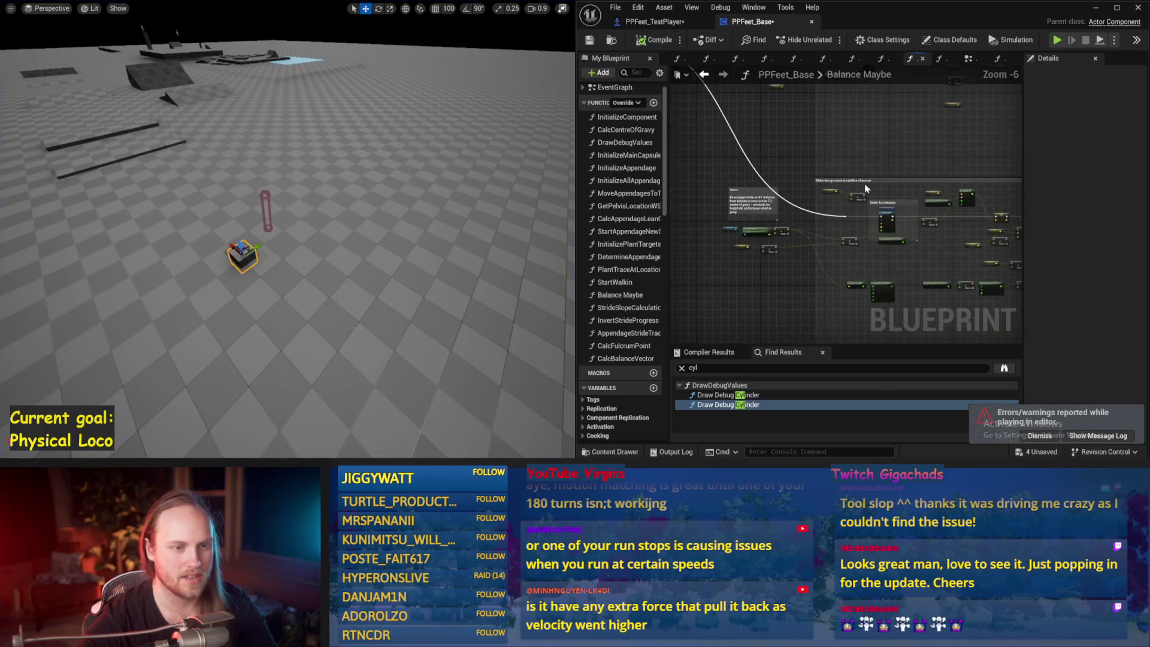
{"action": "scroll", "coordinate": [865, 188], "scroll_direction": "up", "scroll_amount": 1}
{"action": "key", "text": "ctrl+s"}
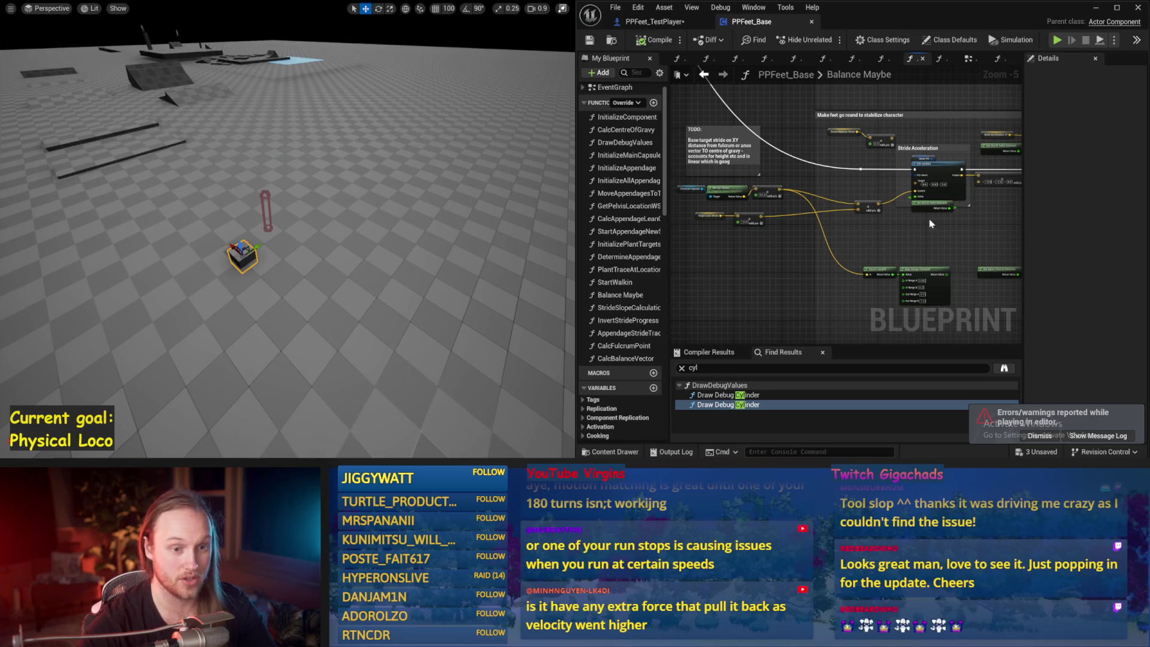
{"action": "scroll", "coordinate": [931, 224], "scroll_direction": "down", "scroll_amount": 1}
{"action": "scroll", "coordinate": [861, 237], "scroll_direction": "up", "scroll_amount": 2}
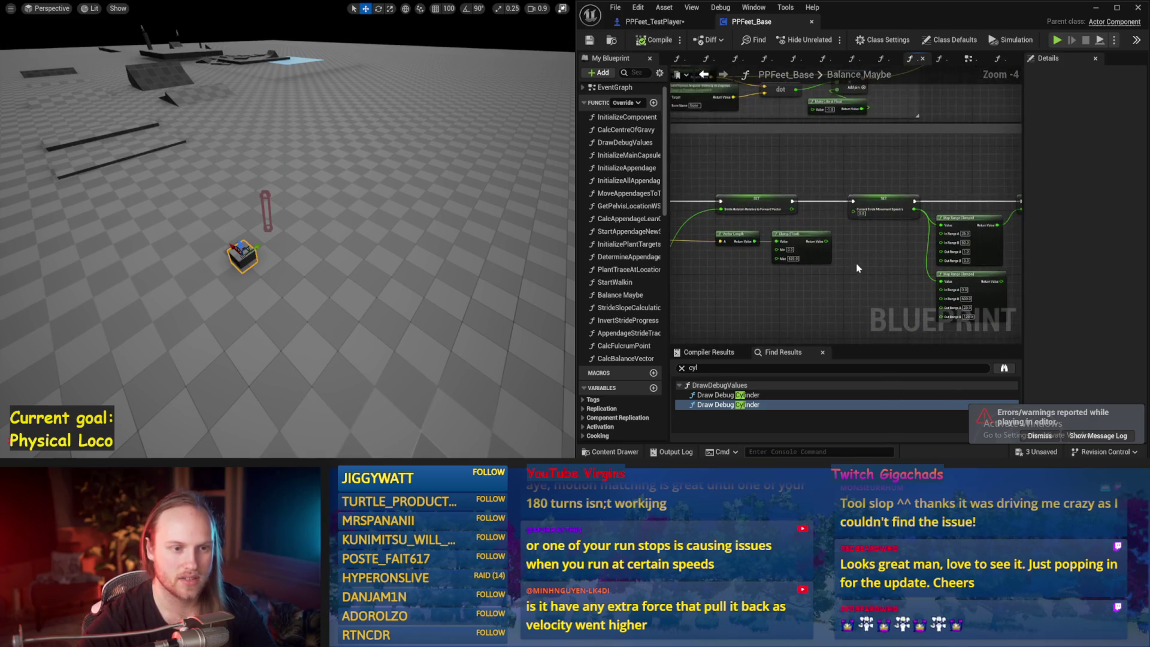
Connect the lower Map Range Clamped result to Current Step Length, compile, and play-test it
{"action": "left_click_drag", "start_coordinate": [858, 268], "coordinate": [811, 222]}
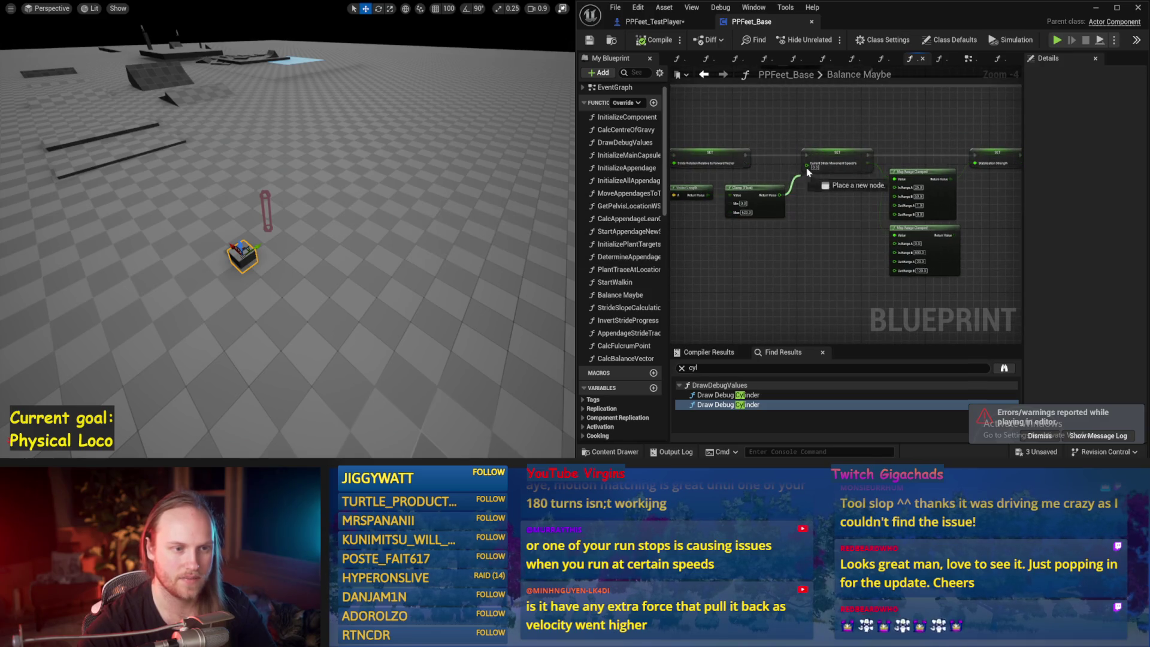
{"action": "left_click_drag", "start_coordinate": [810, 168], "coordinate": [769, 257]}
{"action": "left_click_drag", "start_coordinate": [880, 276], "coordinate": [981, 211]}
{"action": "mouse_move", "coordinate": [925, 182]}
{"action": "left_mouse_down"}
{"action": "mouse_move", "coordinate": [709, 267]}
{"action": "mouse_move", "coordinate": [884, 163]}
{"action": "left_mouse_up"}
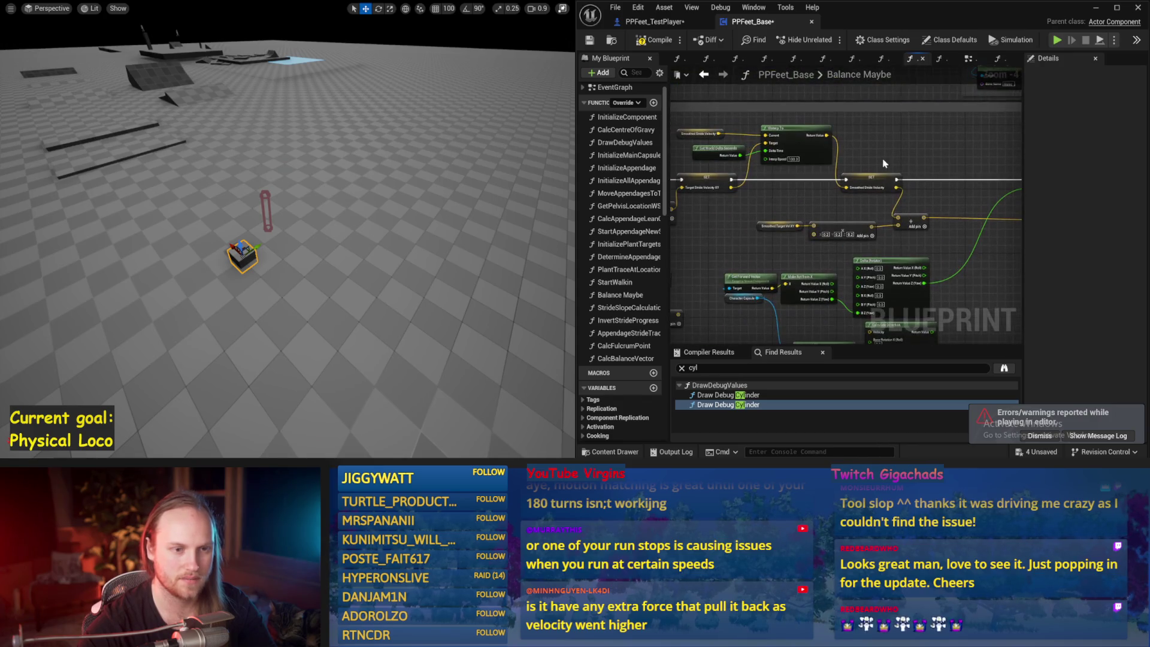
{"action": "key", "text": "F7"}
{"action": "key", "text": "alt+p"}
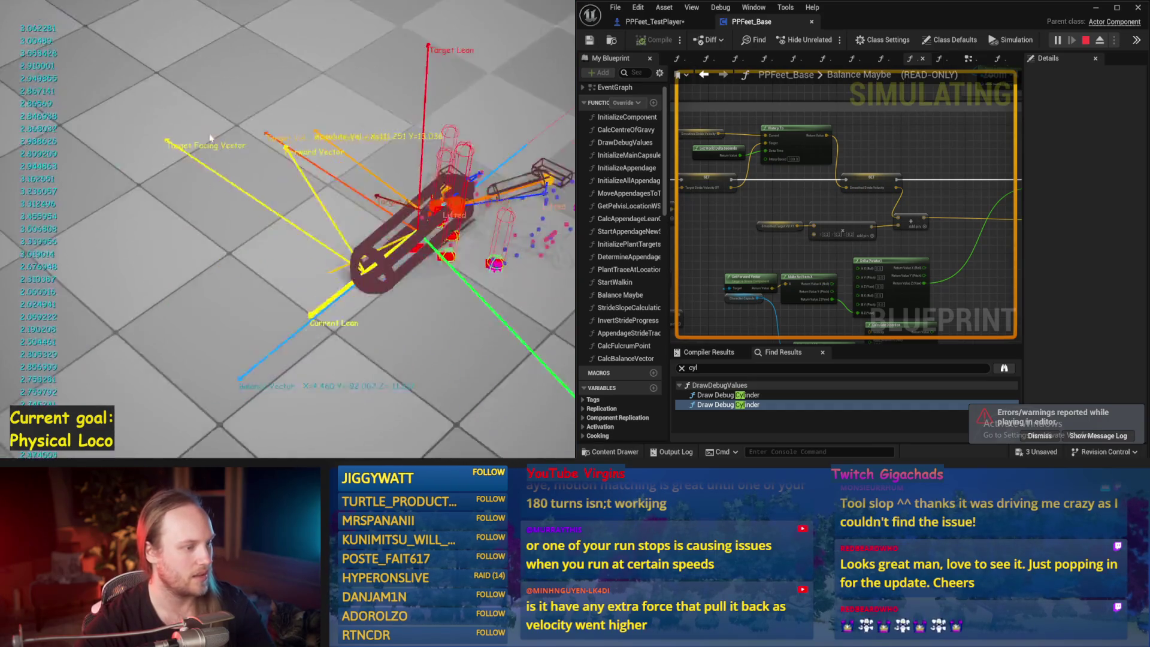
{"action": "key", "text": "Escape"}
Bring the Acceleration PID nodes into view and run a short simulation
{"action": "left_click_drag", "start_coordinate": [905, 266], "coordinate": [918, 263]}
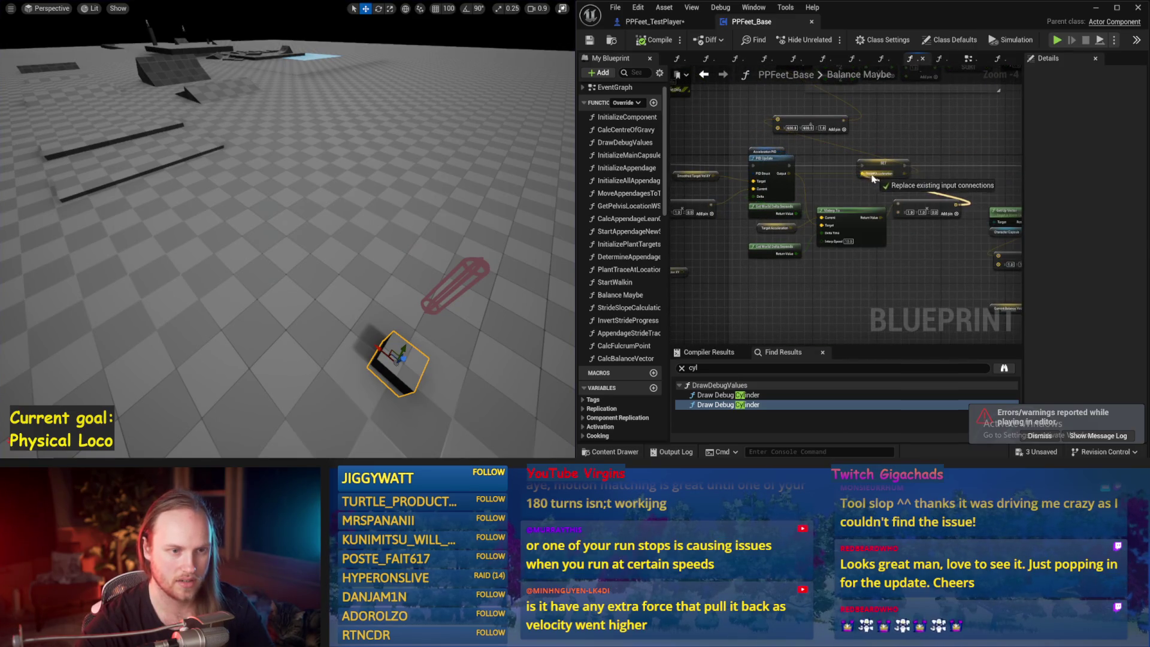
{"action": "scroll", "coordinate": [455, 180], "scroll_direction": "up", "scroll_amount": 1}
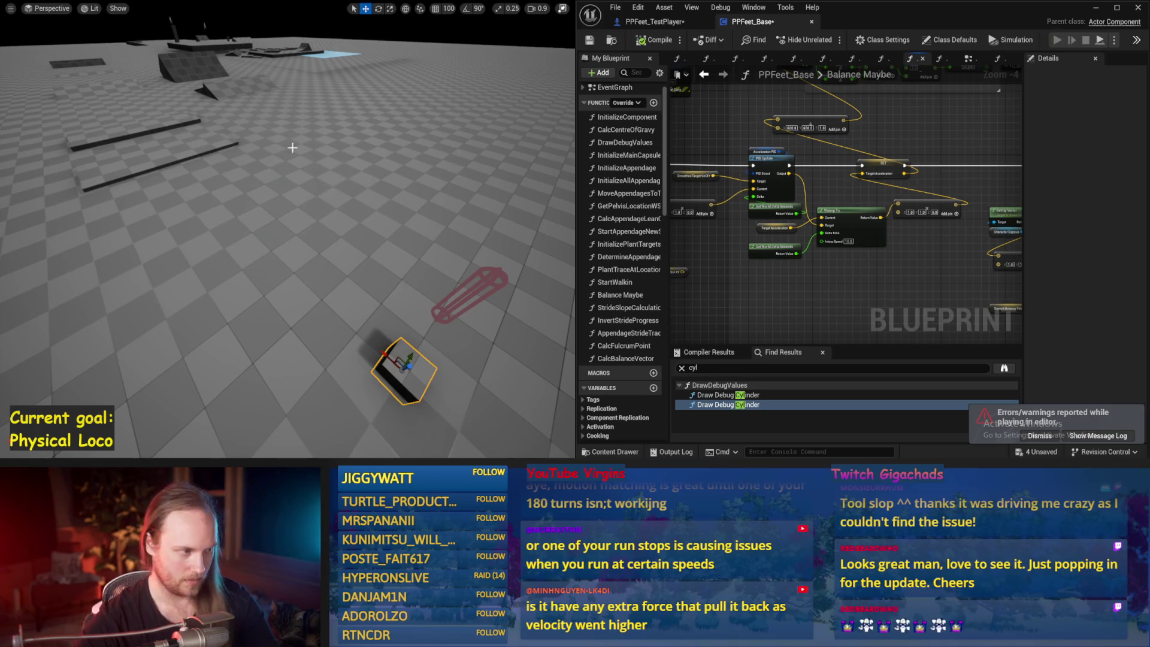
{"action": "key", "text": "alt+s"}
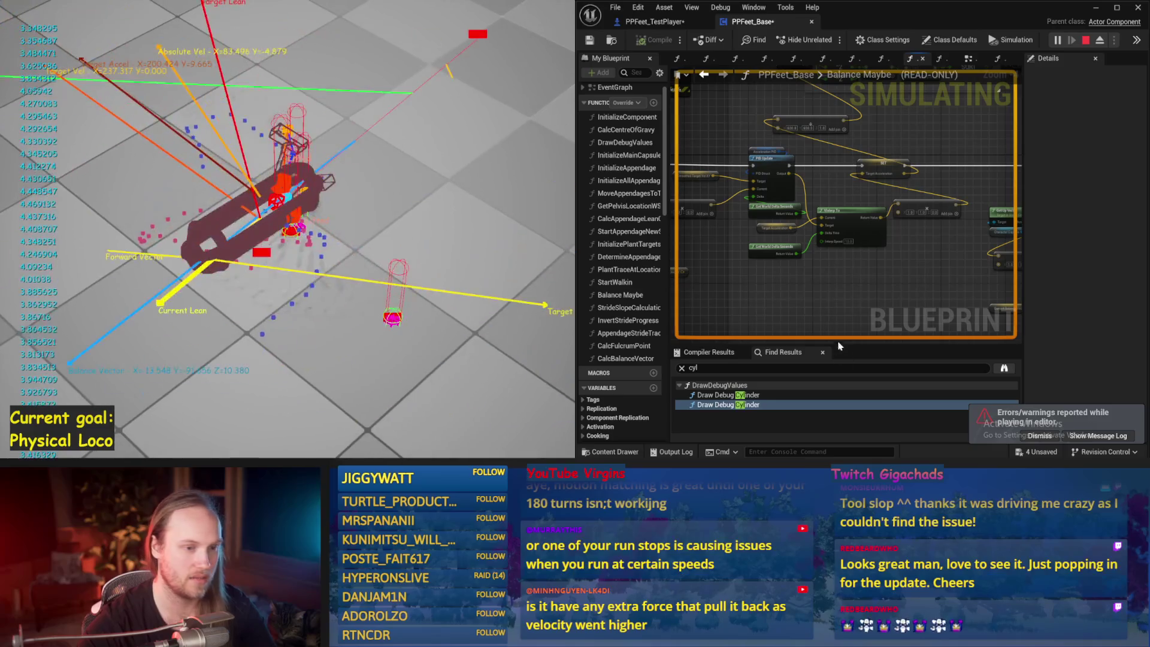
{"action": "key", "text": "Escape"}
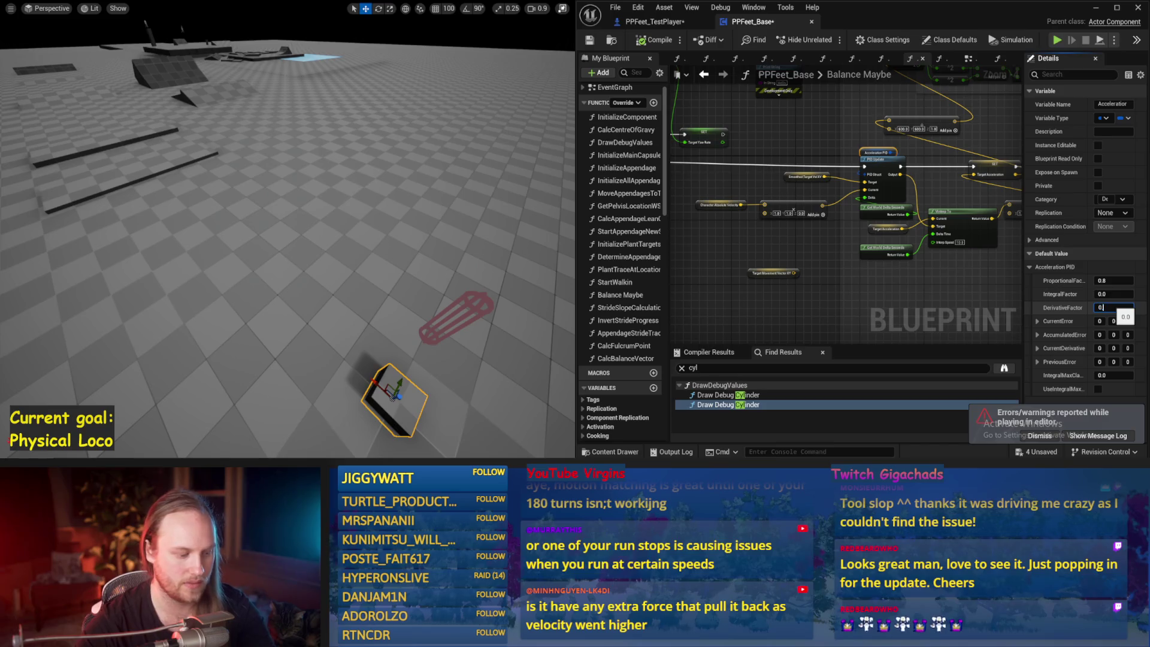
Play-test balancing with the new derivative factor, restarting the session once
{"action": "left_click_drag", "start_coordinate": [467, 214], "coordinate": [470, 203]}
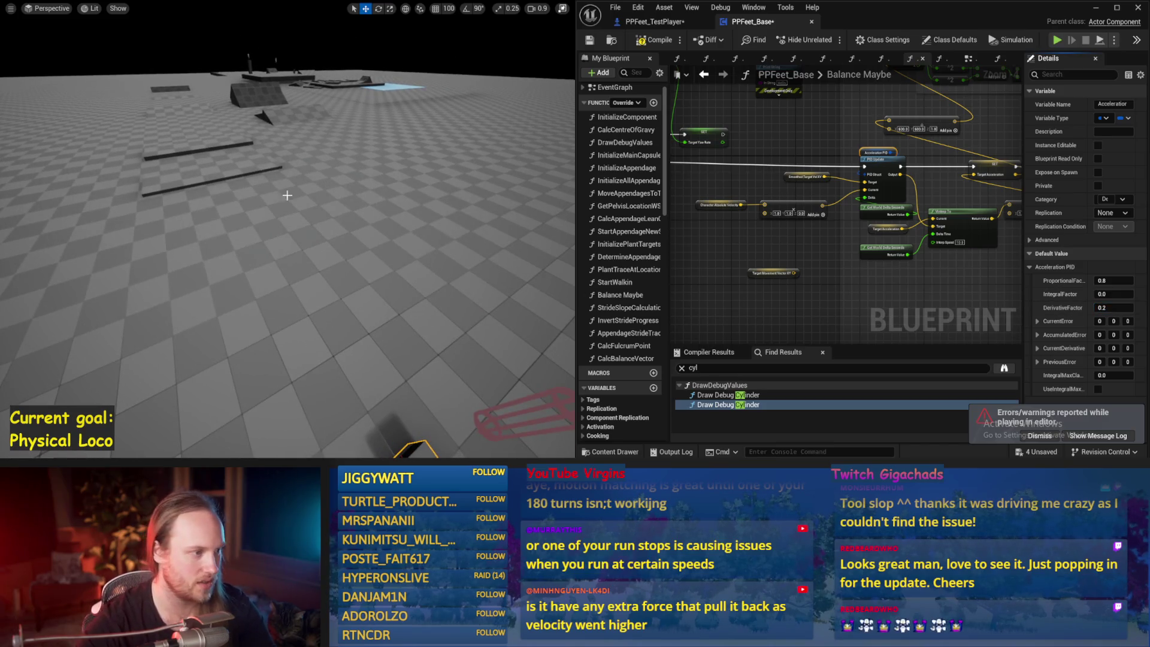
{"action": "key", "text": "alt+p"}
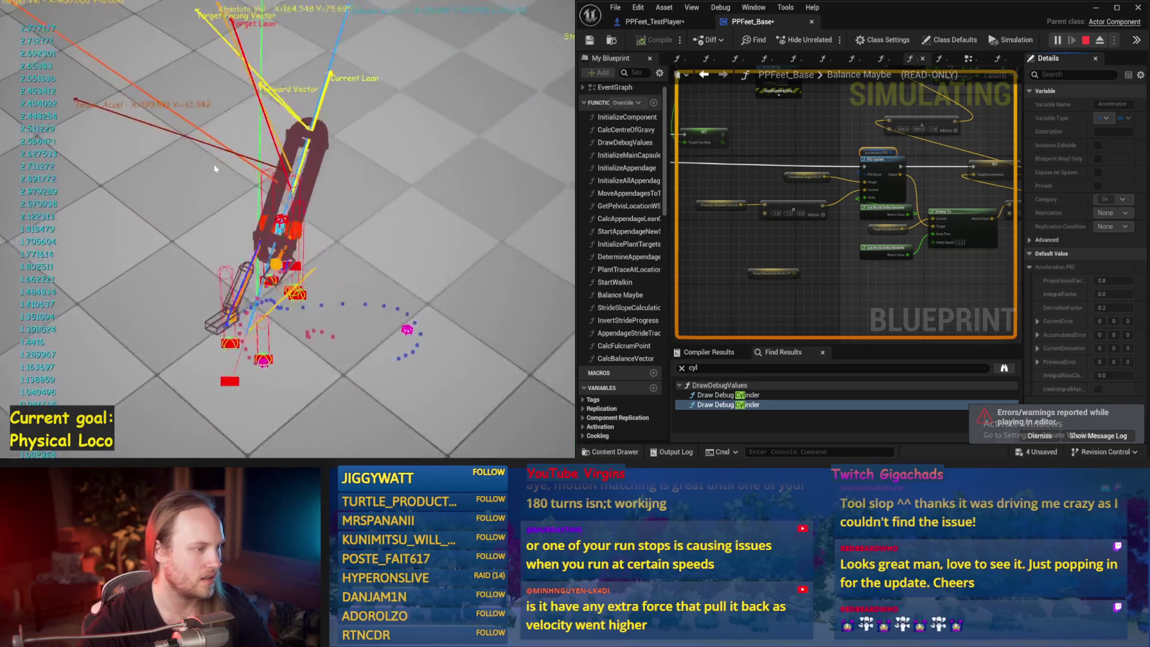
{"action": "key", "text": "Escape"}
{"action": "key", "text": "alt+p"}
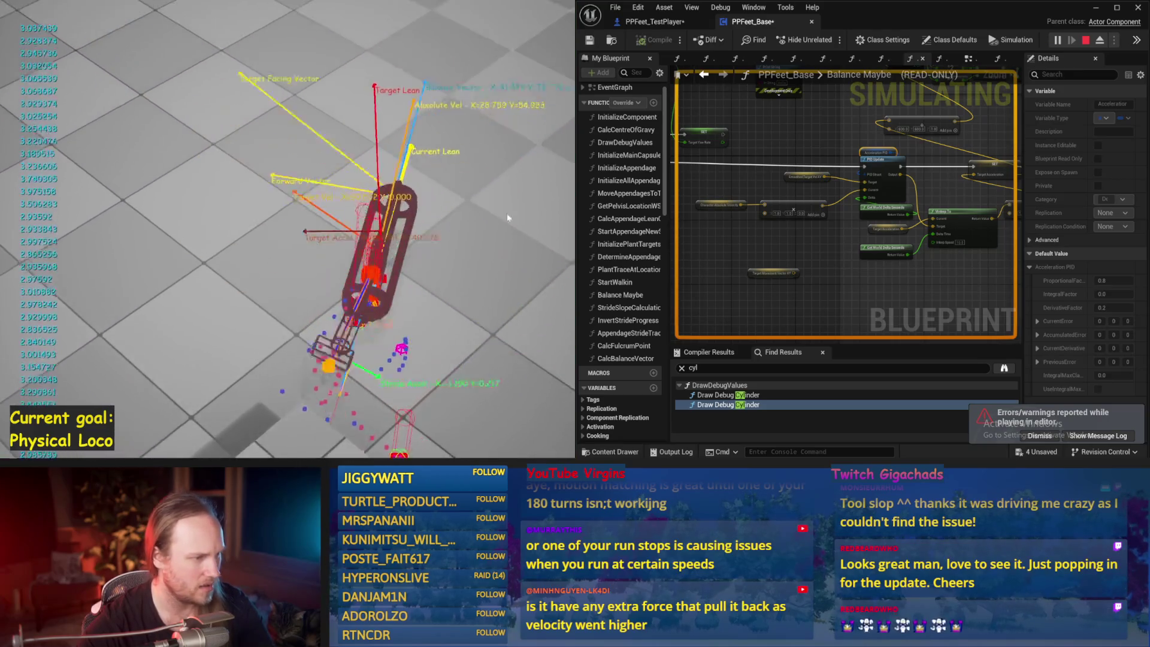
{"action": "key", "text": "Escape"}
Run two more play sessions and a simulation, then save PPFeet_Base
{"action": "scroll", "coordinate": [865, 202], "scroll_direction": "up", "scroll_amount": 2}
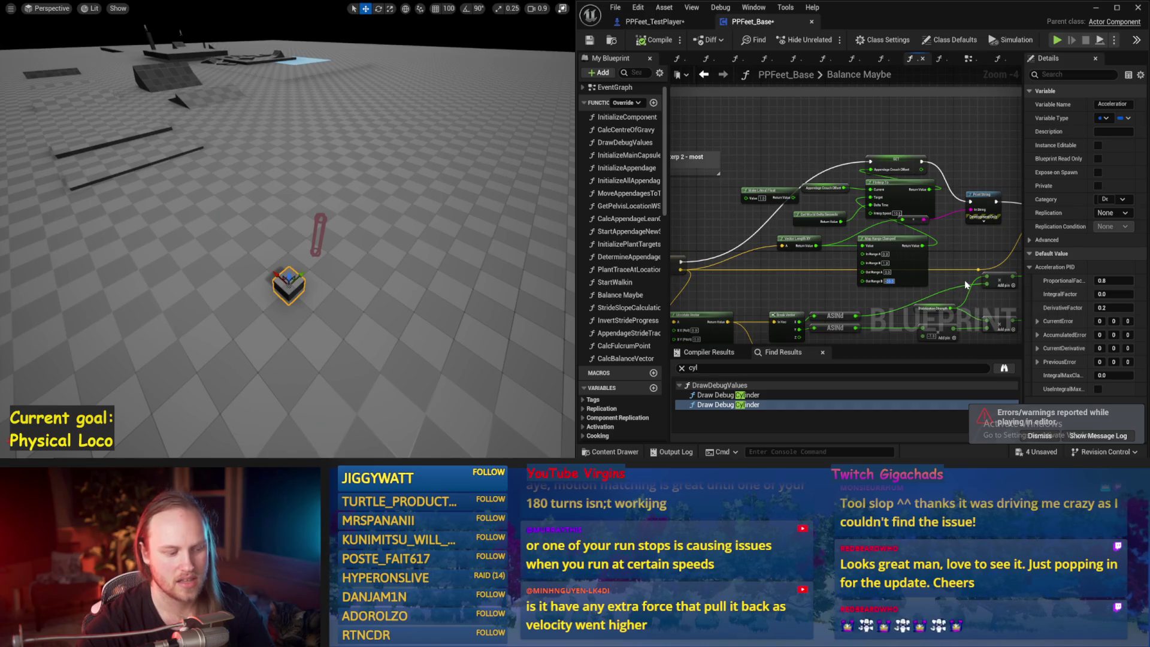
{"action": "left_click_drag", "start_coordinate": [453, 244], "coordinate": [454, 229]}
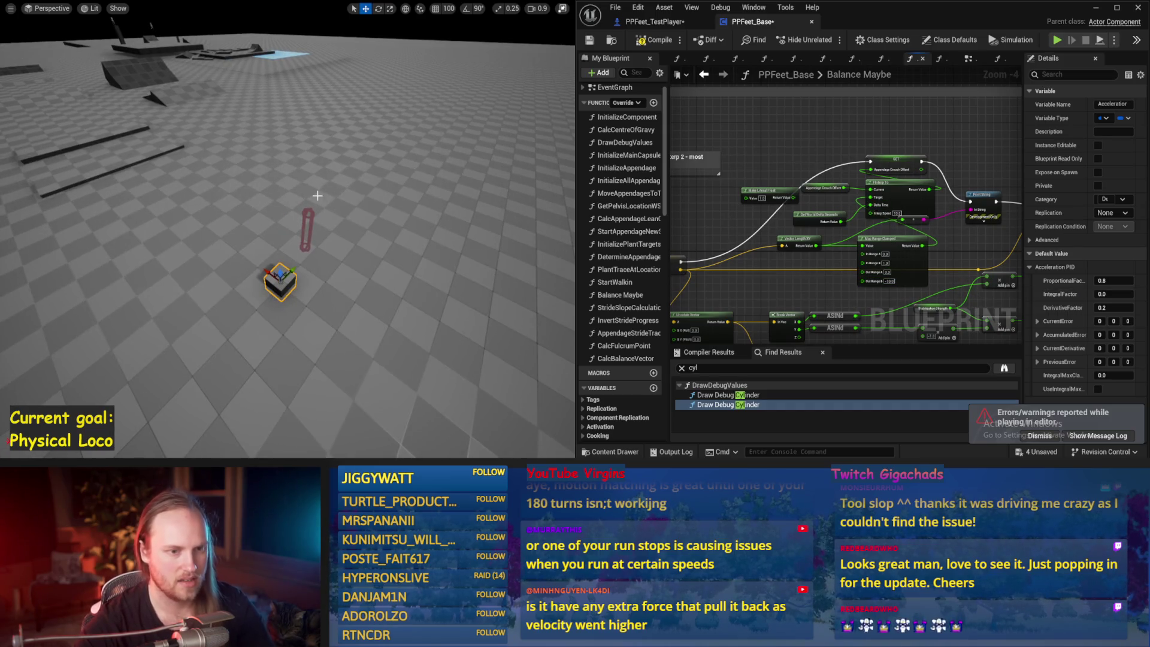
{"action": "key", "text": "alt+p"}
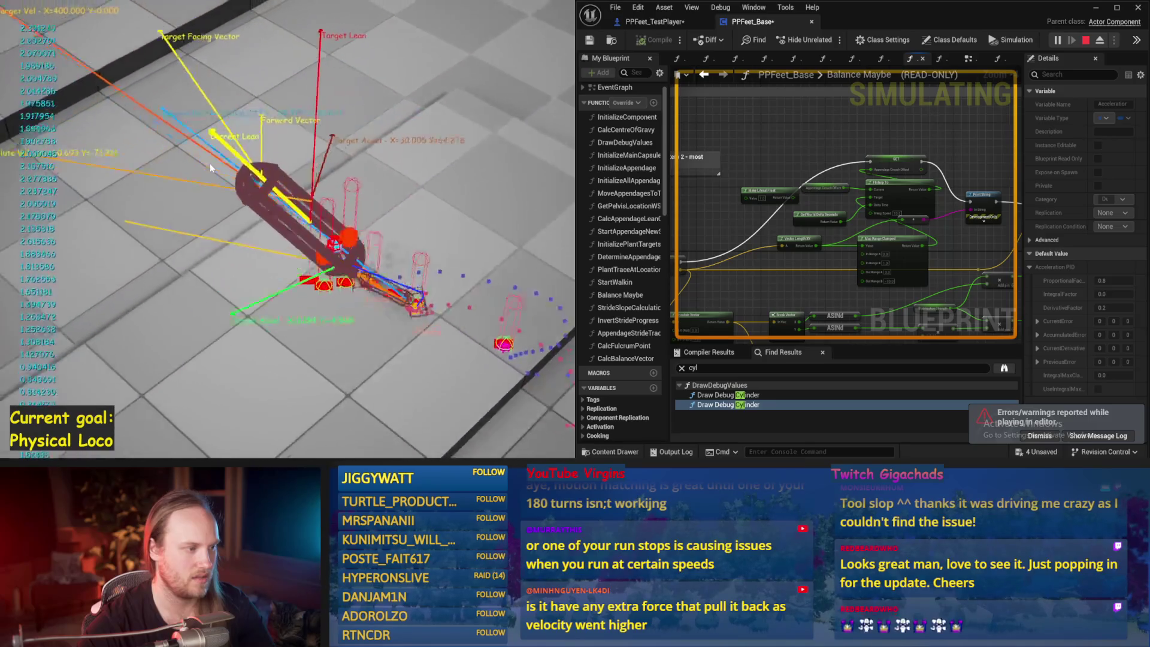
{"action": "key", "text": "Escape"}
{"action": "key", "text": "alt+p"}
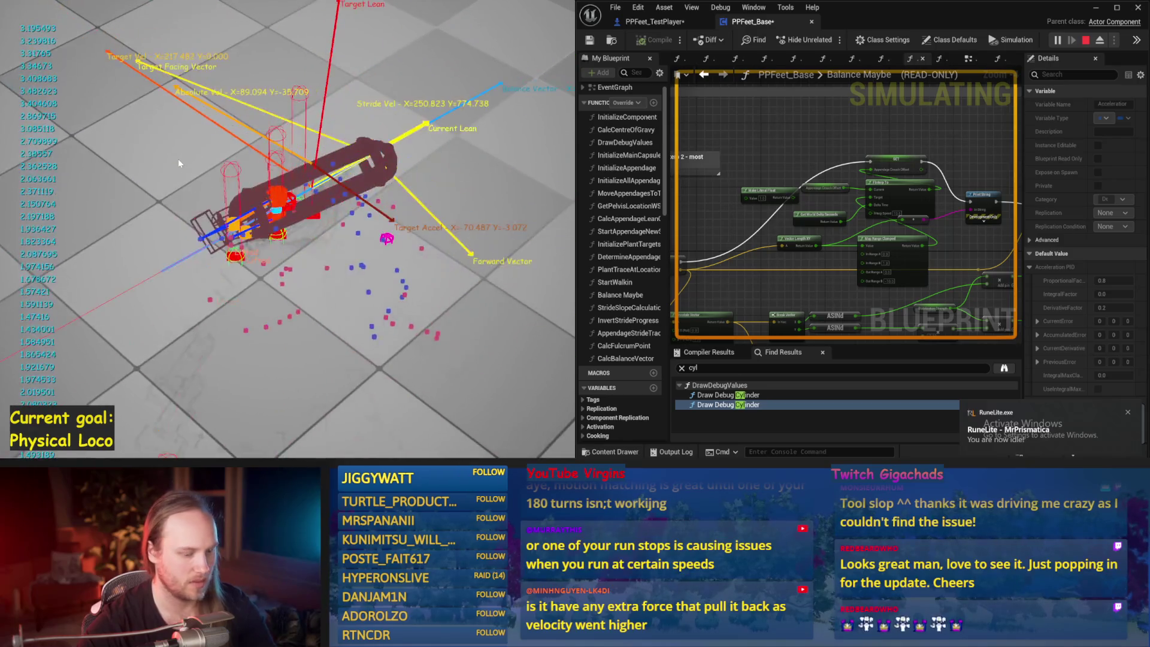
{"action": "key", "text": "Escape"}
{"action": "key", "text": "alt+s"}
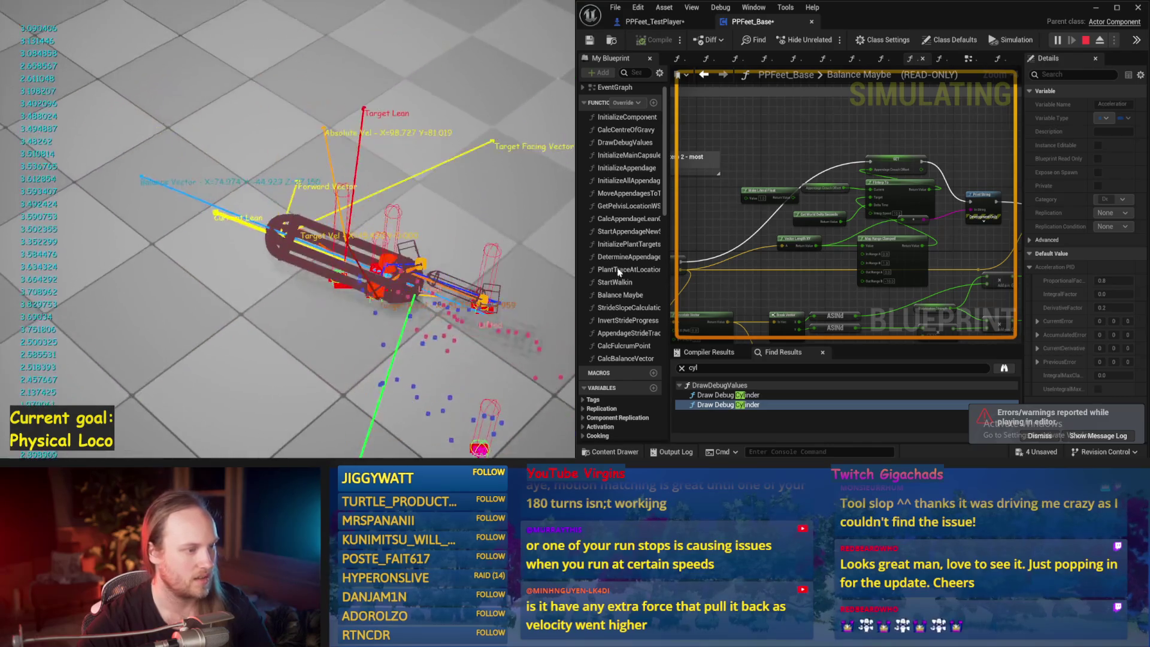
{"action": "key", "text": "Escape"}
{"action": "left_click", "coordinate": [593, 40]}
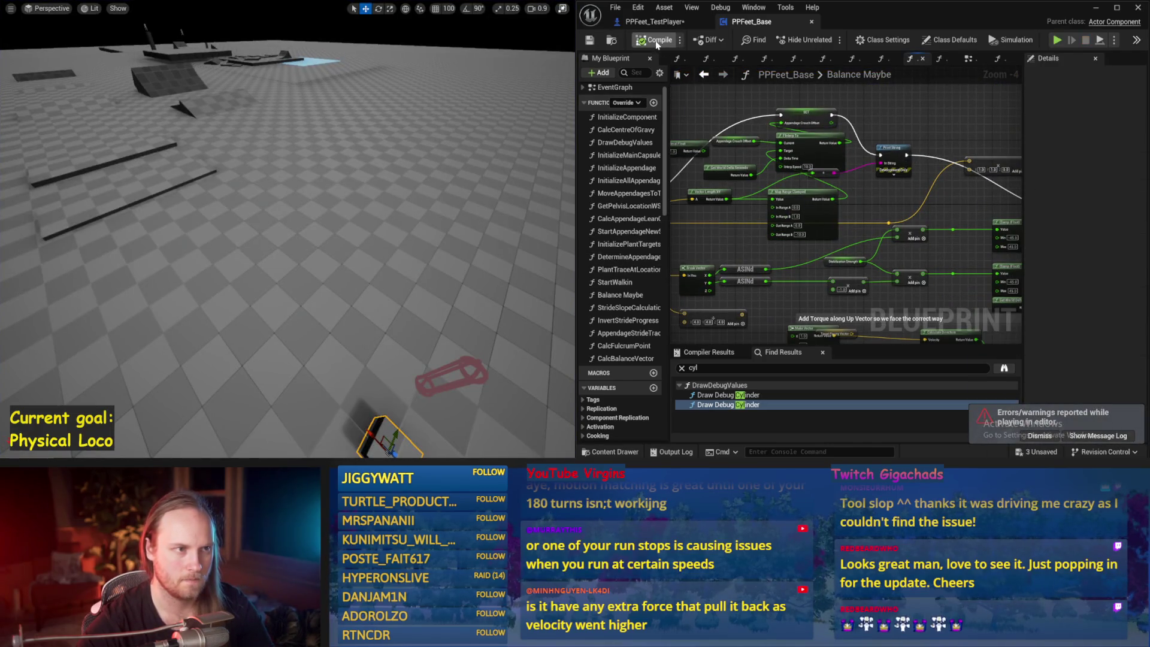
Return to PPFeet_Base, save it, and run a quick play test
{"action": "left_click", "coordinate": [648, 22]}
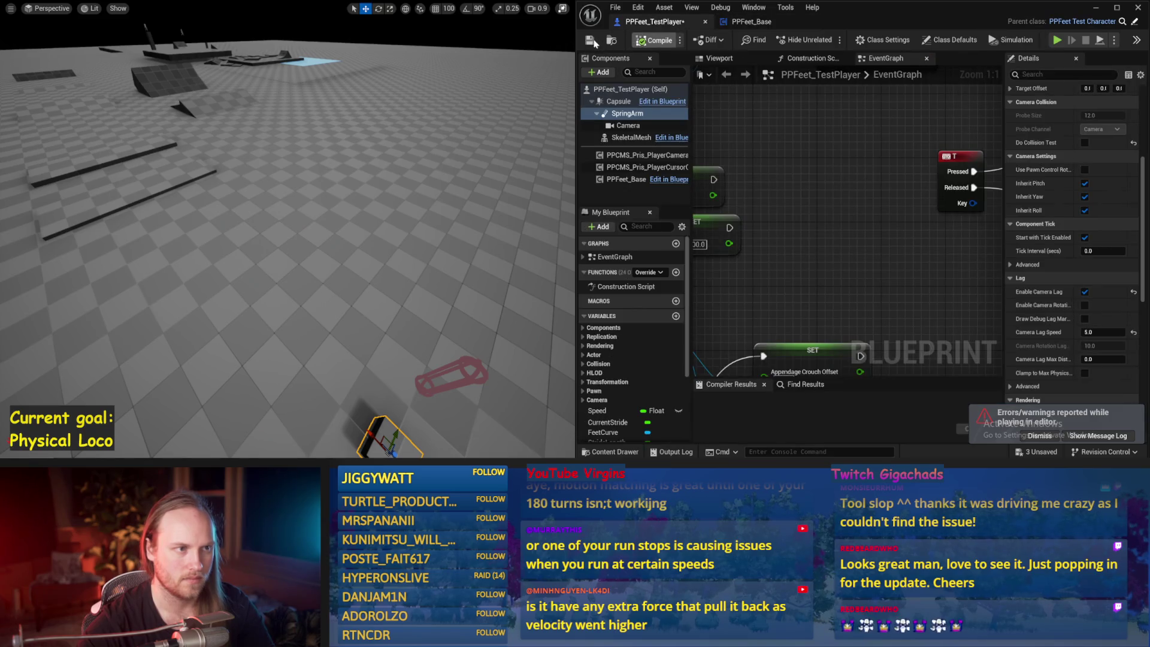
{"action": "left_click", "coordinate": [792, 20]}
{"action": "key", "text": "ctrl+s"}
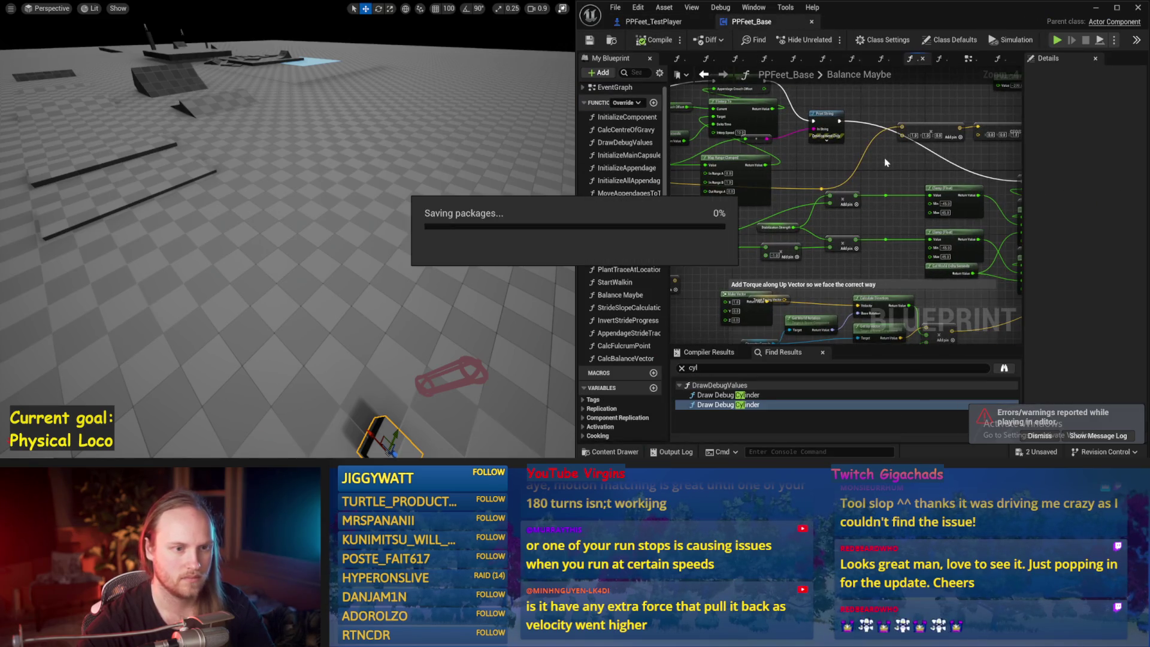
{"action": "scroll", "coordinate": [839, 252], "scroll_direction": "up", "scroll_amount": 3}
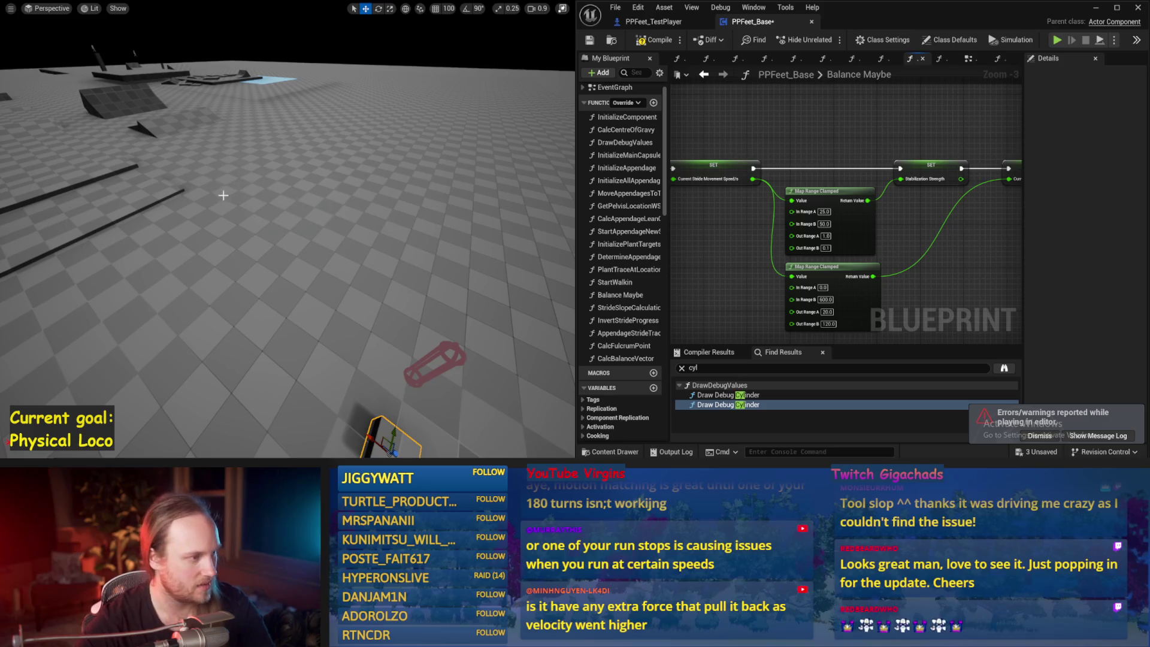
{"action": "key", "text": "alt+p"}
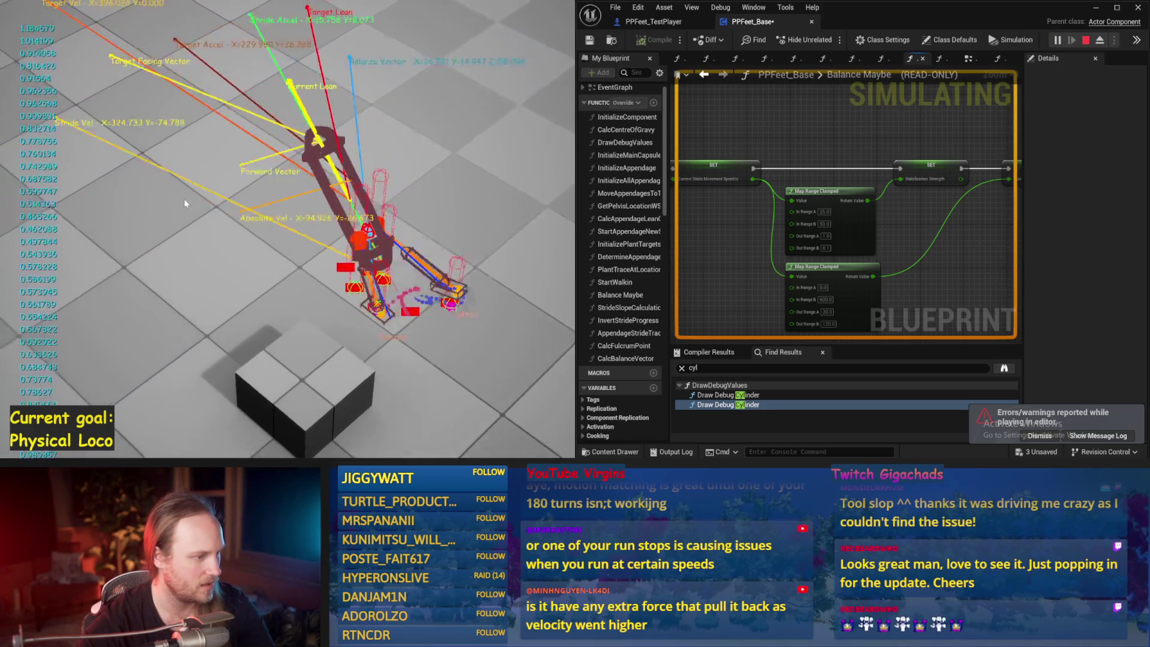
{"action": "key", "text": "Escape"}
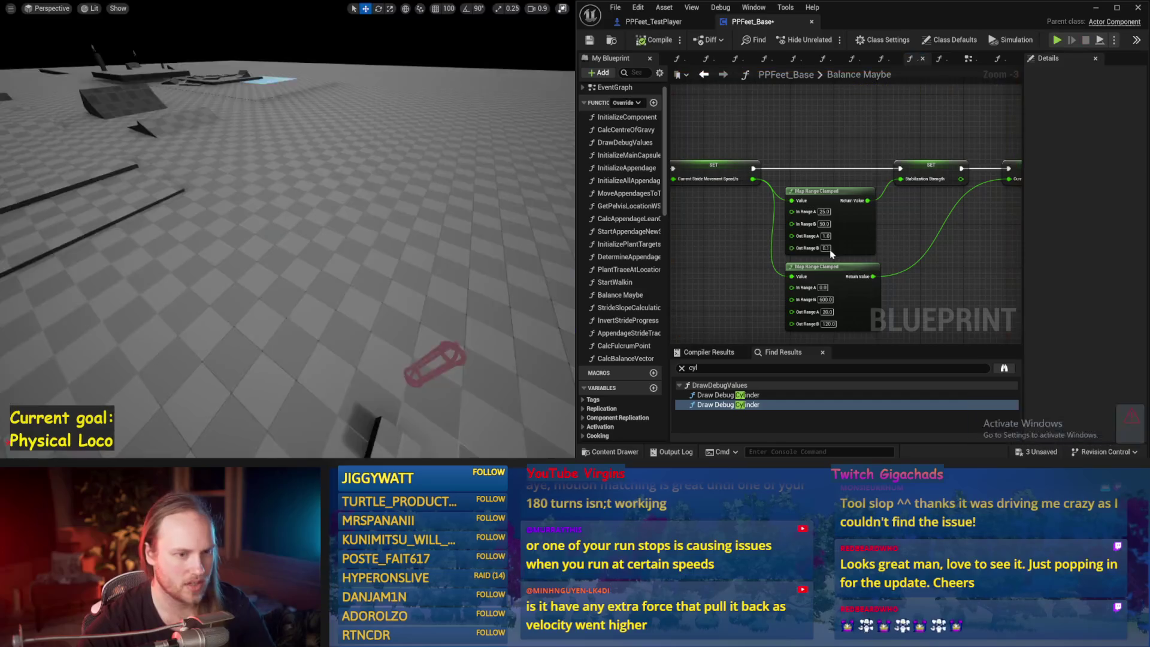
Set Out Range B to 0.67 and test it over two play sessions
{"action": "type", "text": "0.67"}
{"action": "key", "text": "Return"}
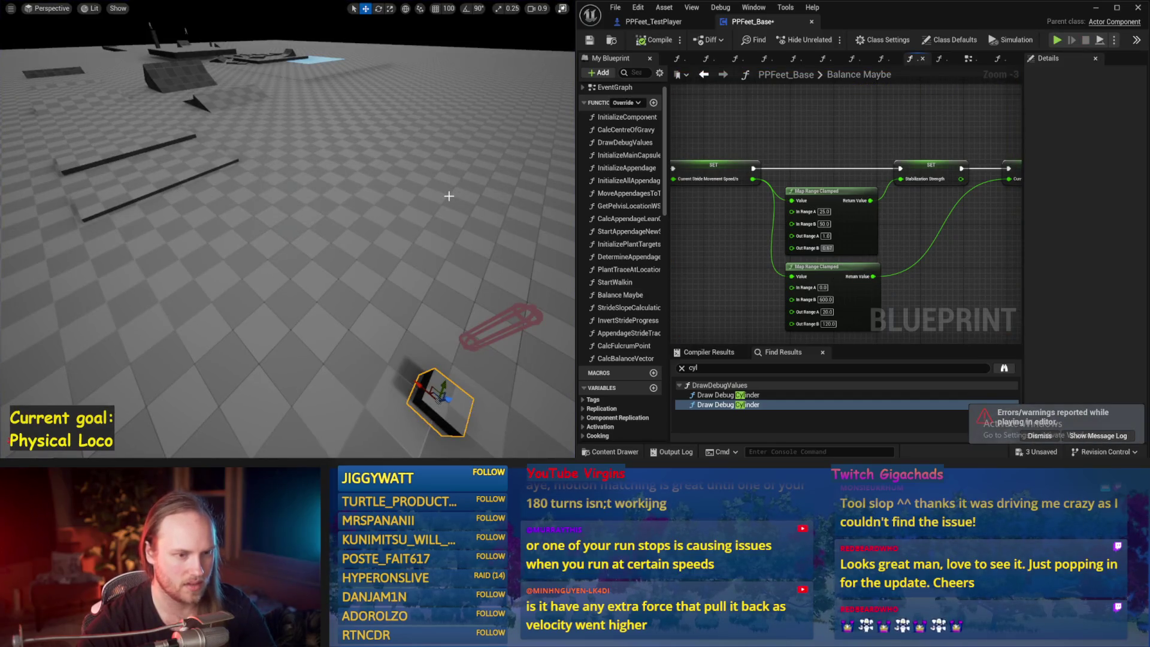
{"action": "key", "text": "alt+p"}
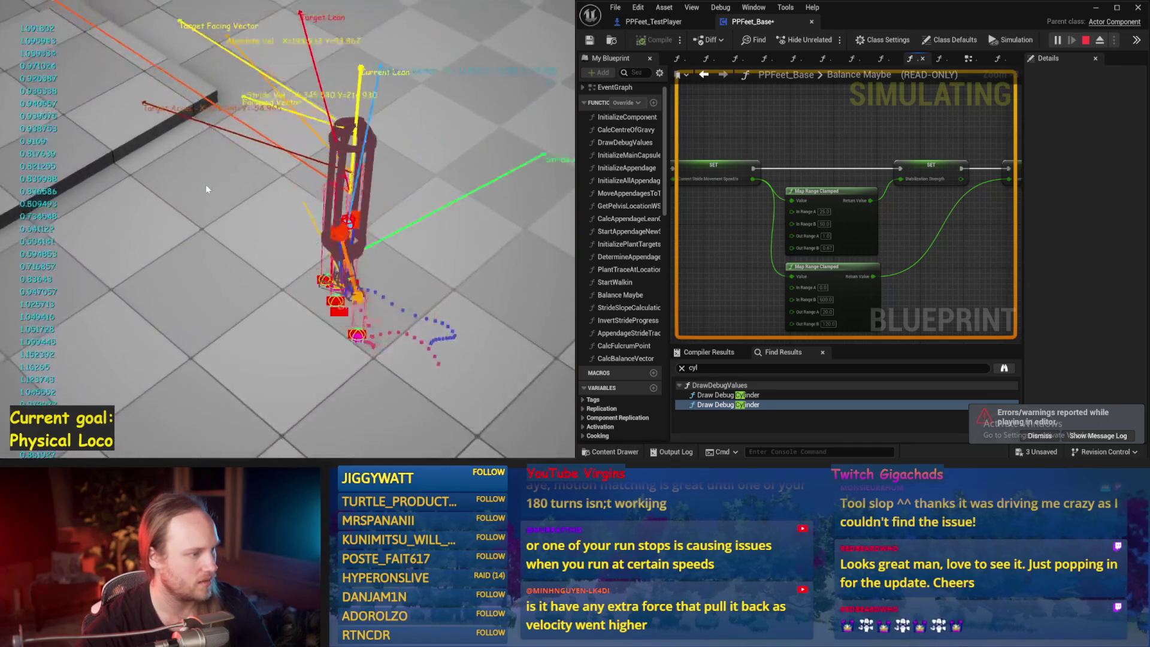
{"action": "key", "text": "Escape"}
{"action": "key", "text": "alt+p"}
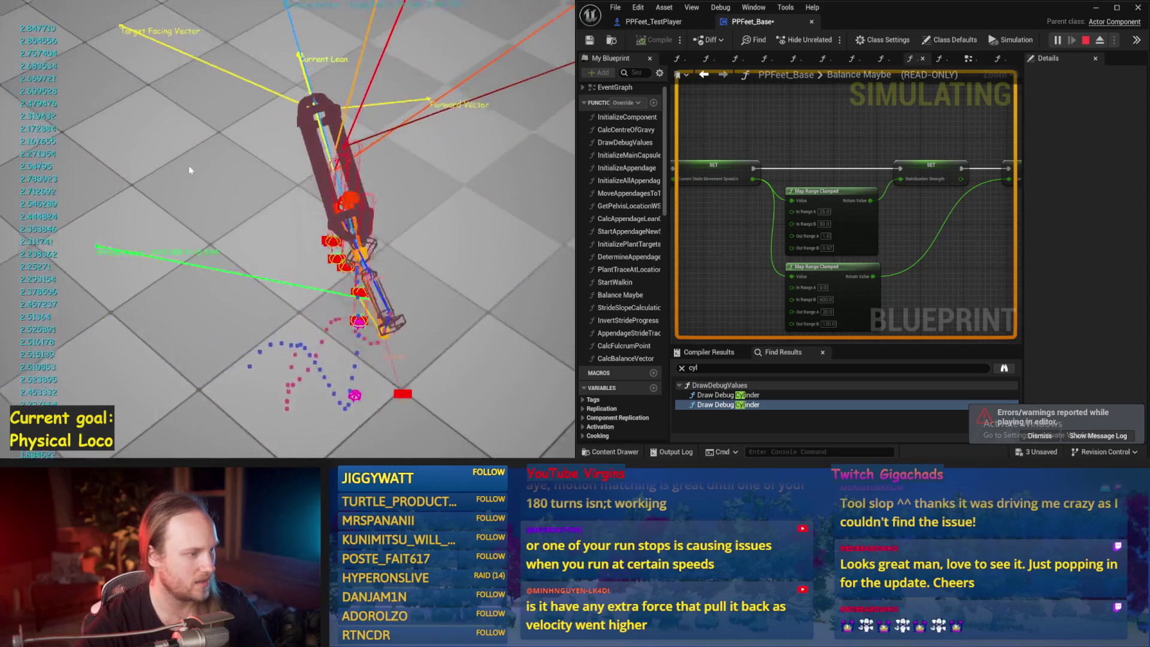
{"action": "key", "text": "Escape"}
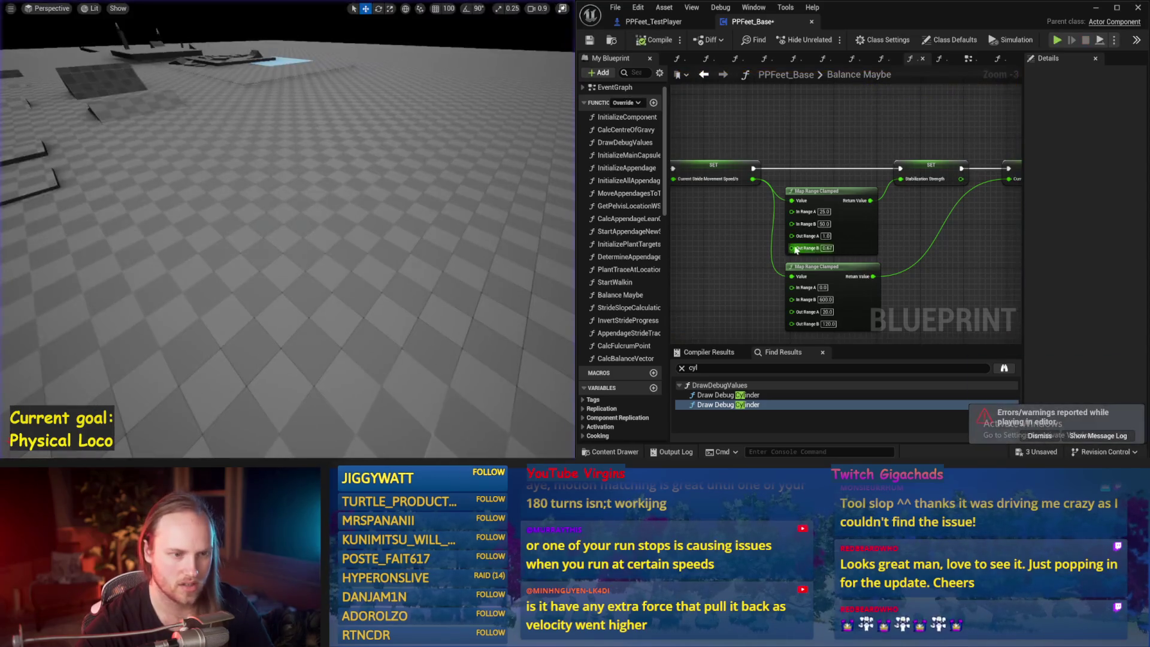
Change Out Range B to 0.2 and restore the normal level editor layout
{"action": "type", "text": "0.2"}
{"action": "key", "text": "Return"}
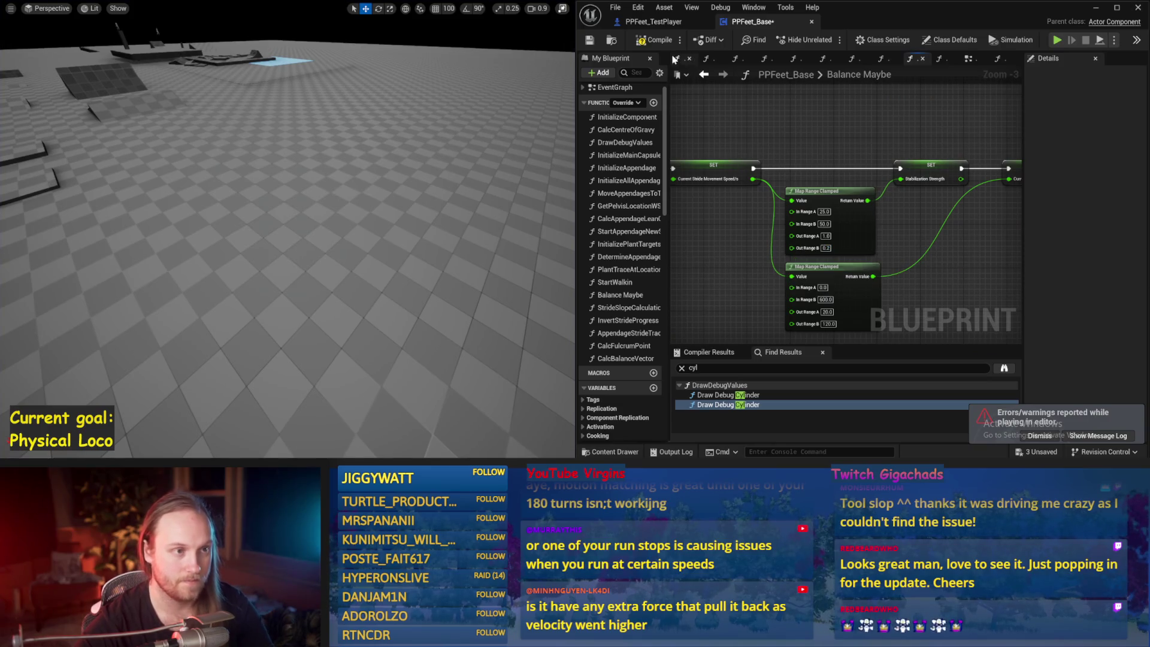
{"action": "scroll", "coordinate": [814, 162], "scroll_direction": "down", "scroll_amount": 1}
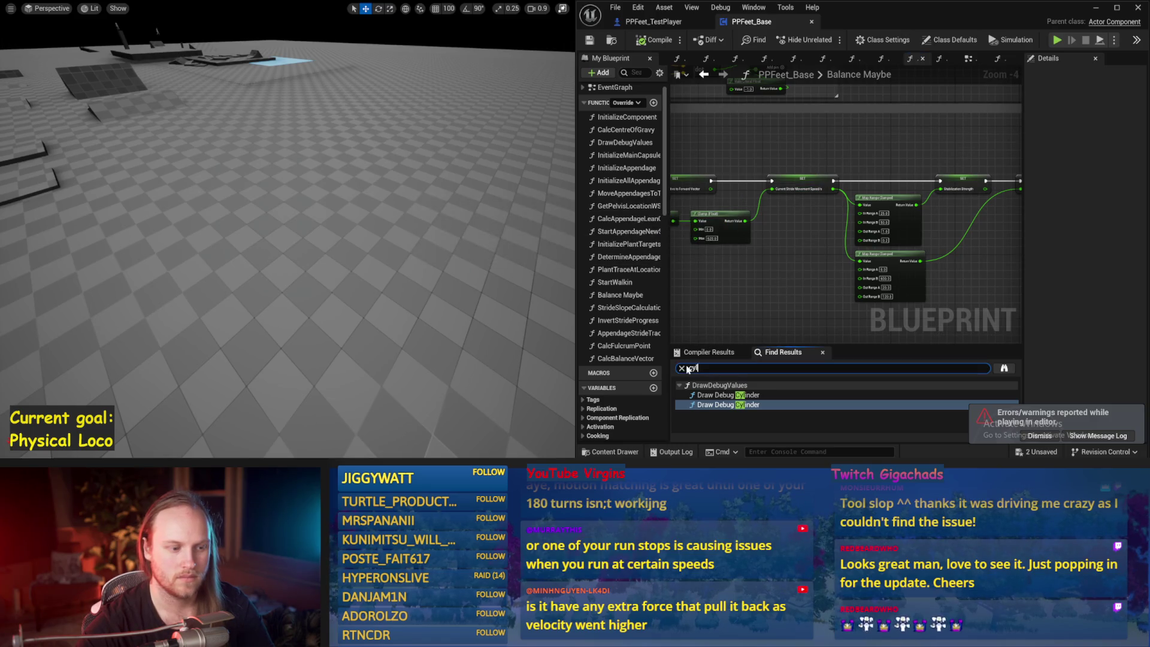
{"action": "left_click_drag", "start_coordinate": [714, 306], "coordinate": [824, 277]}
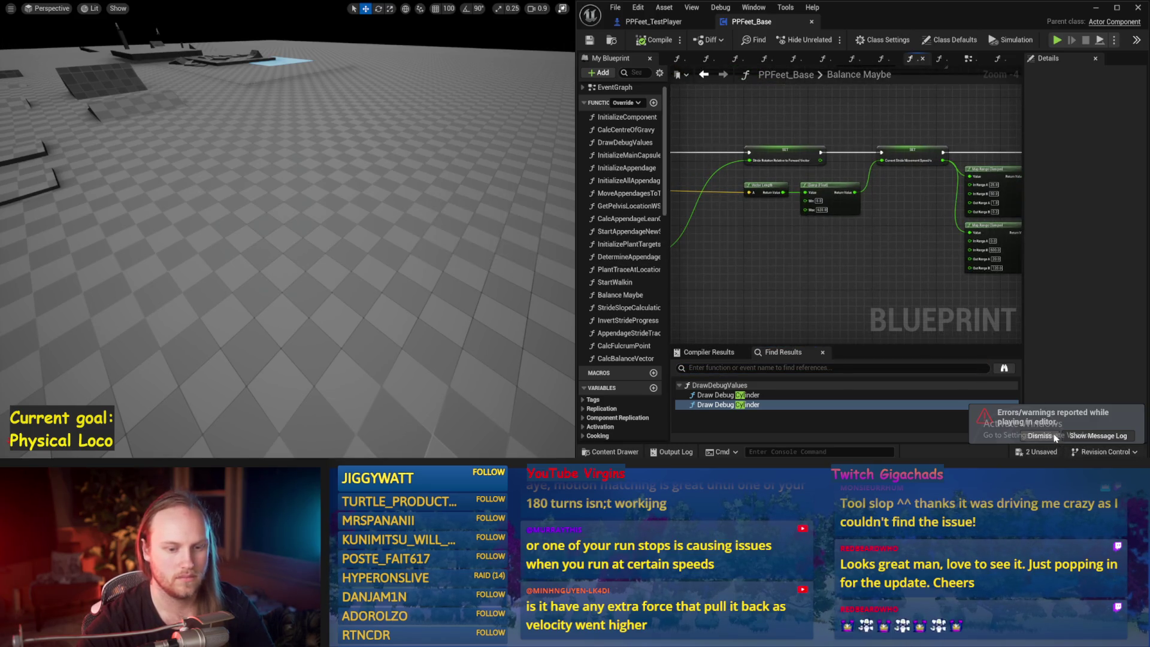
{"action": "left_click", "coordinate": [833, 405]}
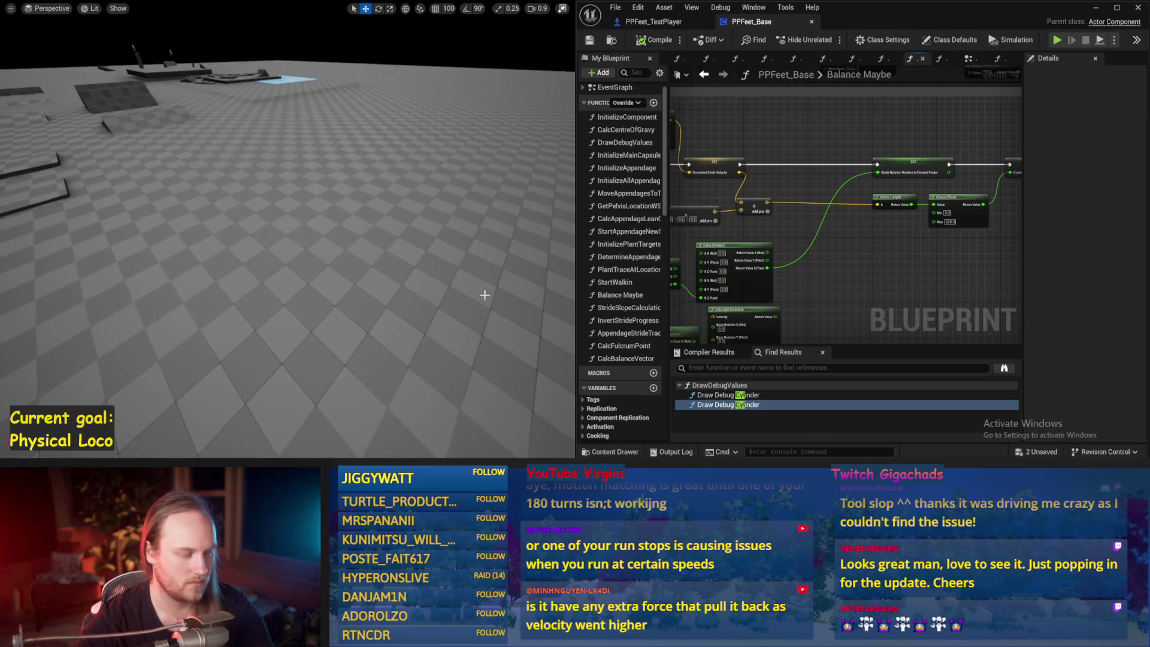
{"action": "key", "text": "F11"}
{"action": "scroll", "coordinate": [300, 372], "scroll_direction": "up", "scroll_amount": 2}
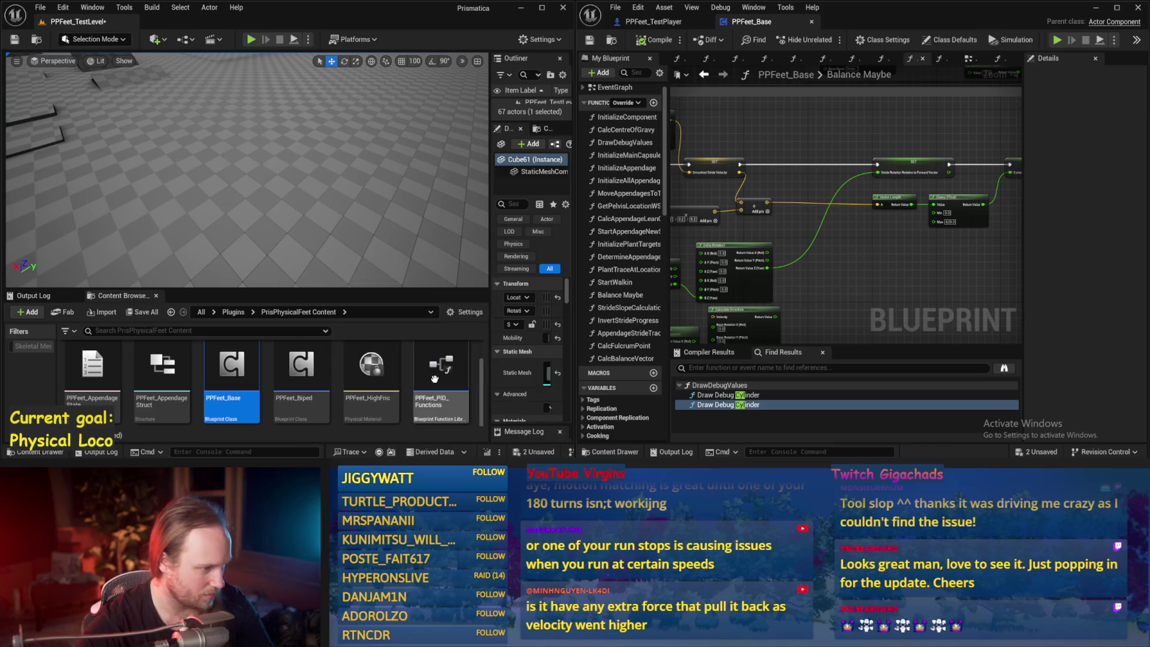
Open PPFeet_HighFric and set Friction and Static Friction to 2.0
{"action": "scroll", "coordinate": [459, 366], "scroll_direction": "down", "scroll_amount": 1}
{"action": "scroll", "coordinate": [459, 367], "scroll_direction": "down", "scroll_amount": 3}
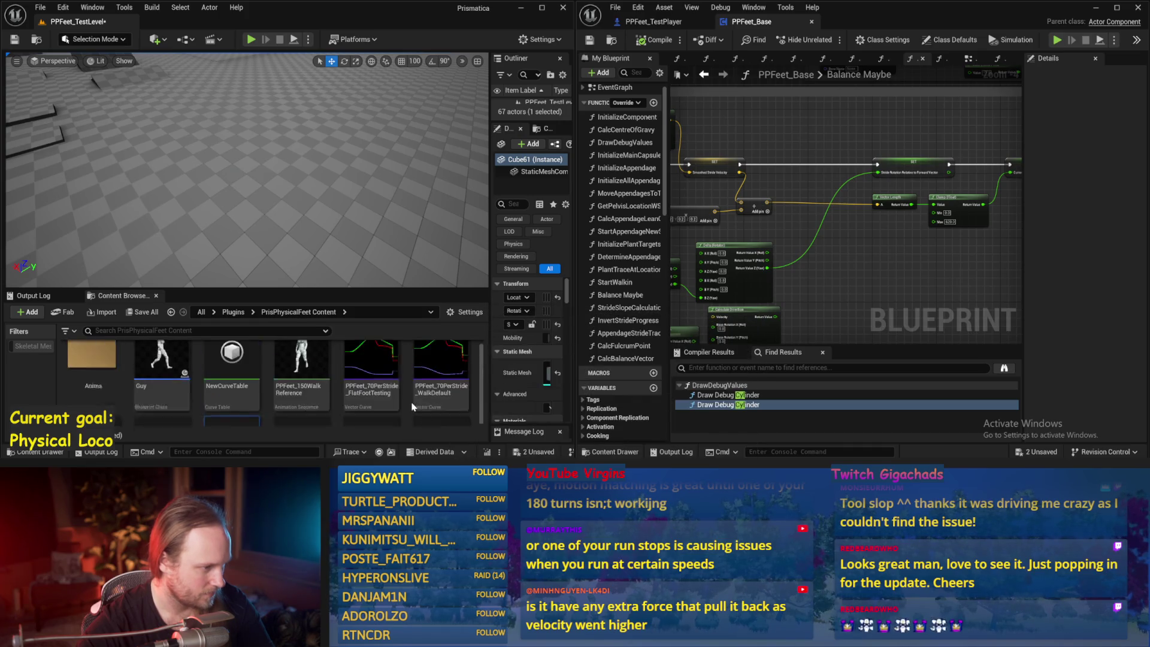
{"action": "scroll", "coordinate": [216, 370], "scroll_direction": "down", "scroll_amount": 2}
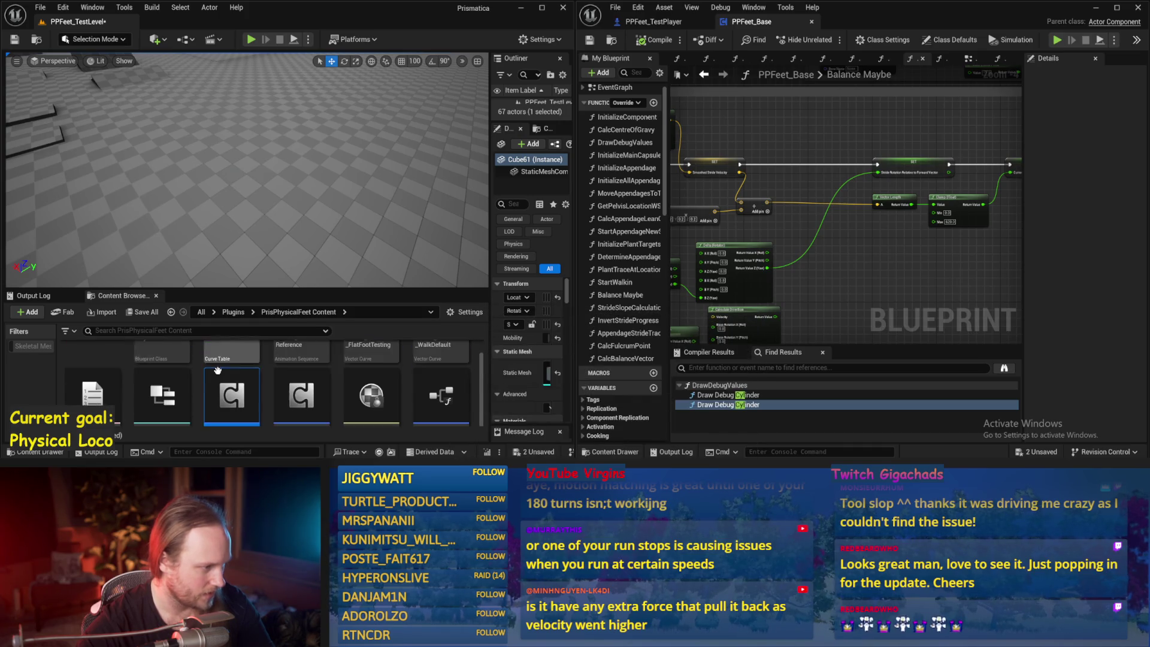
{"action": "double_click", "coordinate": [384, 373]}
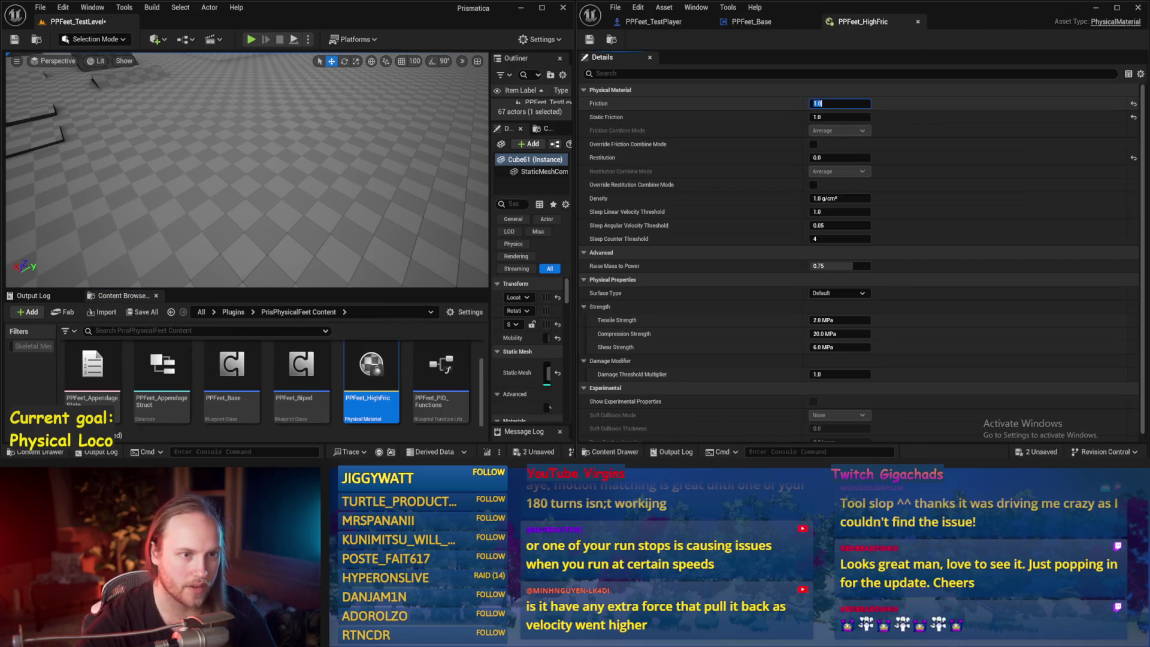
{"action": "type", "text": "2"}
{"action": "key", "text": "Return"}
Play-test the character on the higher friction, restarting the session once
{"action": "key", "text": "alt+p"}
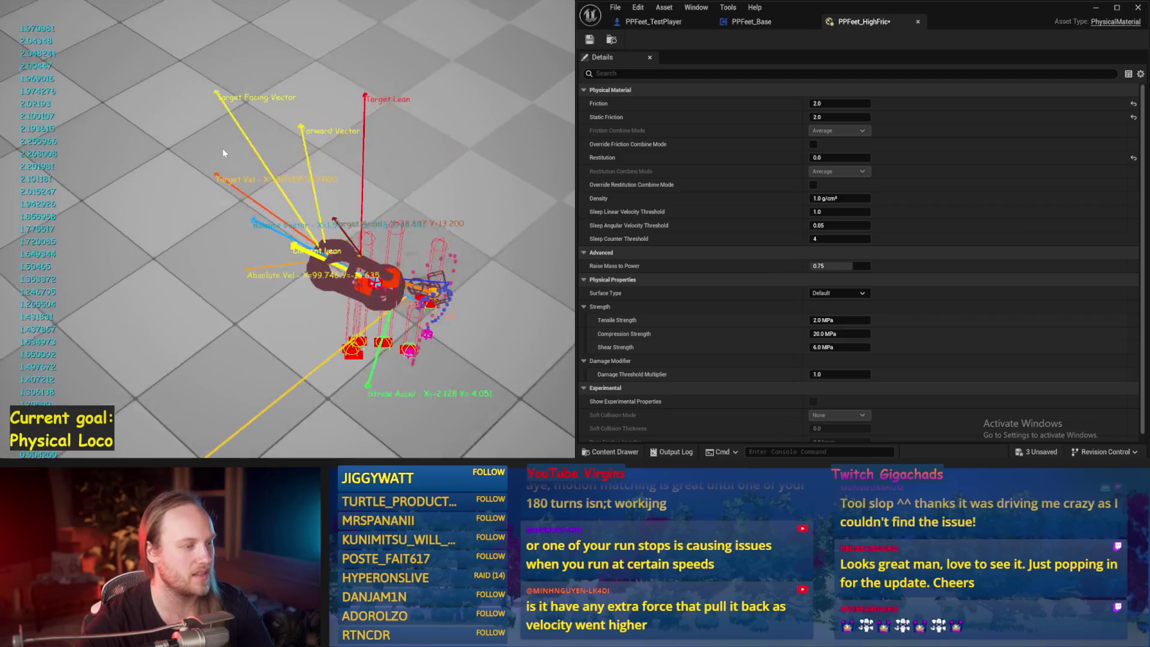
{"action": "key", "text": "Escape"}
{"action": "key", "text": "alt+p"}
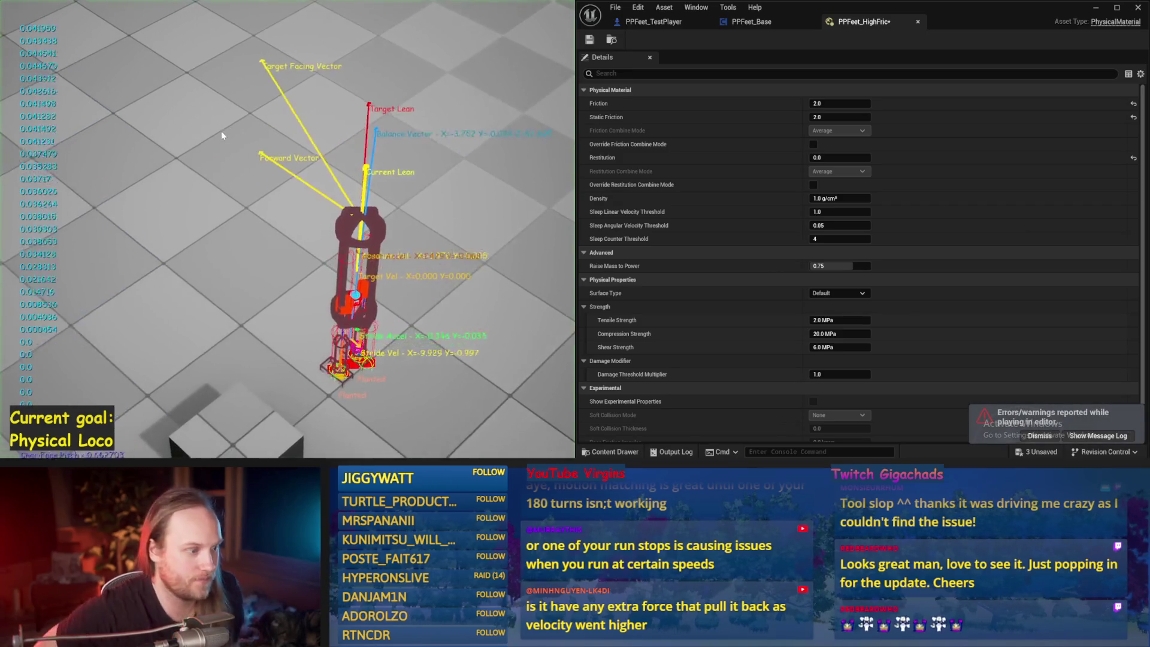
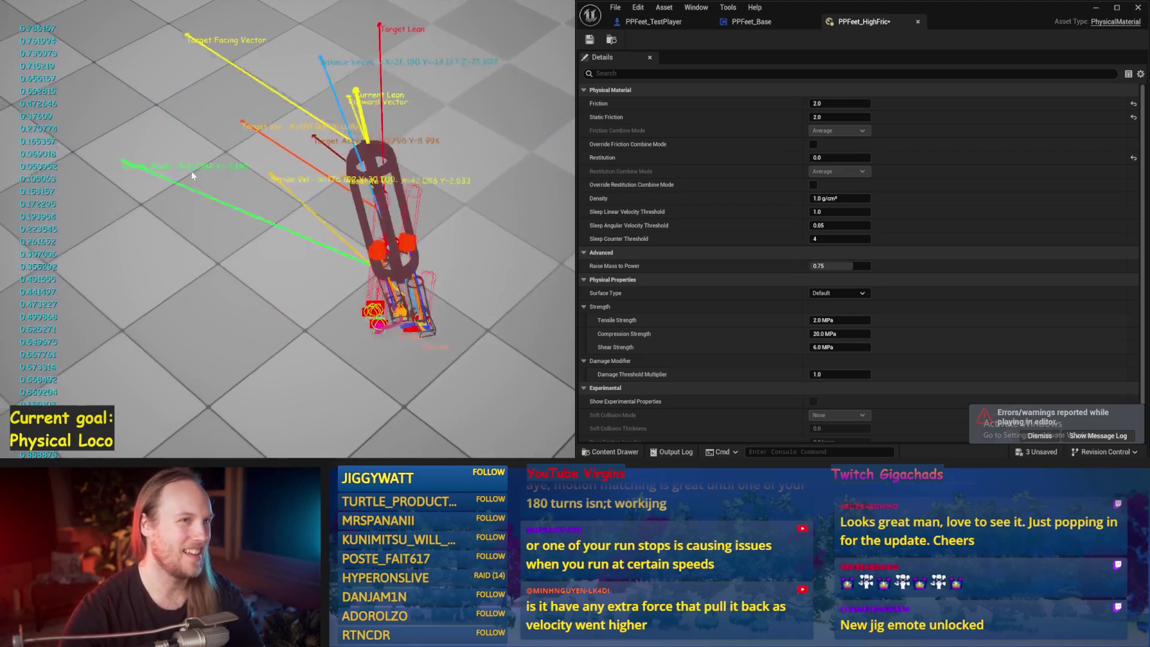
Change Balance Maybe's Make Literal Float to -2000.0 and run a short walker test simulation
{"action": "key", "text": "Escape"}
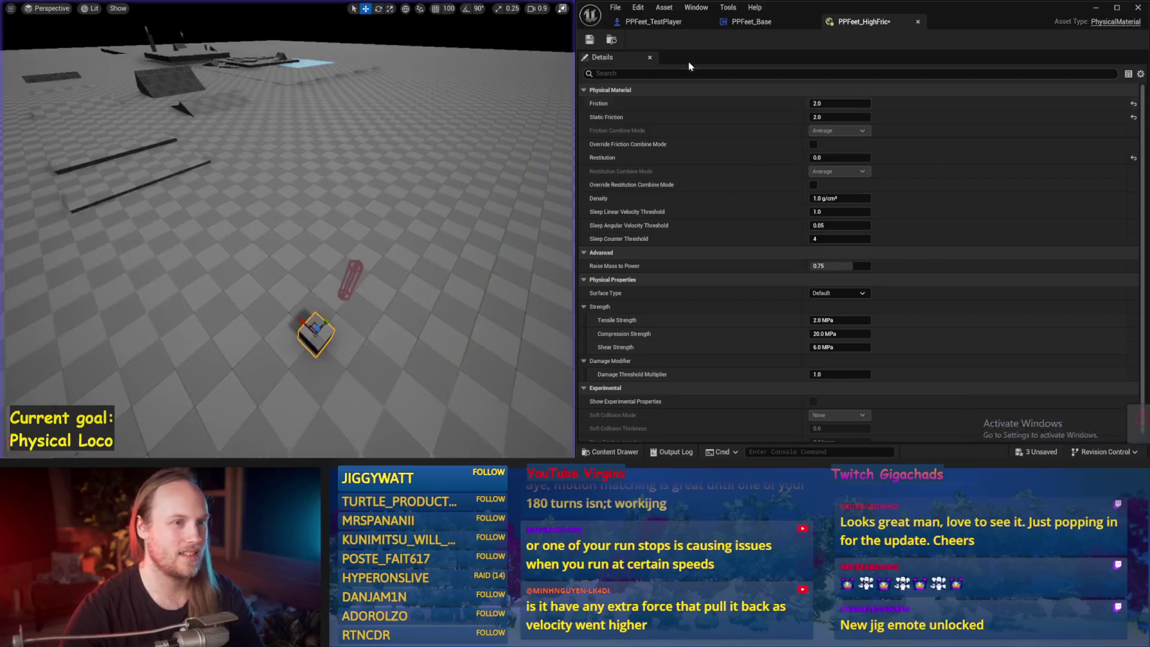
{"action": "left_click", "coordinate": [663, 24]}
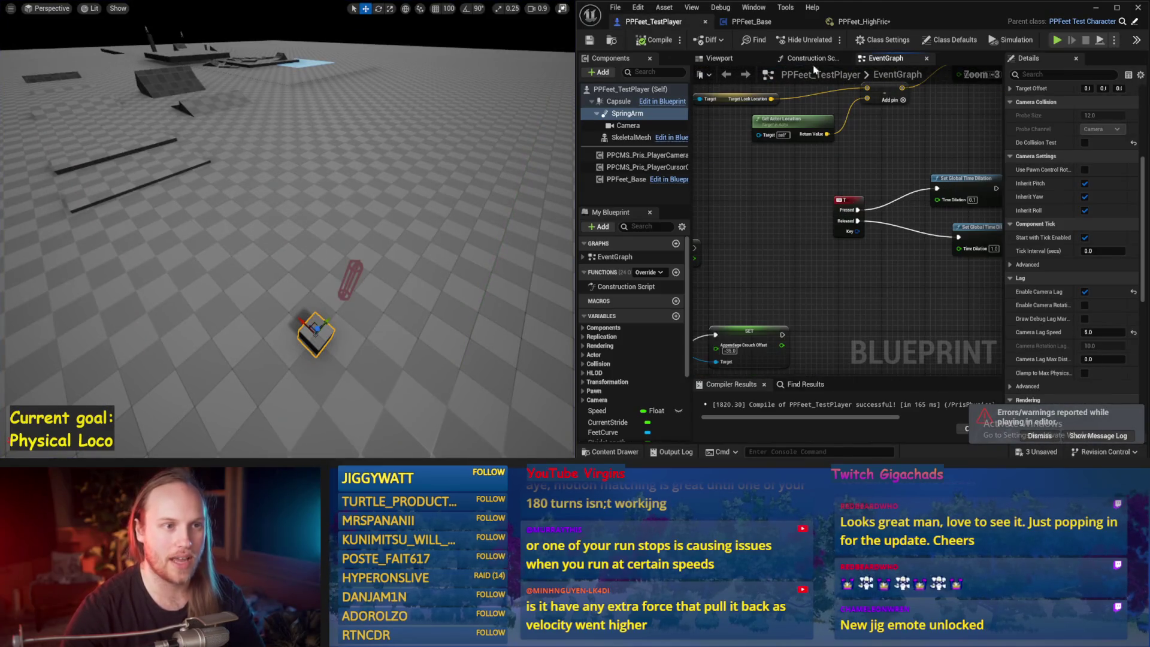
{"action": "left_click", "coordinate": [759, 23]}
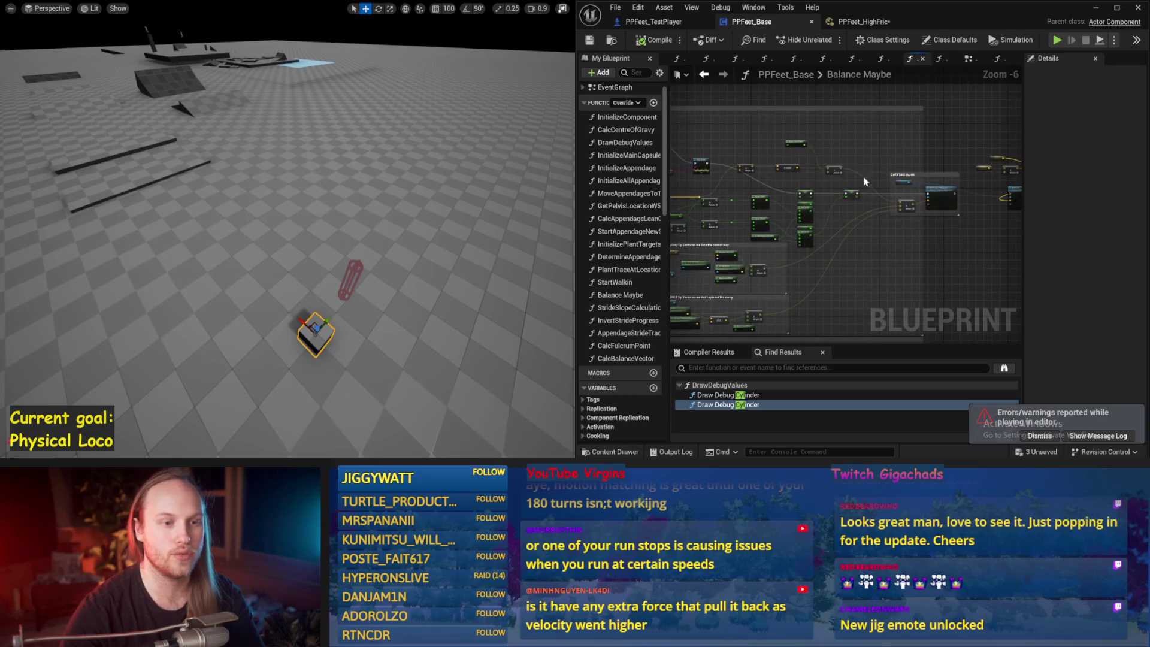
{"action": "mouse_move", "coordinate": [808, 174]}
{"action": "left_mouse_down"}
{"action": "mouse_move", "coordinate": [824, 180]}
{"action": "mouse_move", "coordinate": [822, 198]}
{"action": "mouse_move", "coordinate": [905, 193]}
{"action": "left_mouse_up"}
{"action": "scroll", "coordinate": [802, 161], "scroll_direction": "up", "scroll_amount": 1}
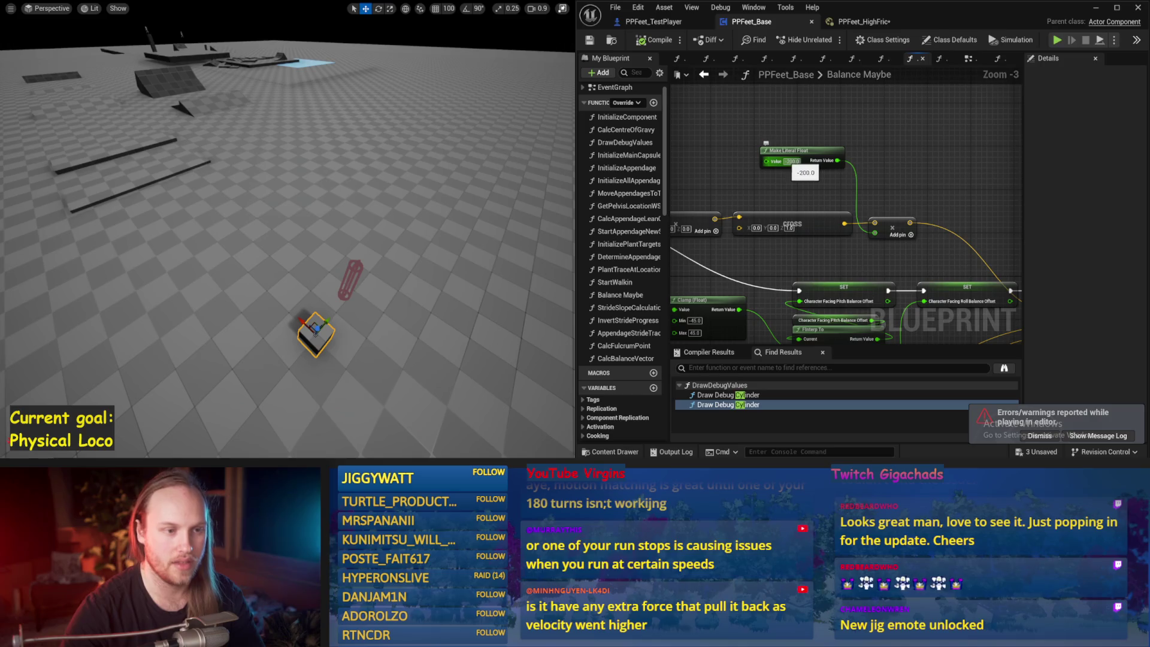
{"action": "left_click_drag", "start_coordinate": [516, 188], "coordinate": [224, 188]}
{"action": "key", "text": "alt+p"}
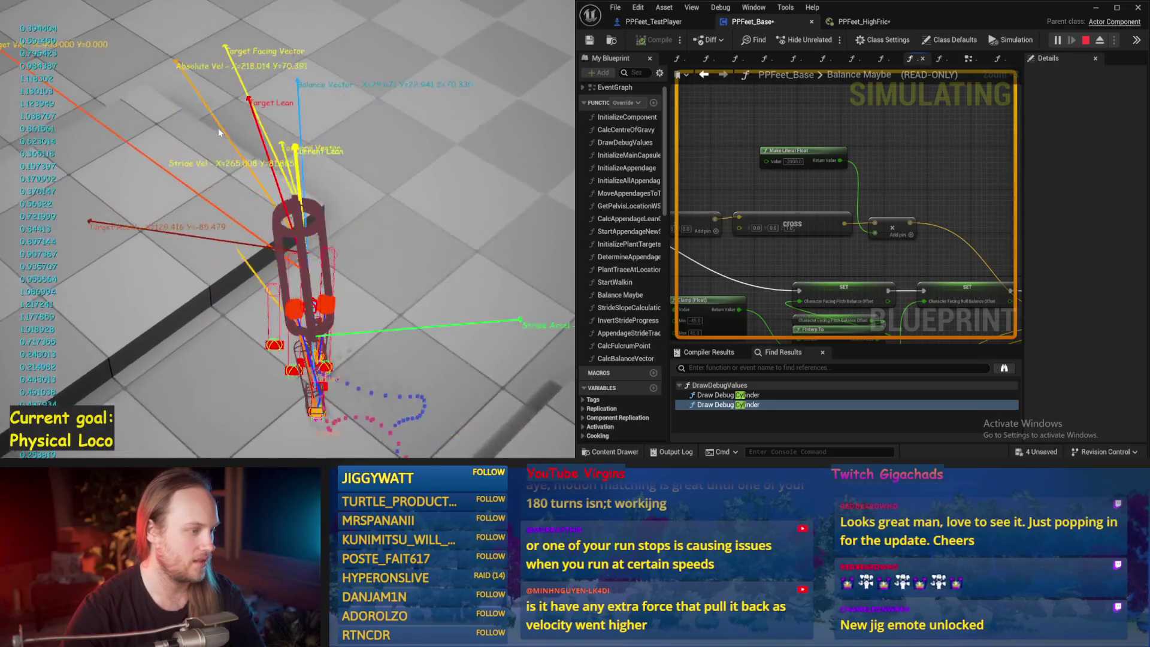
{"action": "key", "text": "Escape"}
Run a quick walker test simulation with the CHEATING HA HA area in view
{"action": "scroll", "coordinate": [904, 242], "scroll_direction": "down", "scroll_amount": 1}
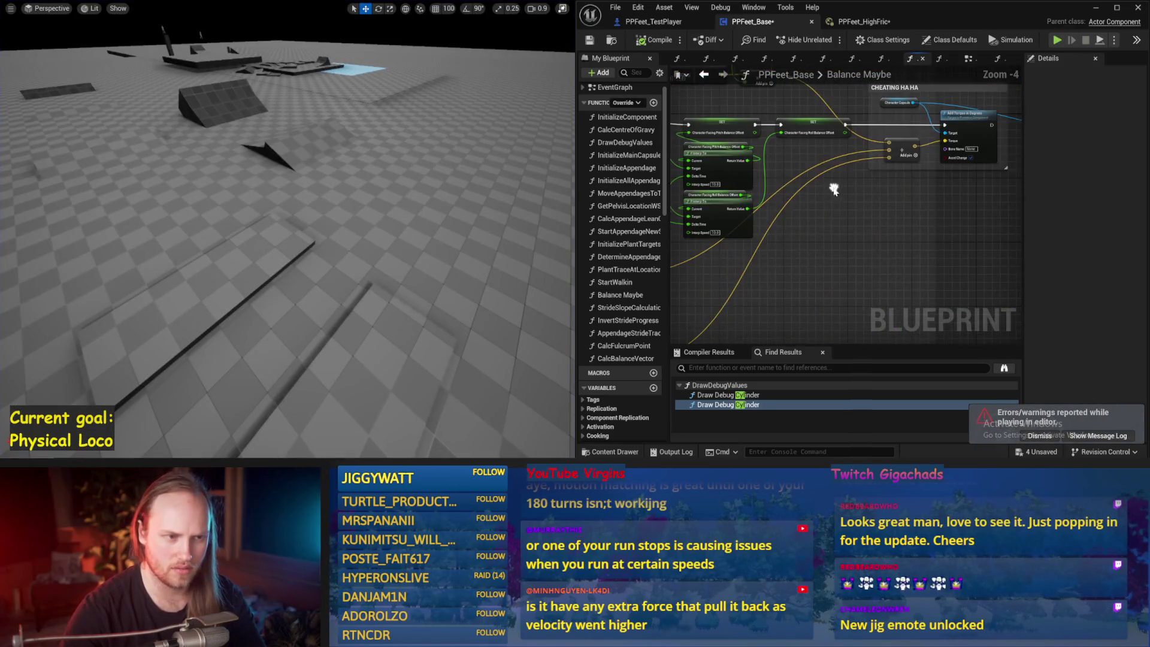
{"action": "left_click_drag", "start_coordinate": [697, 229], "coordinate": [770, 294]}
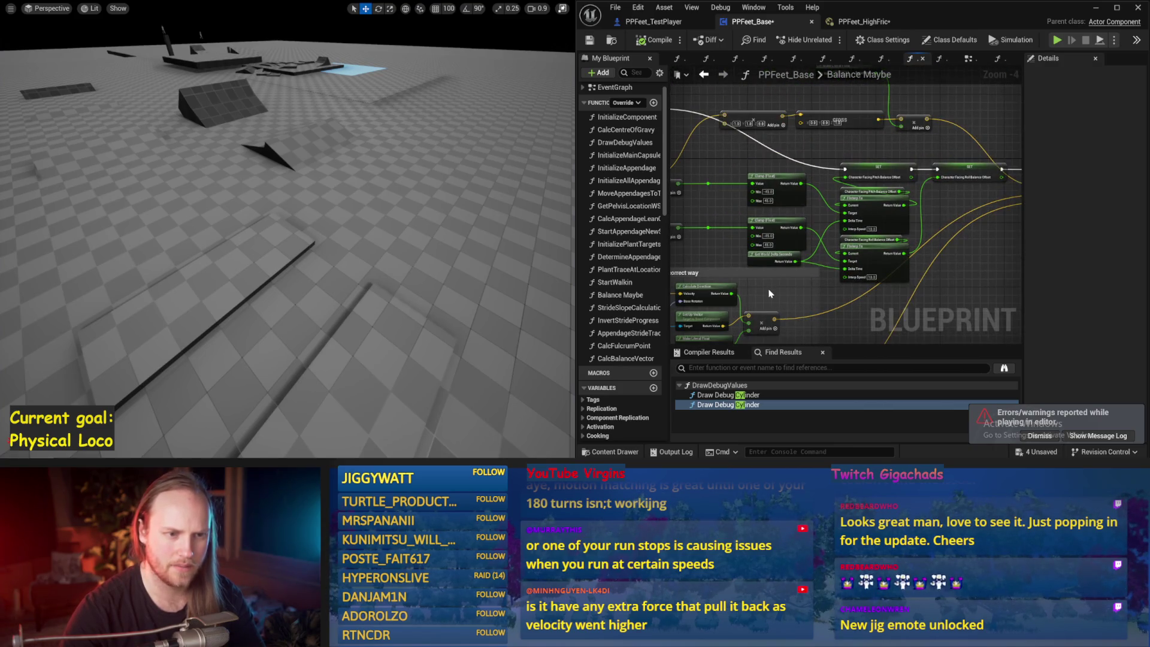
{"action": "left_click", "coordinate": [1057, 40]}
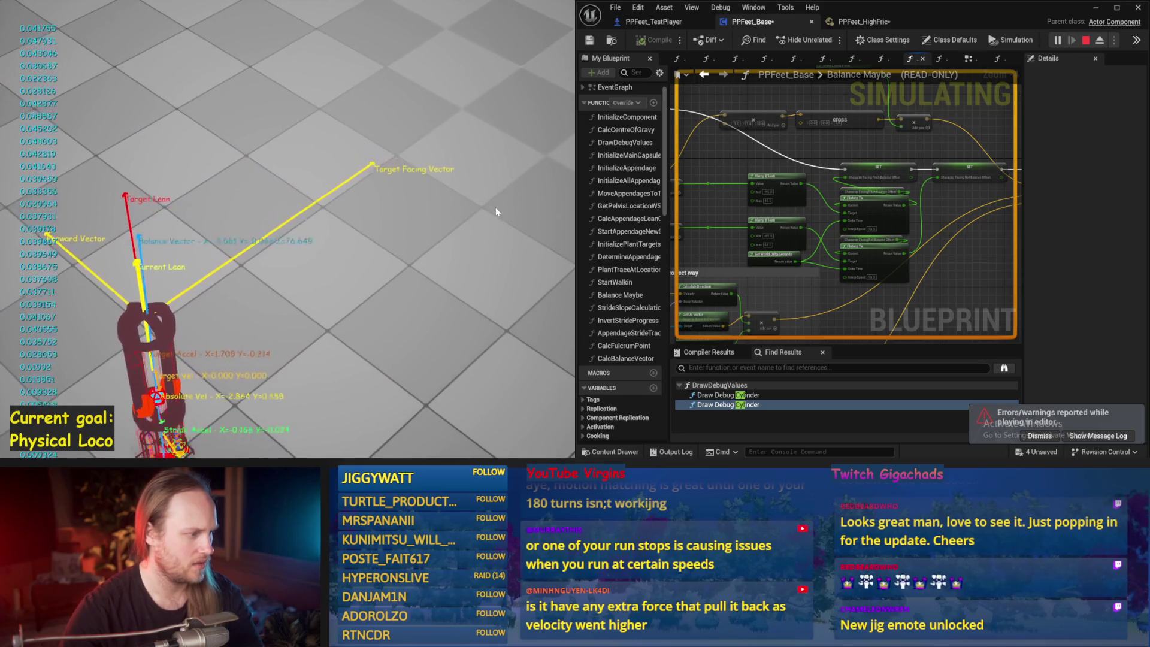
{"action": "key", "text": "Escape"}
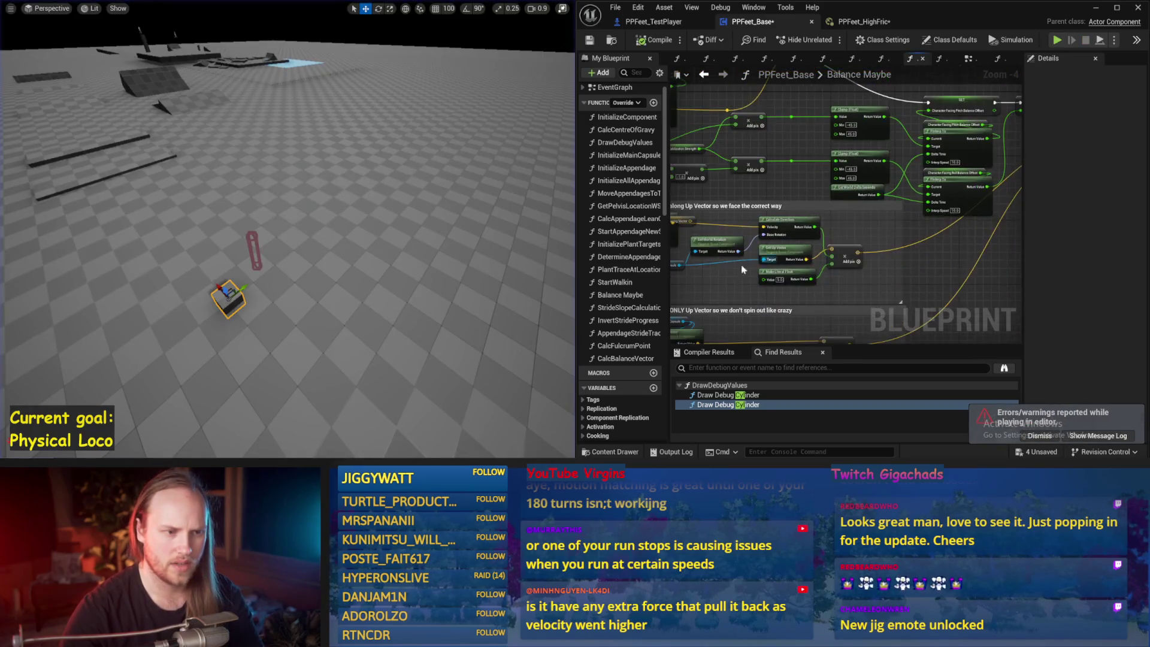
Wire Target Facing Vector into Calculate Direction's Velocity pin, then compile and save
{"action": "scroll", "coordinate": [796, 227], "scroll_direction": "up", "scroll_amount": 1}
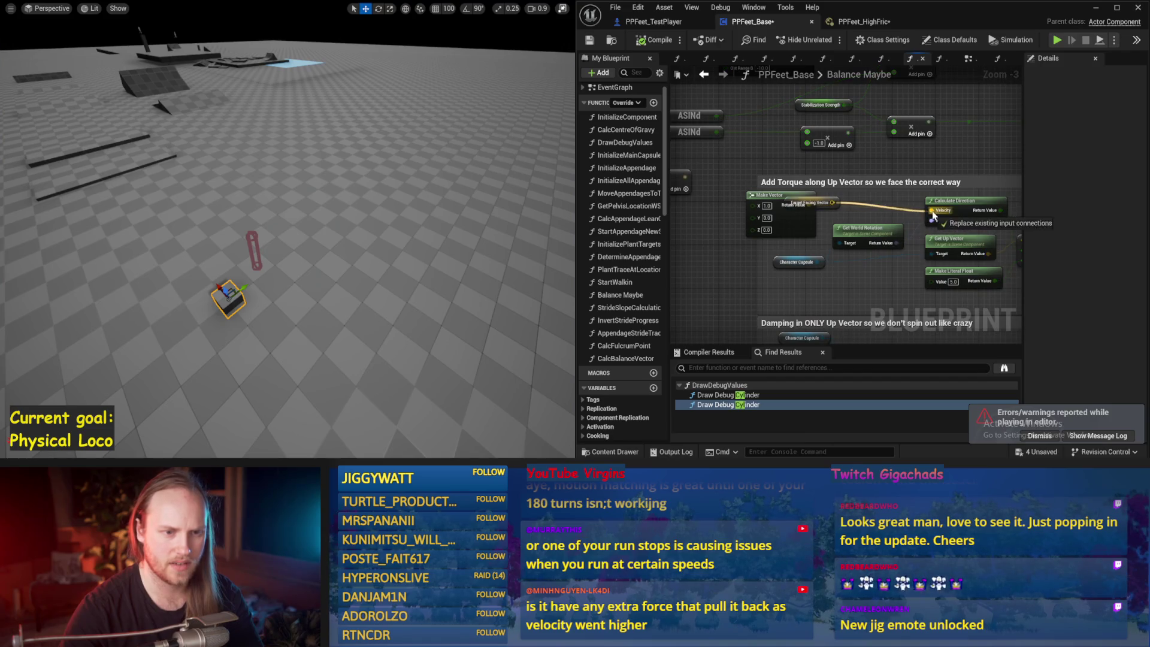
{"action": "left_click_drag", "start_coordinate": [933, 216], "coordinate": [932, 211]}
{"action": "left_click_drag", "start_coordinate": [788, 175], "coordinate": [722, 82]}
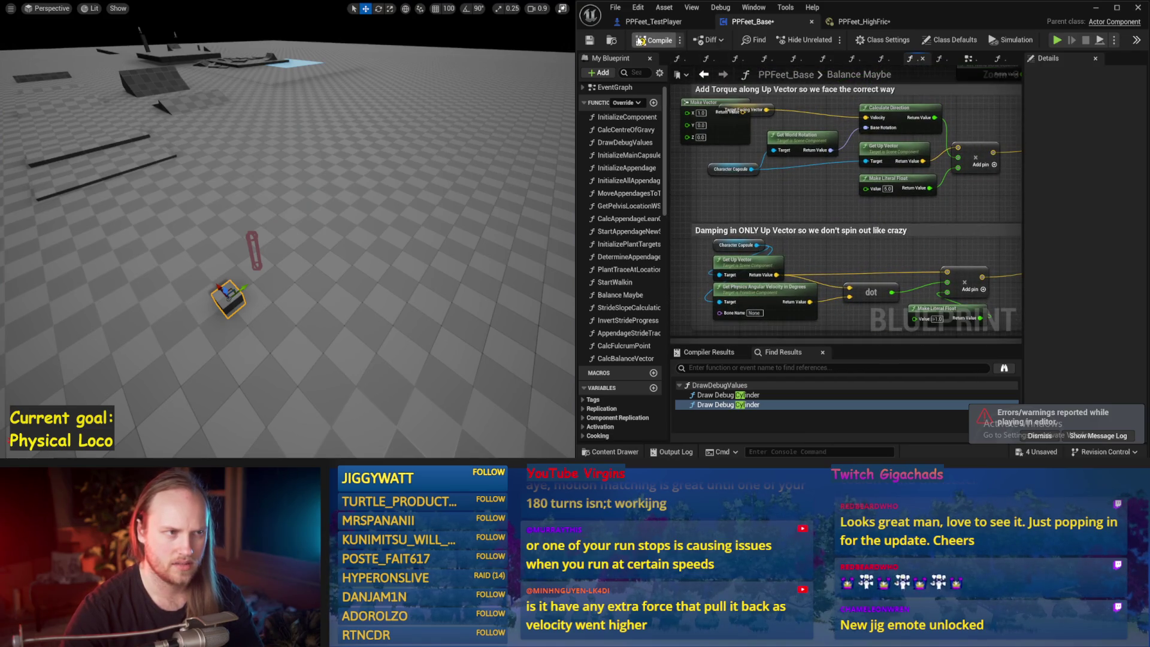
{"action": "left_click", "coordinate": [590, 42]}
Test-simulate the walker twice, restarting once with a fresh character
{"action": "key", "text": "alt+p"}
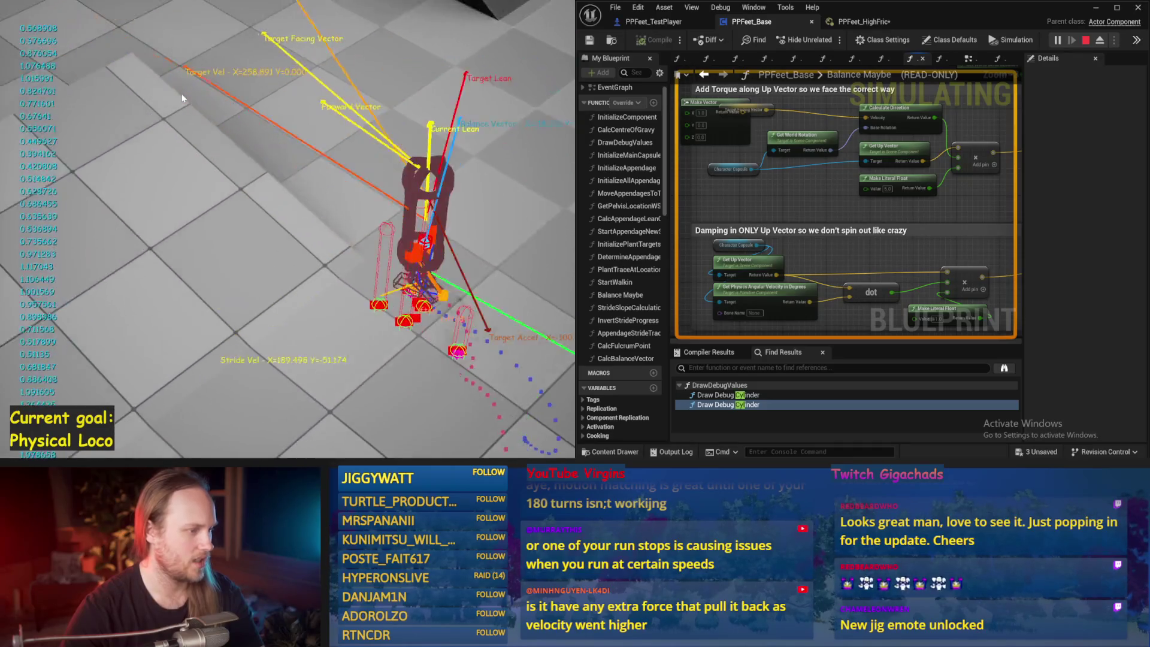
{"action": "key", "text": "Escape"}
{"action": "key", "text": "alt+p"}
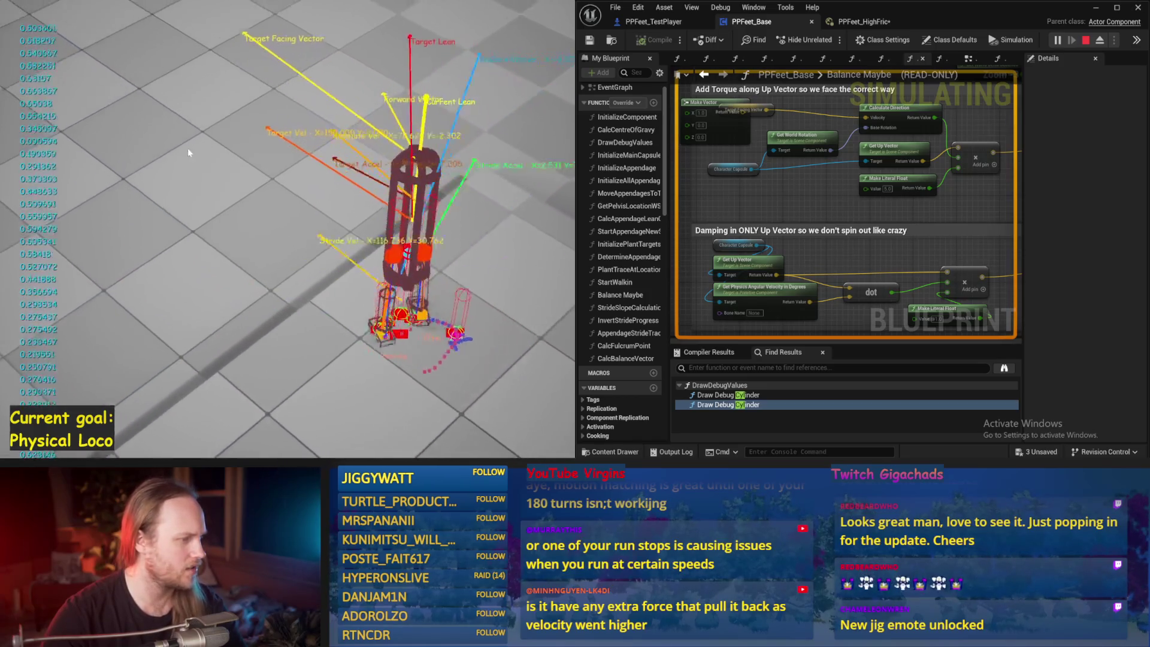
{"action": "key", "text": "Escape"}
Edit Out Range A on the lower Map Range Clamped node and confirm the new value
{"action": "scroll", "coordinate": [809, 211], "scroll_direction": "down", "scroll_amount": 4}
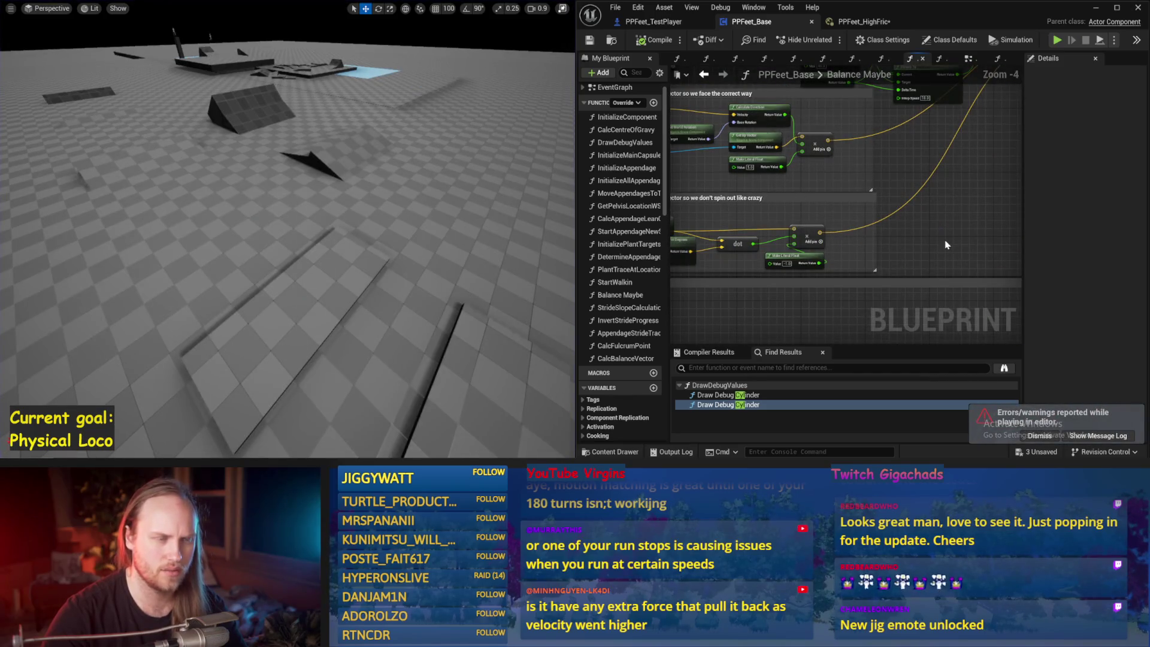
{"action": "scroll", "coordinate": [946, 245], "scroll_direction": "down", "scroll_amount": 1}
{"action": "left_click_drag", "start_coordinate": [826, 259], "coordinate": [769, 105]}
{"action": "scroll", "coordinate": [865, 233], "scroll_direction": "up", "scroll_amount": 1}
{"action": "left_click_drag", "start_coordinate": [755, 215], "coordinate": [746, 239]}
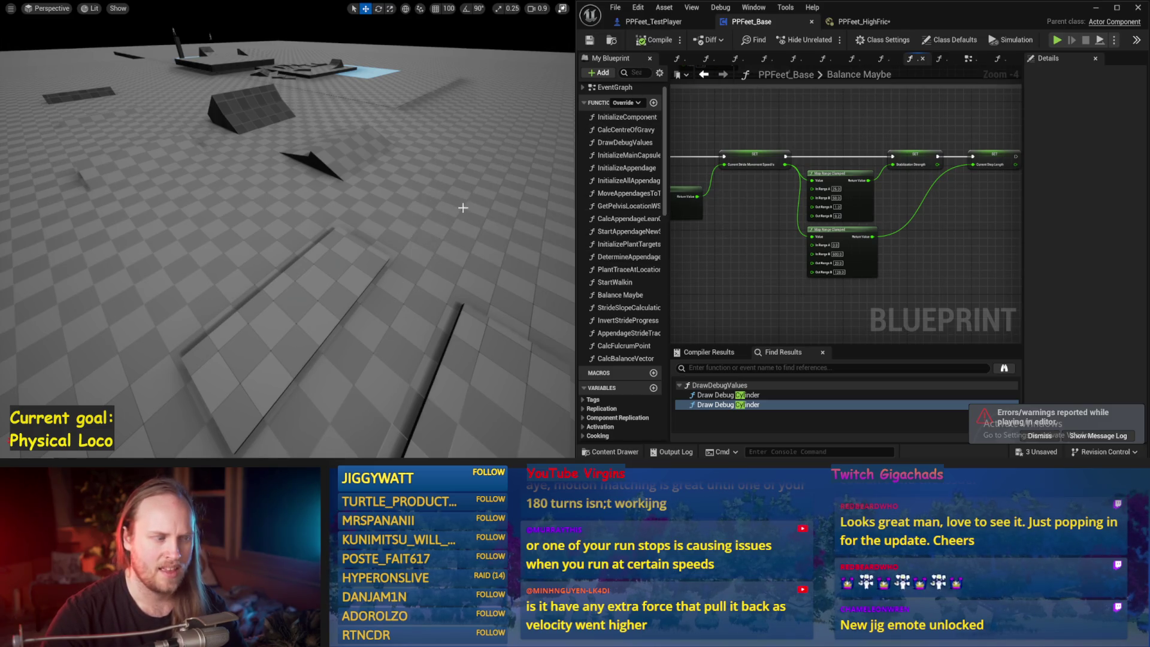
{"action": "left_click_drag", "start_coordinate": [713, 251], "coordinate": [816, 253]}
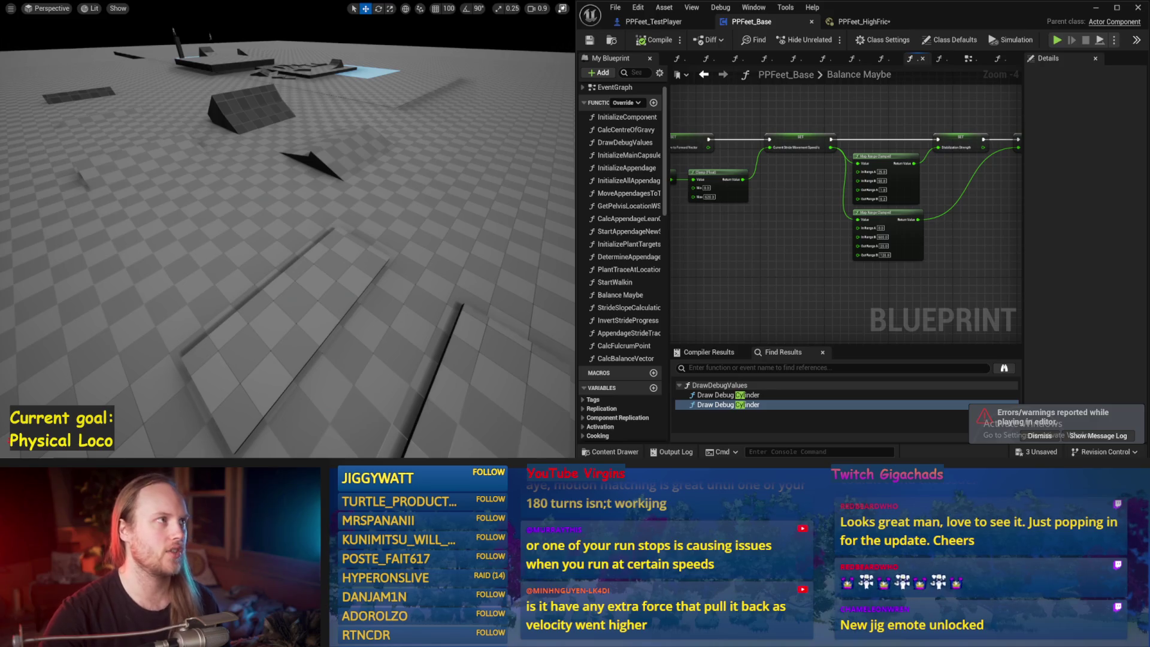
{"action": "left_click_drag", "start_coordinate": [783, 185], "coordinate": [769, 145]}
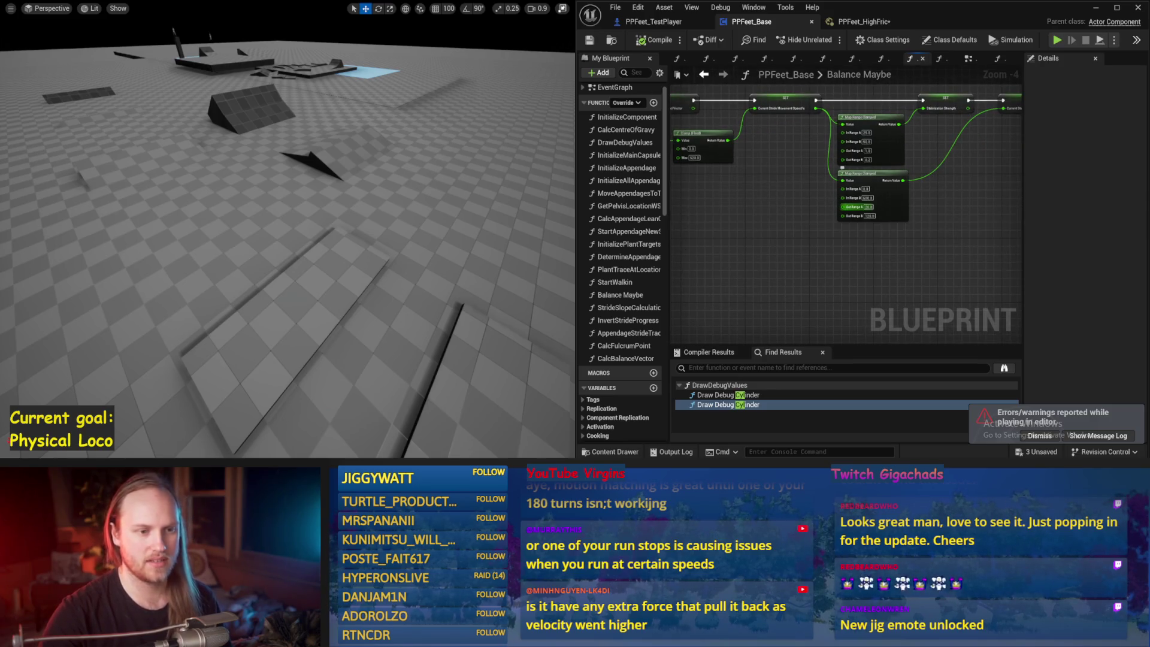
{"action": "key", "text": "Return"}
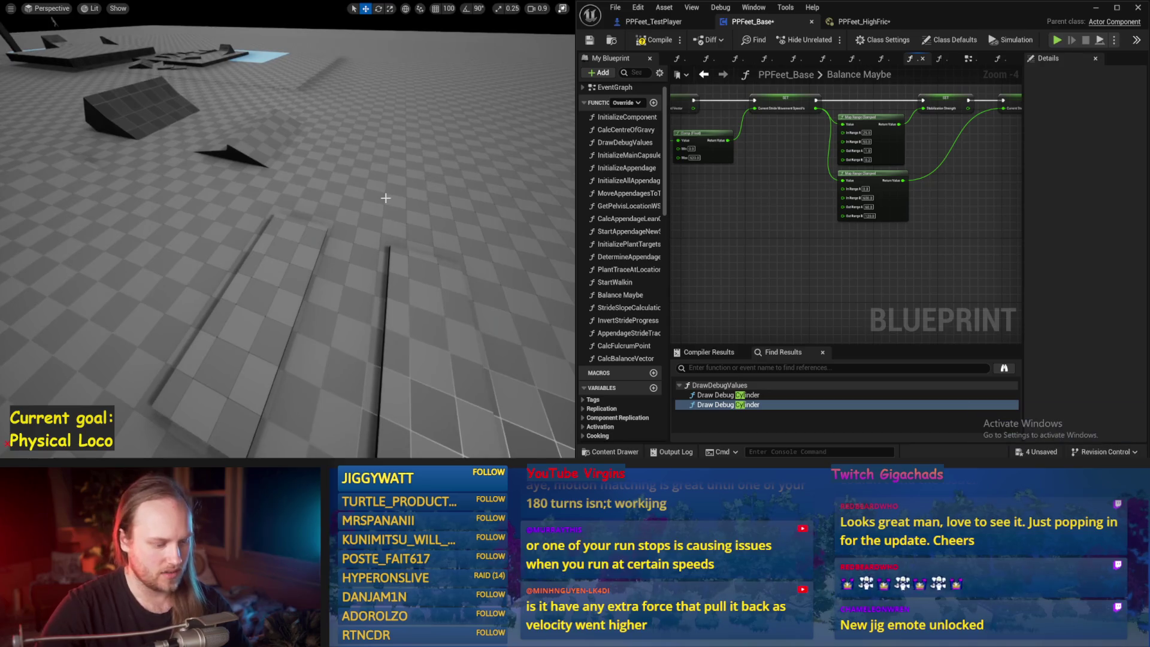
Run three consecutive walker test simulations, restarting with a fresh, upright character
{"action": "key", "text": "alt+p"}
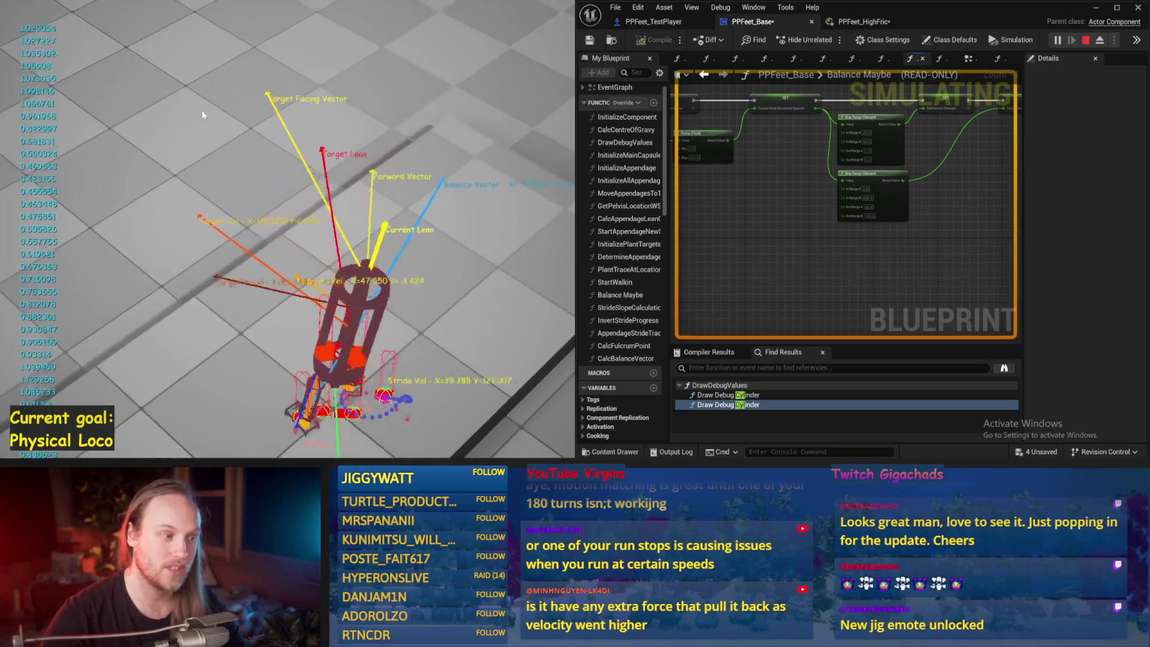
{"action": "key", "text": "Escape"}
{"action": "key", "text": "alt+p"}
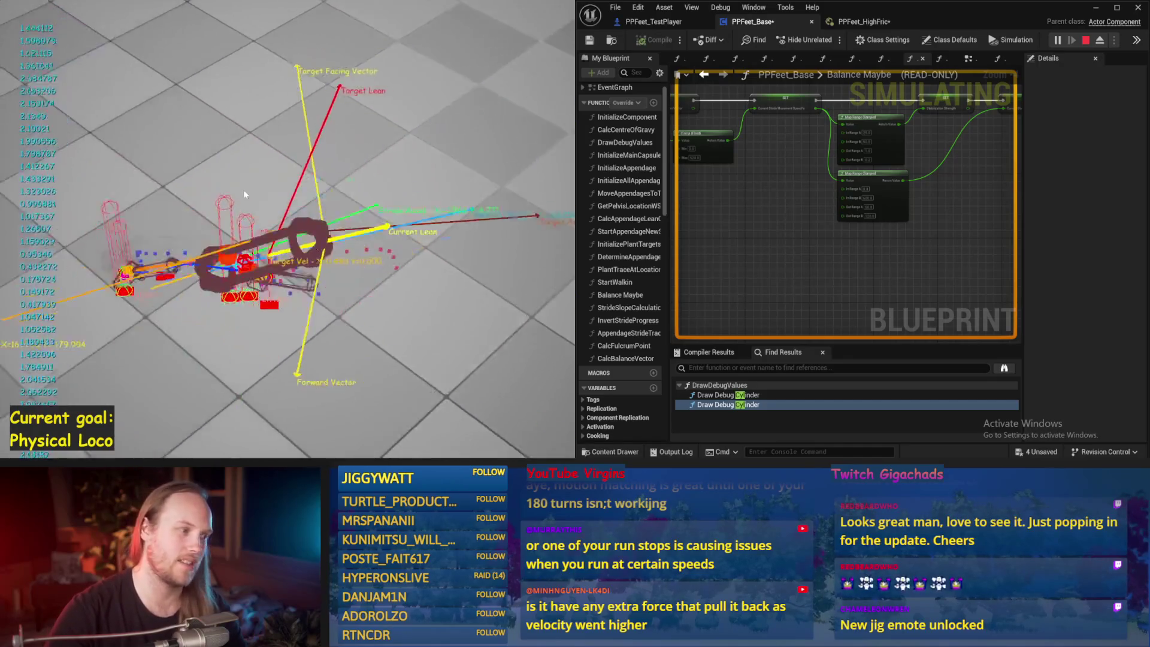
{"action": "key", "text": "Escape"}
{"action": "key", "text": "alt+p"}
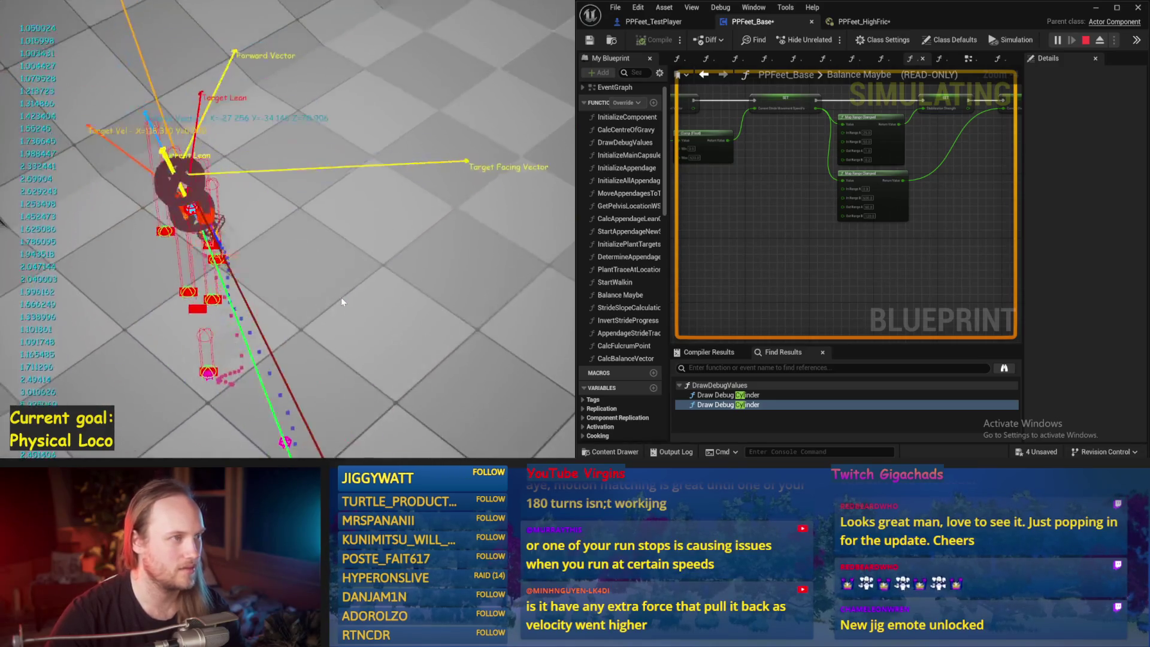
{"action": "key", "text": "Escape"}
Set the Map Range Clamped Out Range A to 10.0 and run a brief test simulation
{"action": "left_click_drag", "start_coordinate": [308, 295], "coordinate": [287, 324]}
{"action": "left_click_drag", "start_coordinate": [303, 283], "coordinate": [341, 290]}
{"action": "left_click_drag", "start_coordinate": [852, 290], "coordinate": [978, 238]}
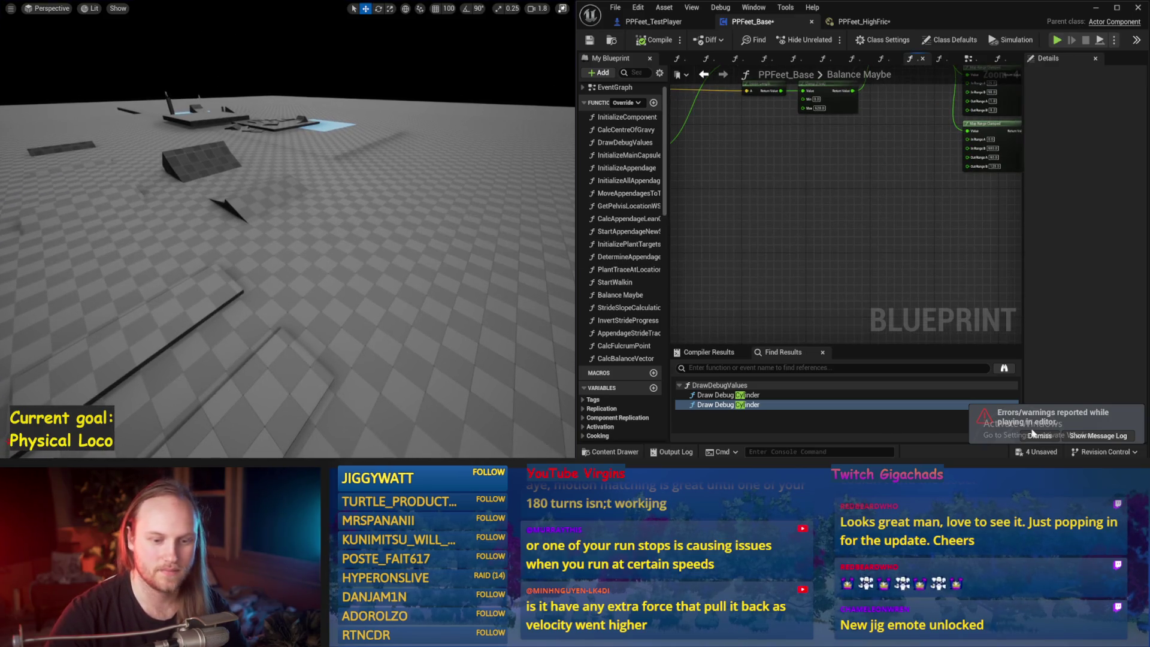
{"action": "left_click_drag", "start_coordinate": [938, 276], "coordinate": [767, 278]}
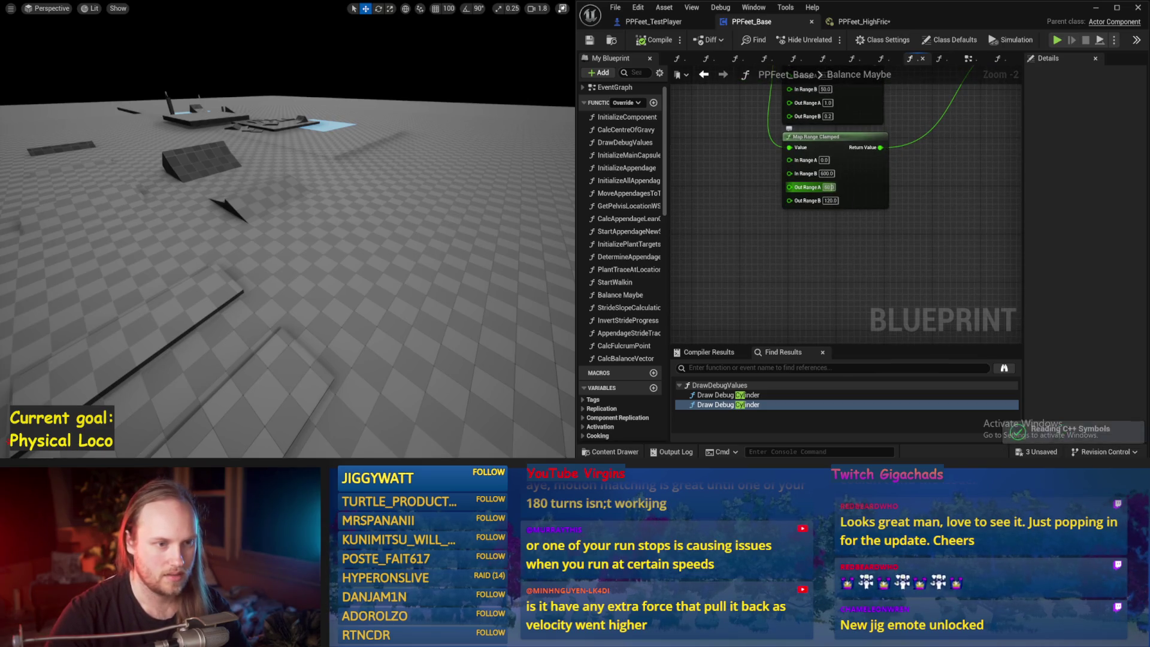
{"action": "left_click_drag", "start_coordinate": [348, 209], "coordinate": [349, 210]}
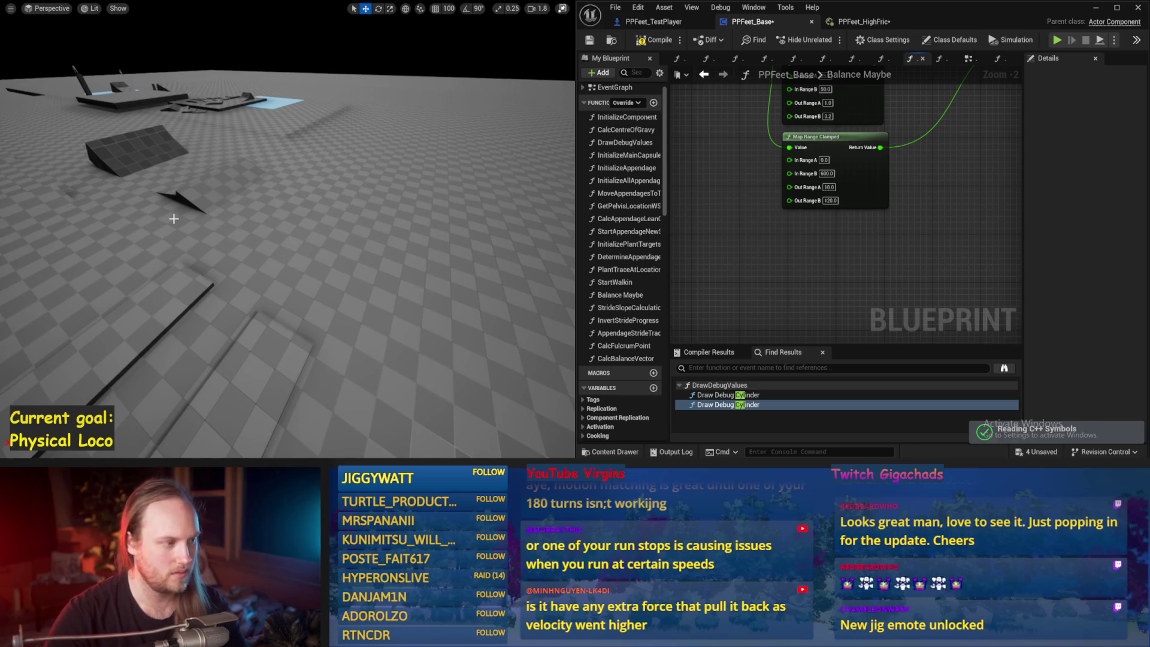
{"action": "key", "text": "alt+p"}
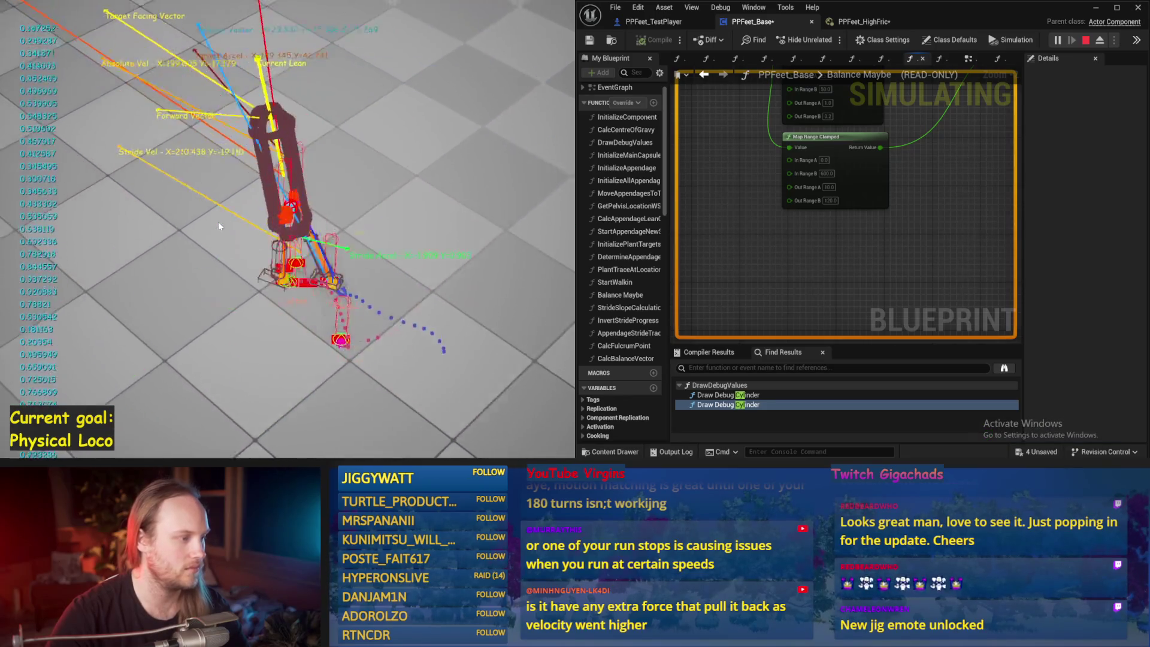
{"action": "key", "text": "Escape"}
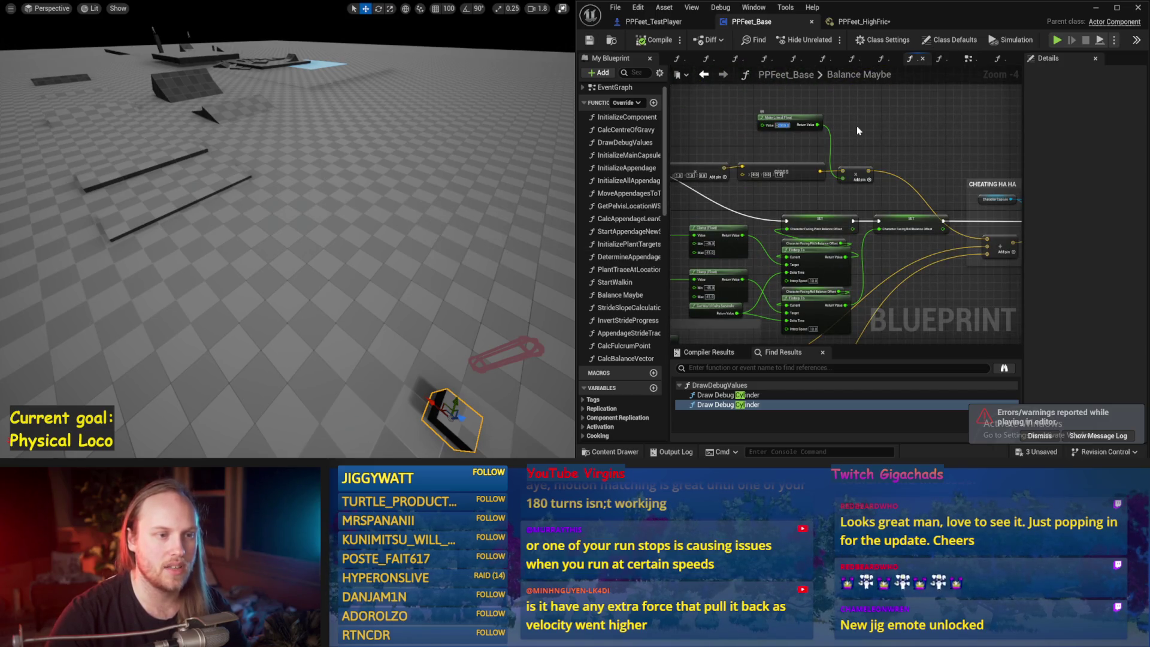
Set the Make Literal Float to -200.0 and test-simulate the walker
{"action": "type", "text": "-200"}
{"action": "key", "text": "Return"}
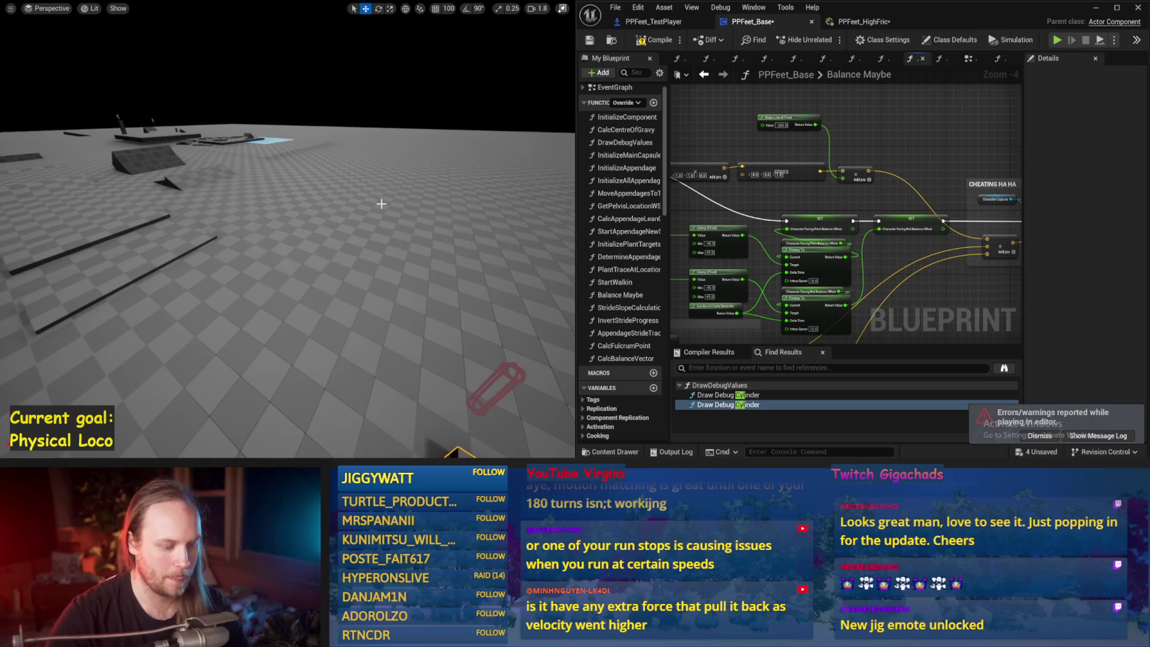
{"action": "key", "text": "alt+p"}
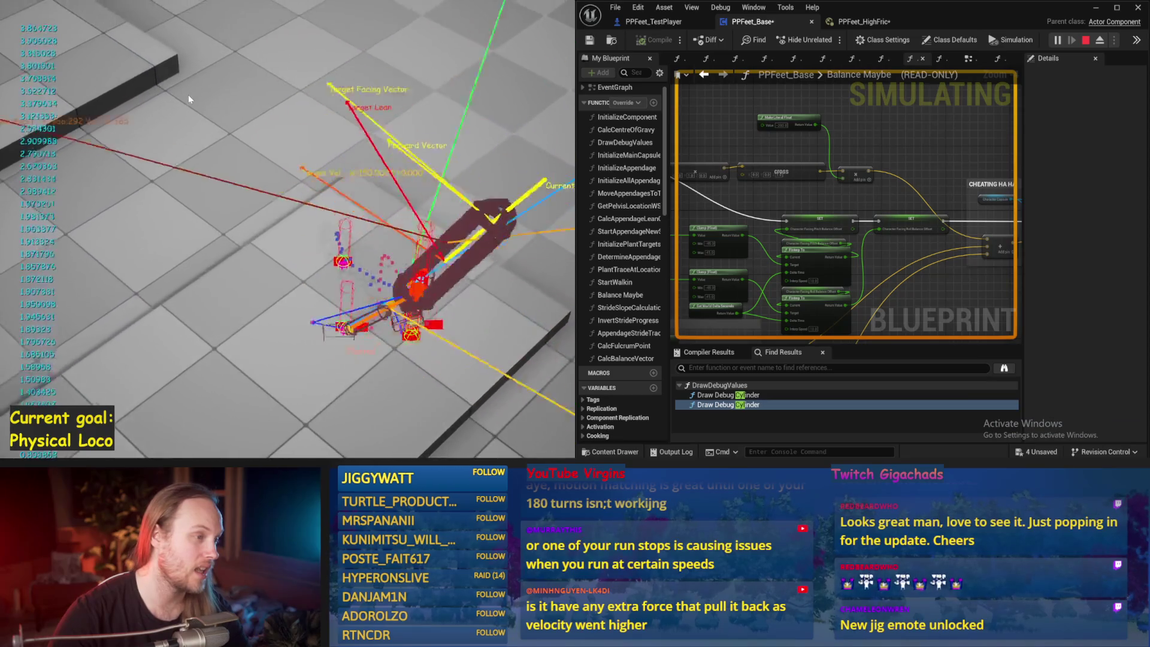
{"action": "key", "text": "Escape"}
Run one more short walker simulation from a pulled-back level camera
{"action": "left_click_drag", "start_coordinate": [189, 95], "coordinate": [189, 132]}
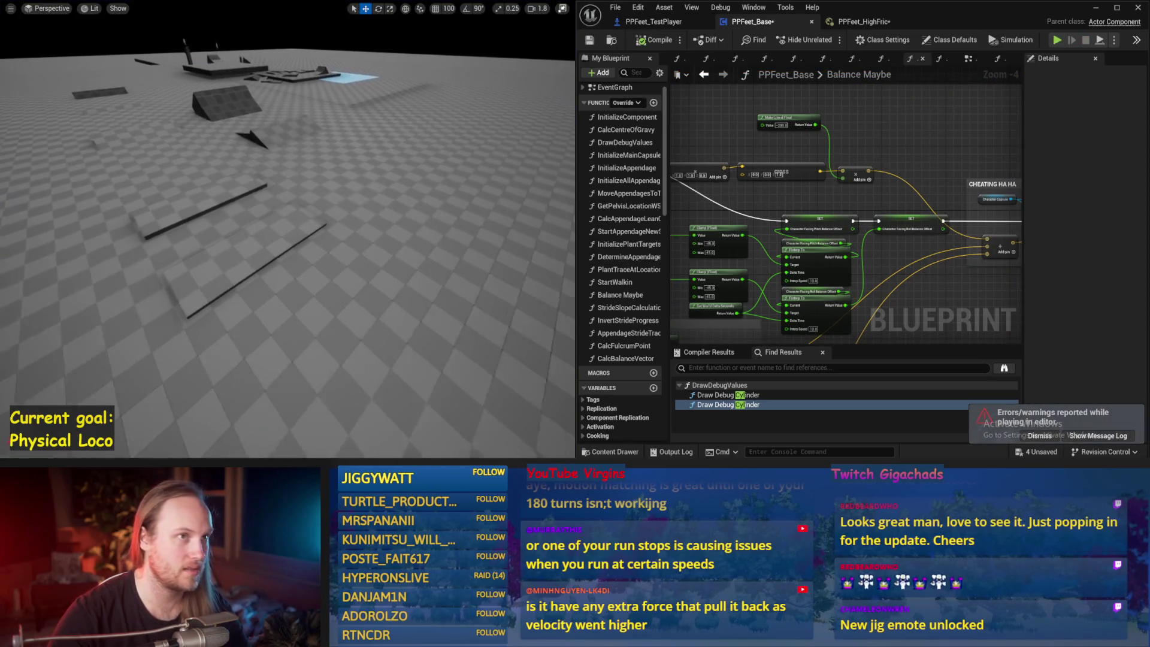
{"action": "key", "text": "alt+p"}
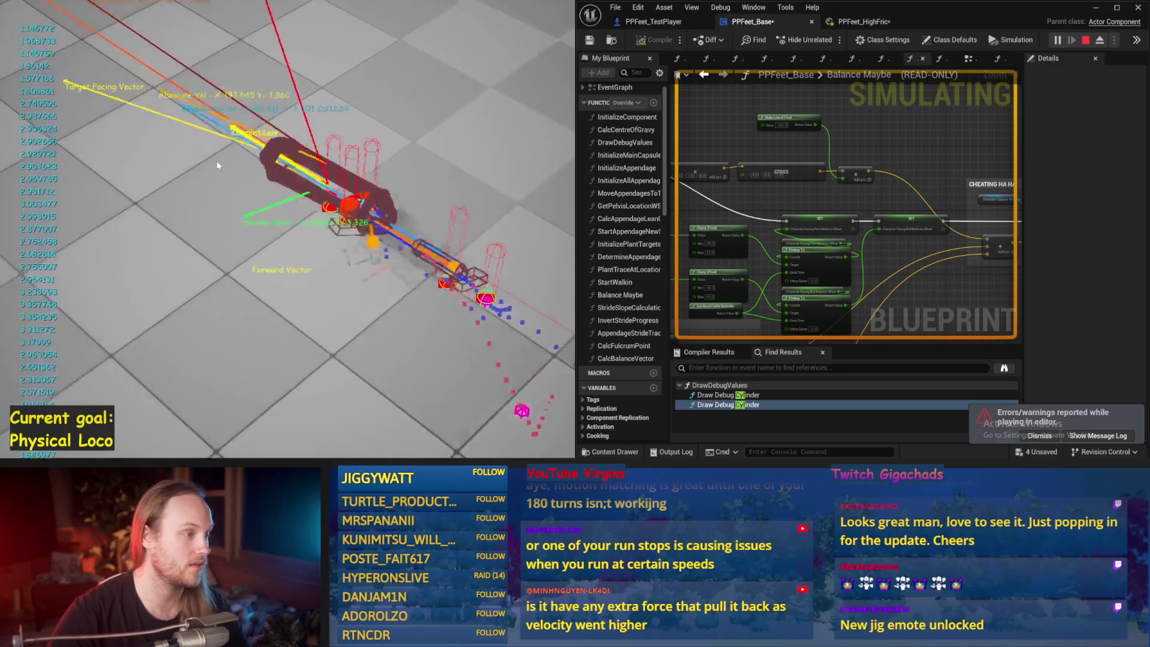
{"action": "key", "text": "Escape"}
Save the walker blueprint and inspect the Stride Acceleration comment block
{"action": "scroll", "coordinate": [808, 320], "scroll_direction": "down", "scroll_amount": 1}
{"action": "key", "text": "ctrl+s"}
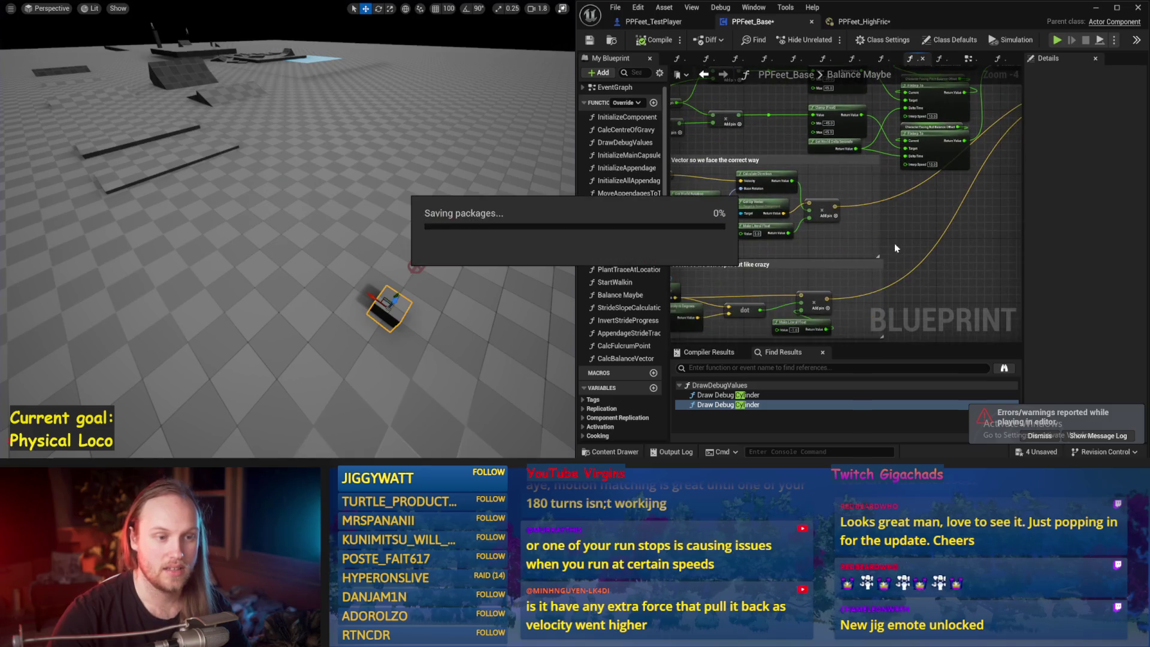
{"action": "left_click_drag", "start_coordinate": [903, 212], "coordinate": [894, 124]}
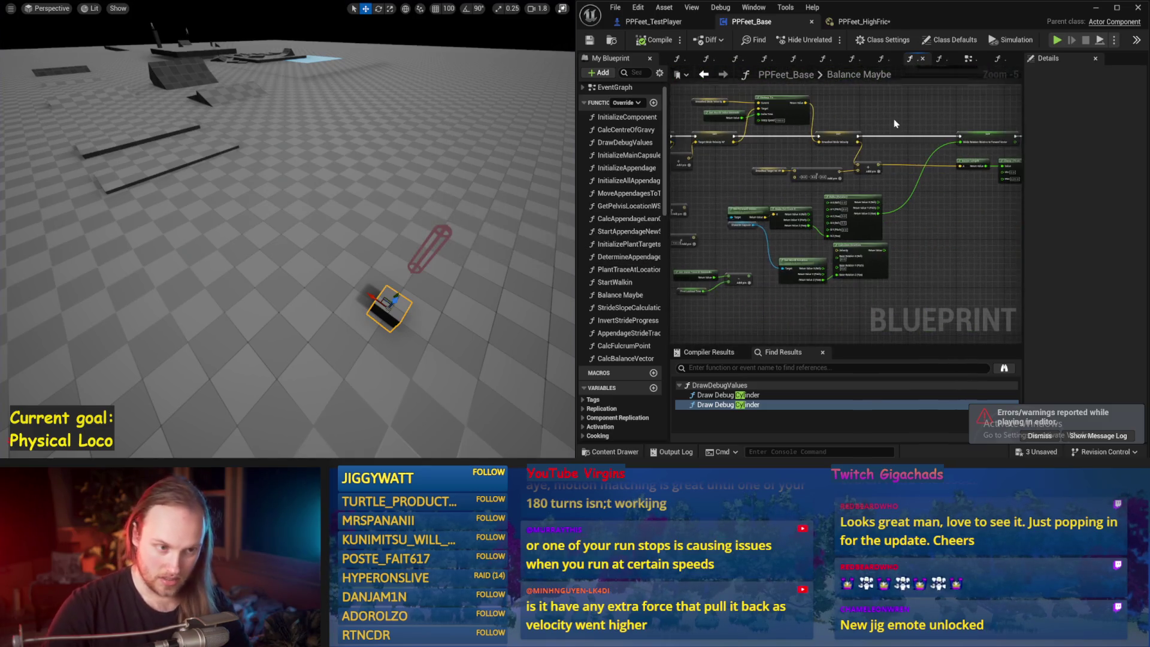
{"action": "mouse_move", "coordinate": [776, 269]}
{"action": "left_mouse_down"}
{"action": "mouse_move", "coordinate": [861, 193]}
{"action": "mouse_move", "coordinate": [926, 245]}
{"action": "left_mouse_up"}
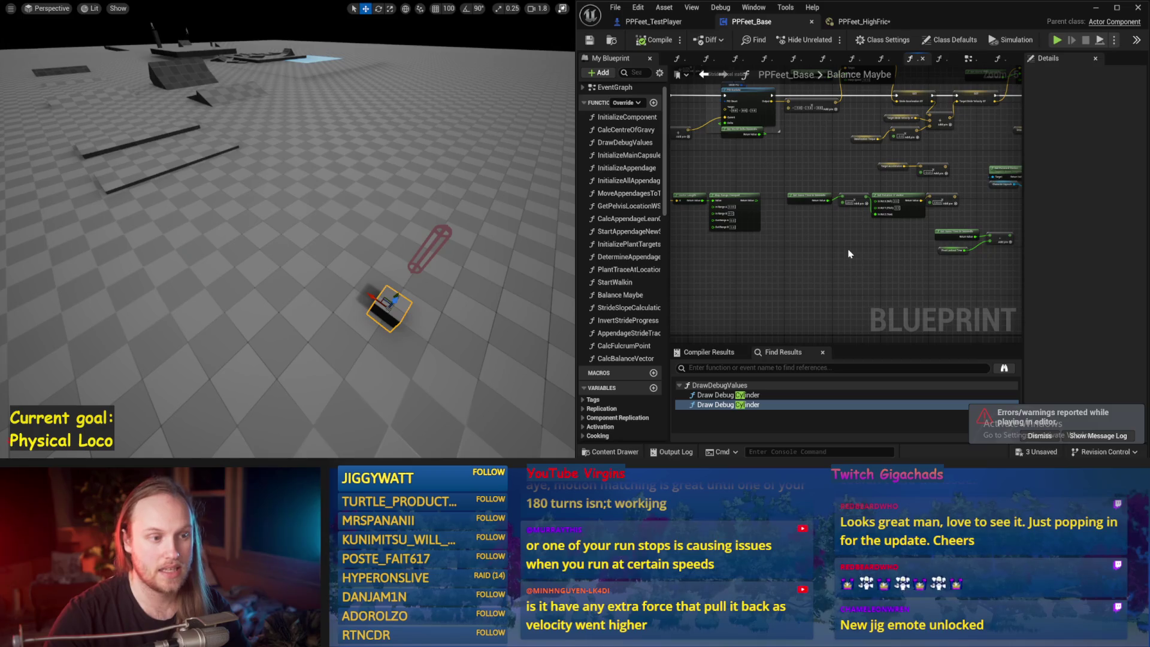
{"action": "left_click_drag", "start_coordinate": [849, 254], "coordinate": [898, 342]}
{"action": "mouse_move", "coordinate": [817, 273]}
{"action": "left_mouse_down"}
{"action": "mouse_move", "coordinate": [840, 258]}
{"action": "mouse_move", "coordinate": [915, 259]}
{"action": "mouse_move", "coordinate": [854, 166]}
{"action": "mouse_move", "coordinate": [864, 181]}
{"action": "left_mouse_up"}
{"action": "scroll", "coordinate": [864, 180], "scroll_direction": "up", "scroll_amount": 1}
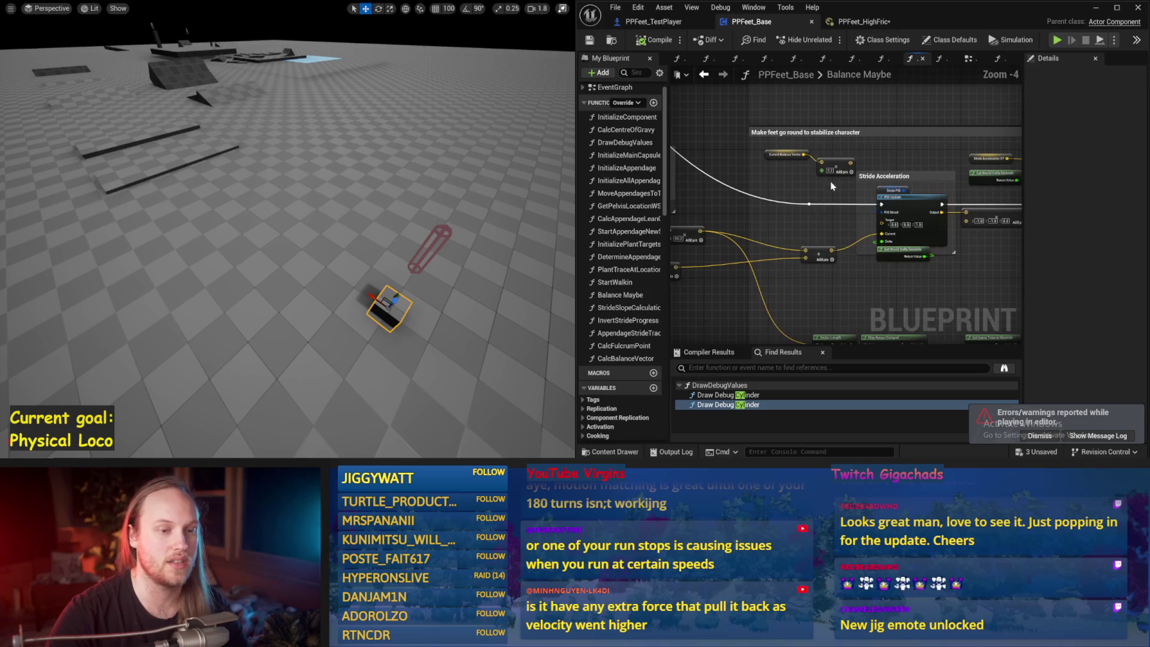
{"action": "key", "text": "ctrl+s"}
Bring the Add Torque and Add Force nodes into view and start a test simulation
{"action": "mouse_move", "coordinate": [819, 276]}
{"action": "left_mouse_down"}
{"action": "mouse_move", "coordinate": [873, 188]}
{"action": "mouse_move", "coordinate": [843, 214]}
{"action": "mouse_move", "coordinate": [773, 207]}
{"action": "left_mouse_up"}
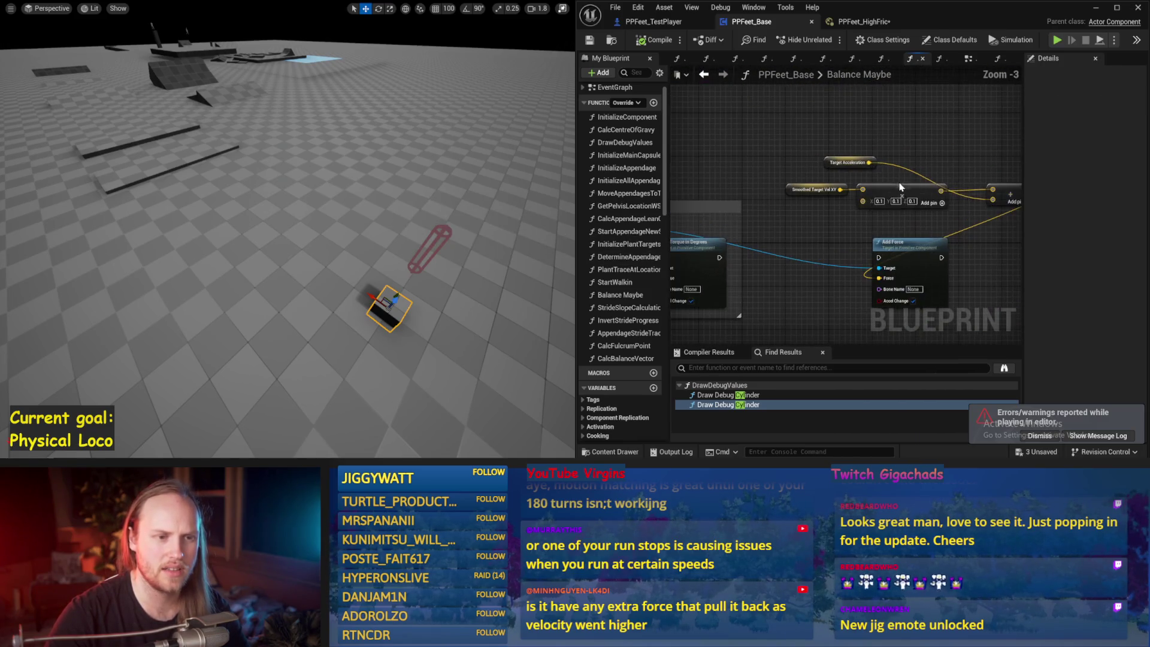
{"action": "scroll", "coordinate": [765, 198], "scroll_direction": "up", "scroll_amount": 1}
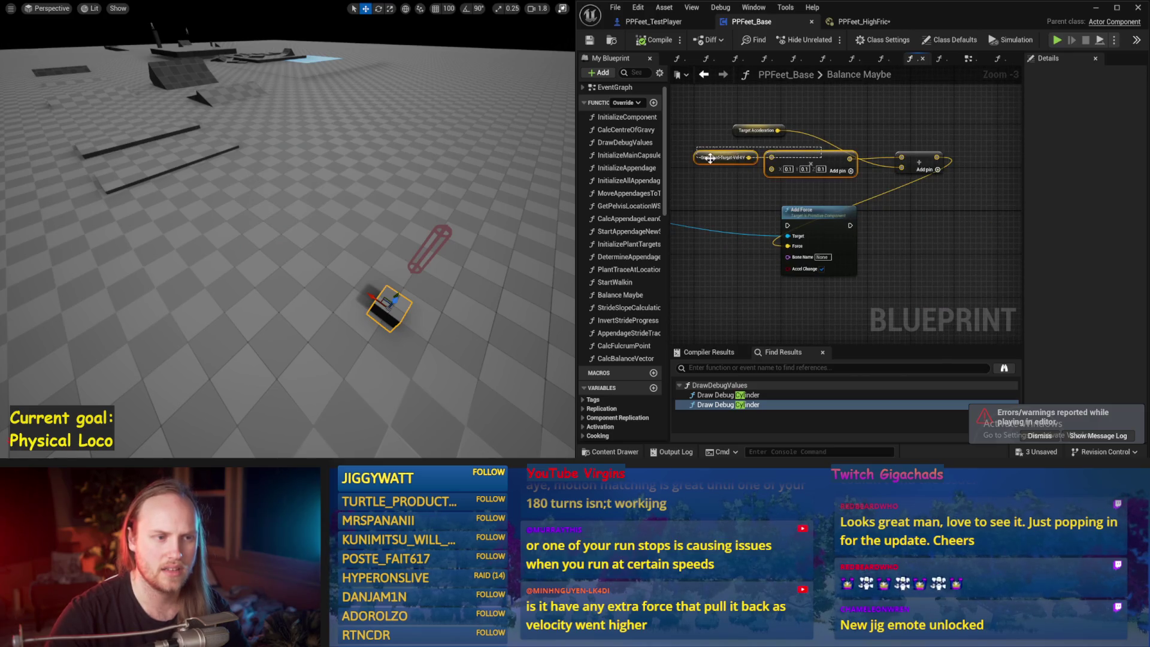
{"action": "left_click_drag", "start_coordinate": [820, 175], "coordinate": [770, 223]}
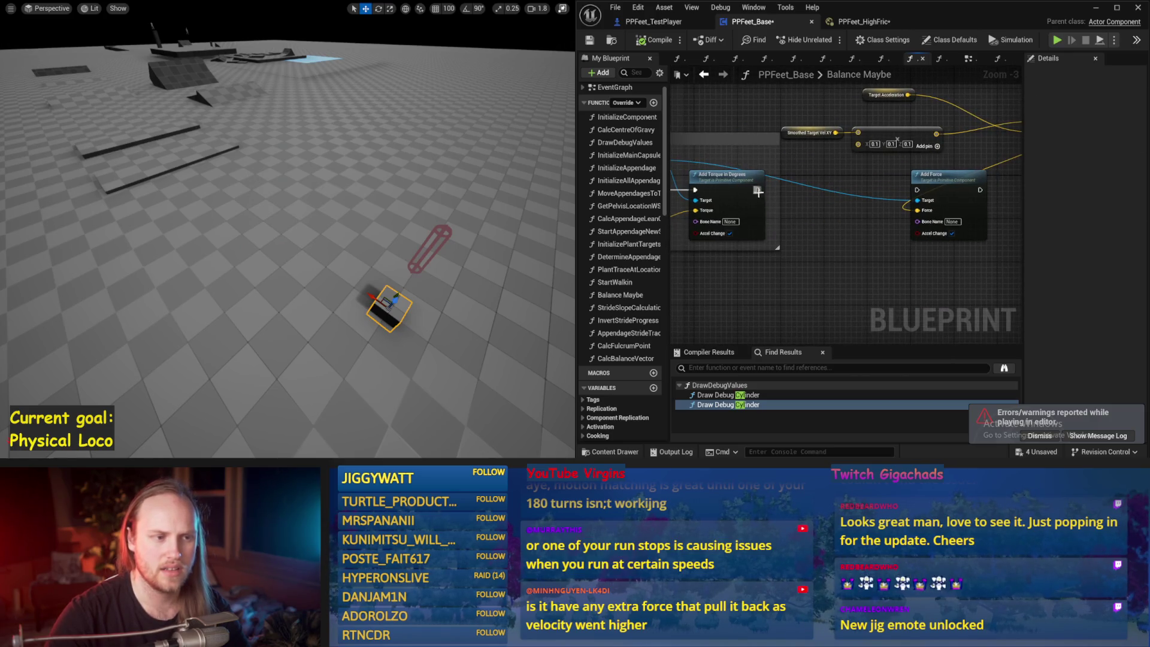
{"action": "left_click_drag", "start_coordinate": [485, 175], "coordinate": [485, 176]}
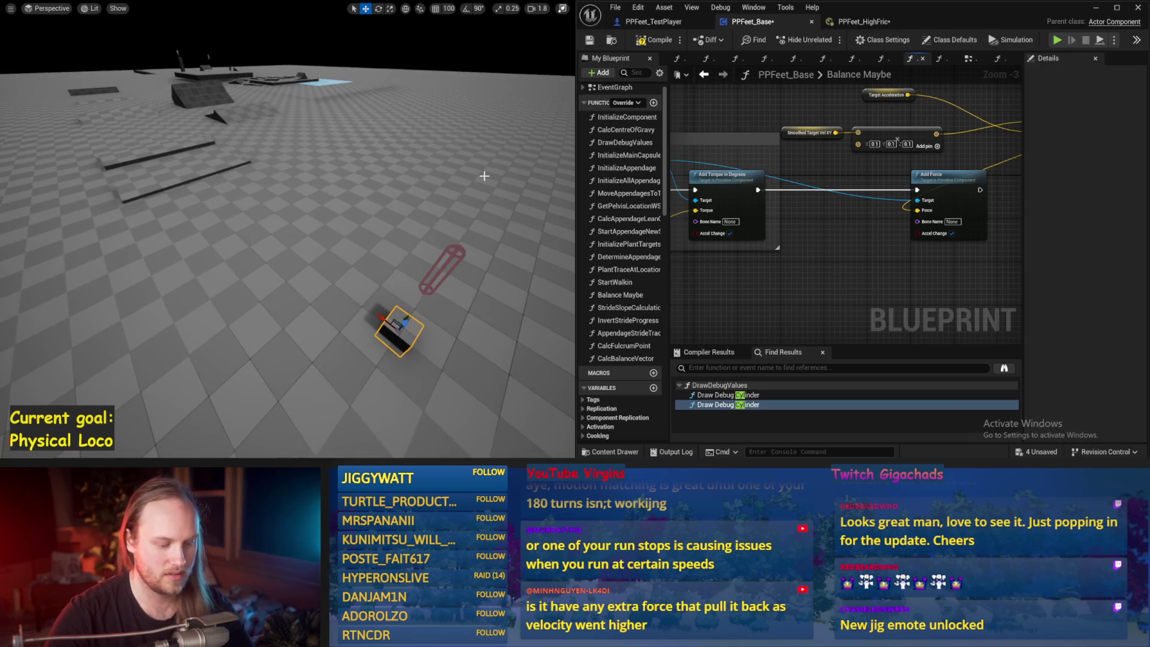
{"action": "key", "text": "alt+p"}
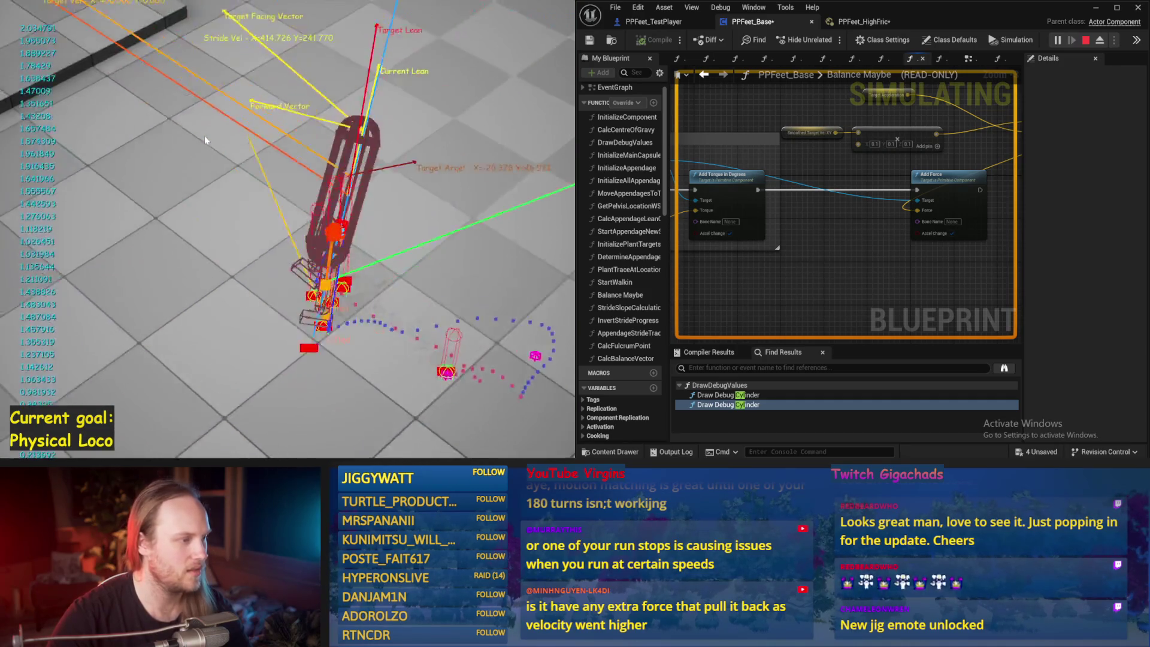
Stop the running test, restart it briefly, then stop it again
{"action": "key", "text": "Escape"}
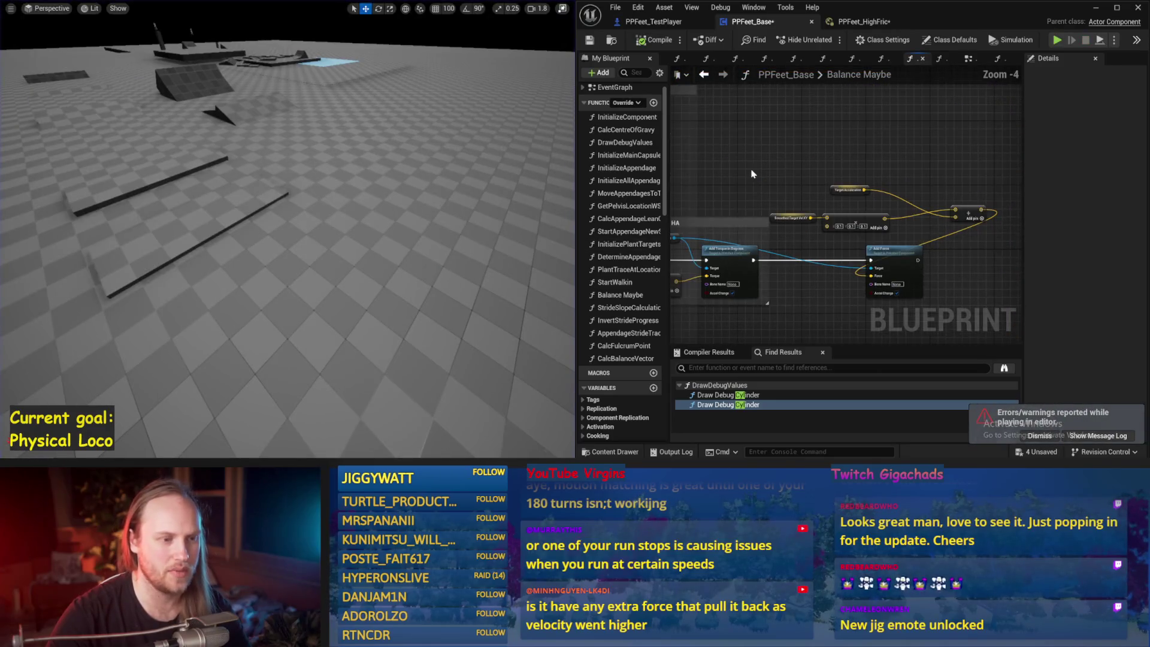
{"action": "key", "text": "alt+p"}
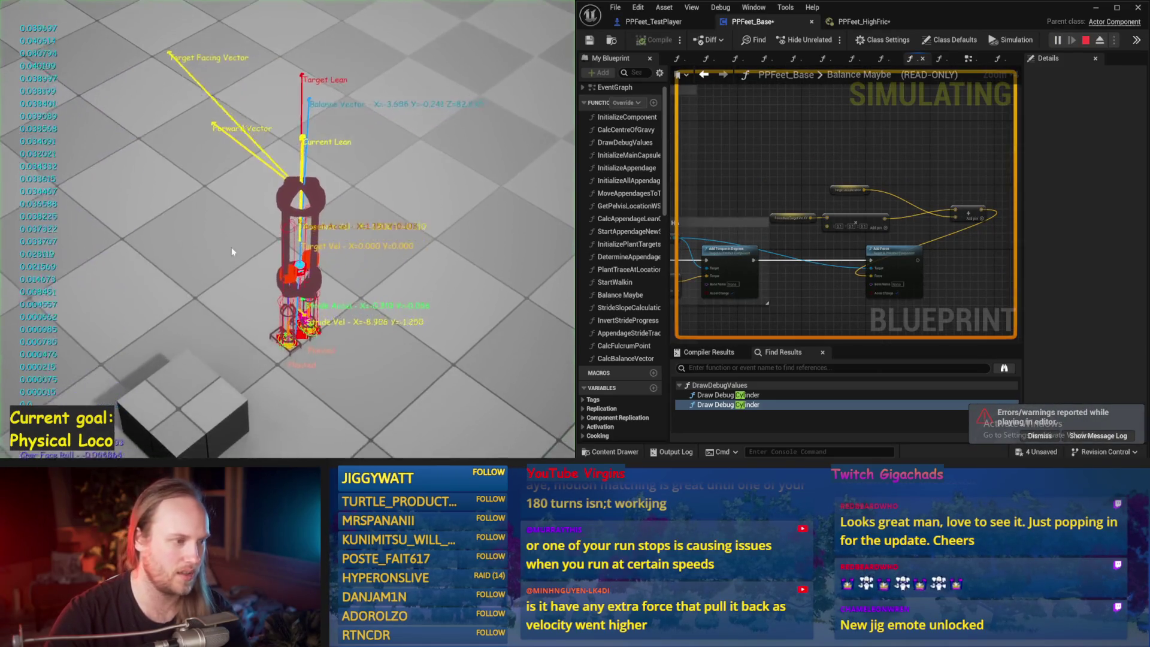
{"action": "key", "text": "Escape"}
Set the facing-torque float to 7.0 and test-simulate with a wider game view
{"action": "scroll", "coordinate": [943, 198], "scroll_direction": "up", "scroll_amount": 4}
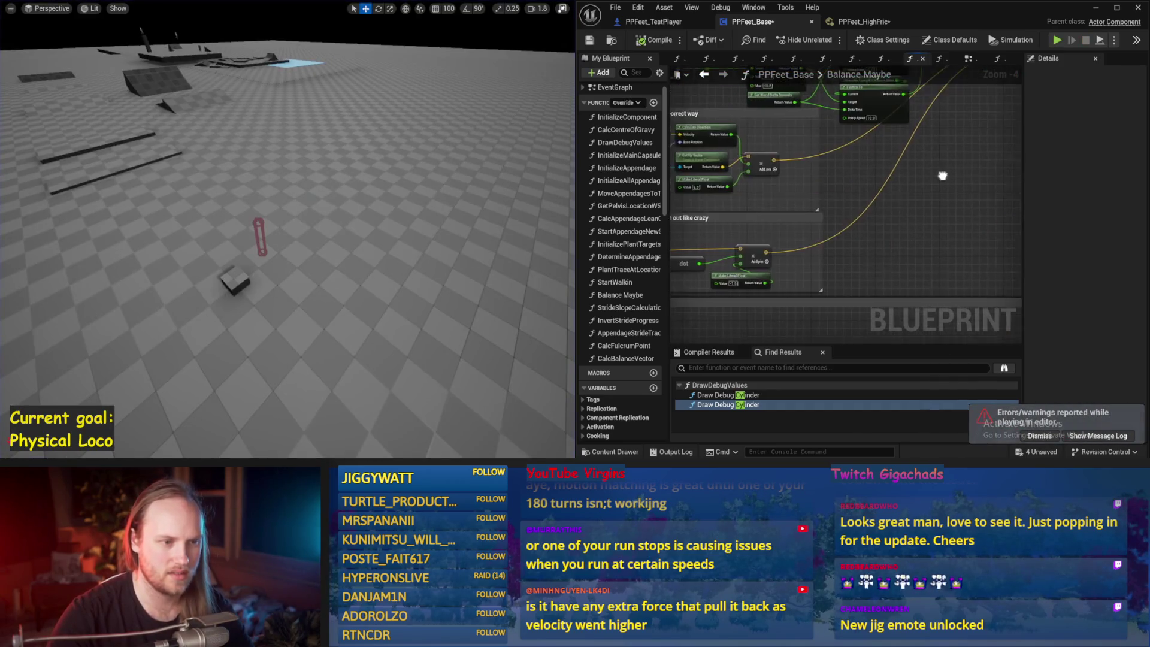
{"action": "scroll", "coordinate": [892, 203], "scroll_direction": "up", "scroll_amount": 1}
{"action": "left_click_drag", "start_coordinate": [794, 154], "coordinate": [777, 173]}
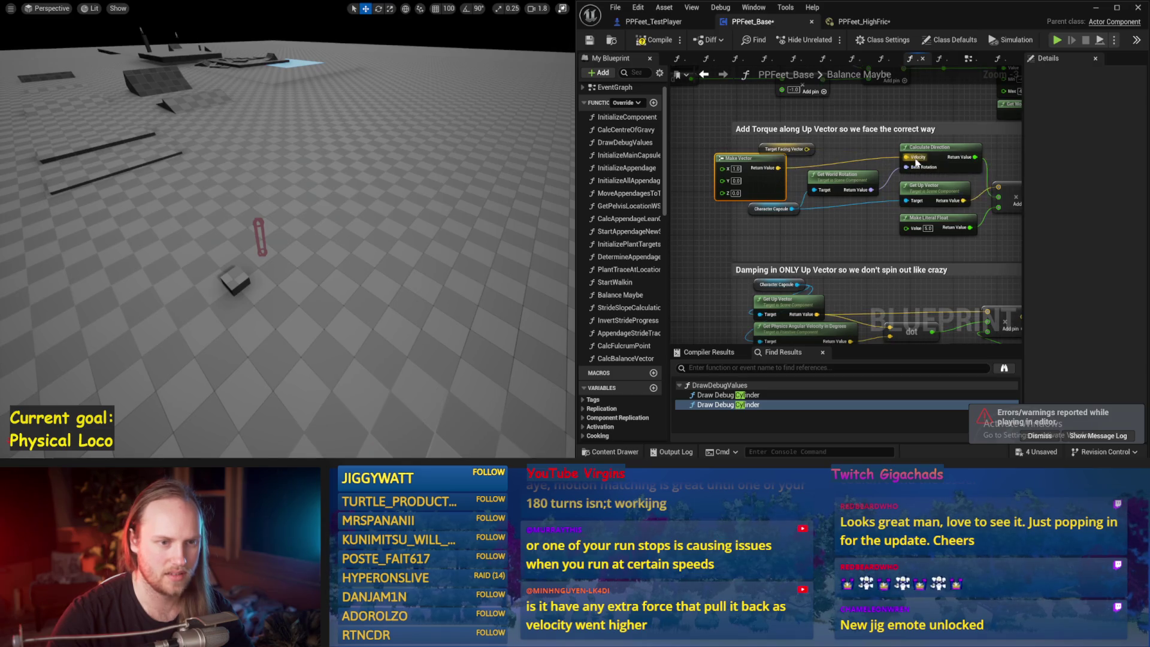
{"action": "left_click_drag", "start_coordinate": [485, 229], "coordinate": [438, 209]}
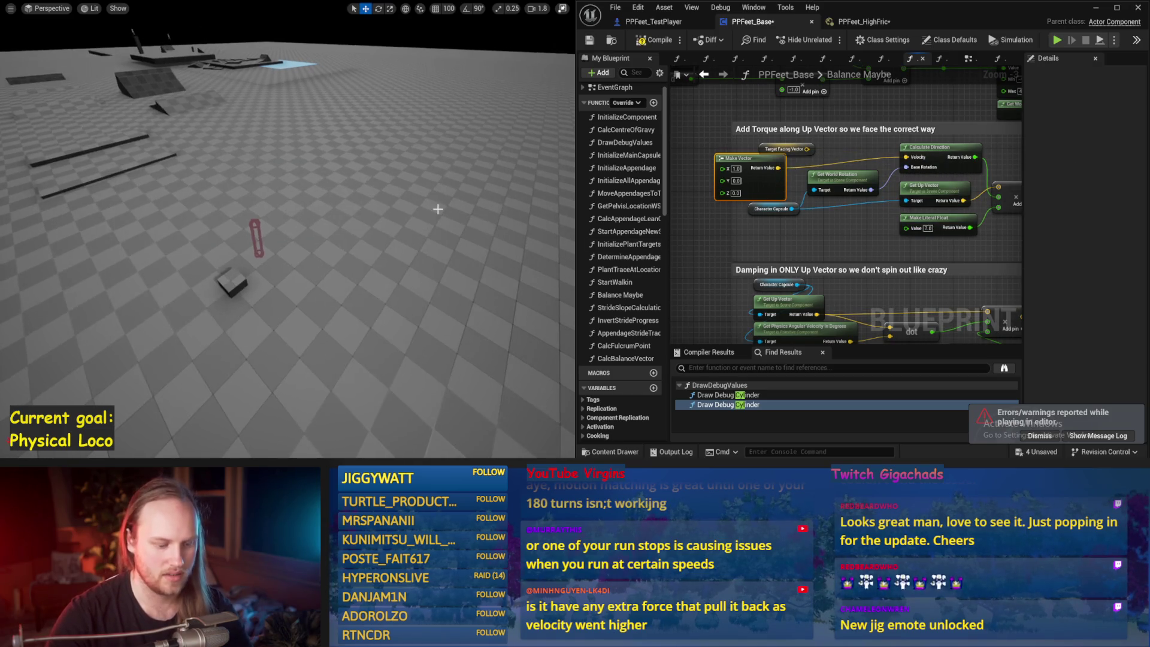
{"action": "key", "text": "alt+p"}
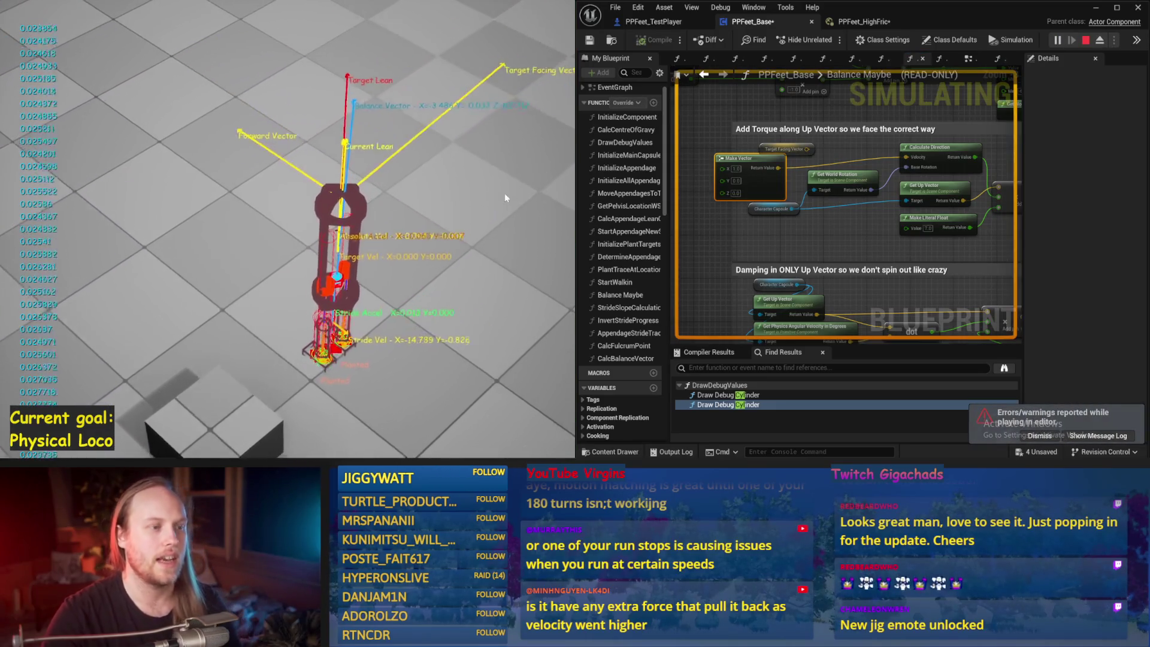
{"action": "left_click_drag", "start_coordinate": [575, 215], "coordinate": [704, 216]}
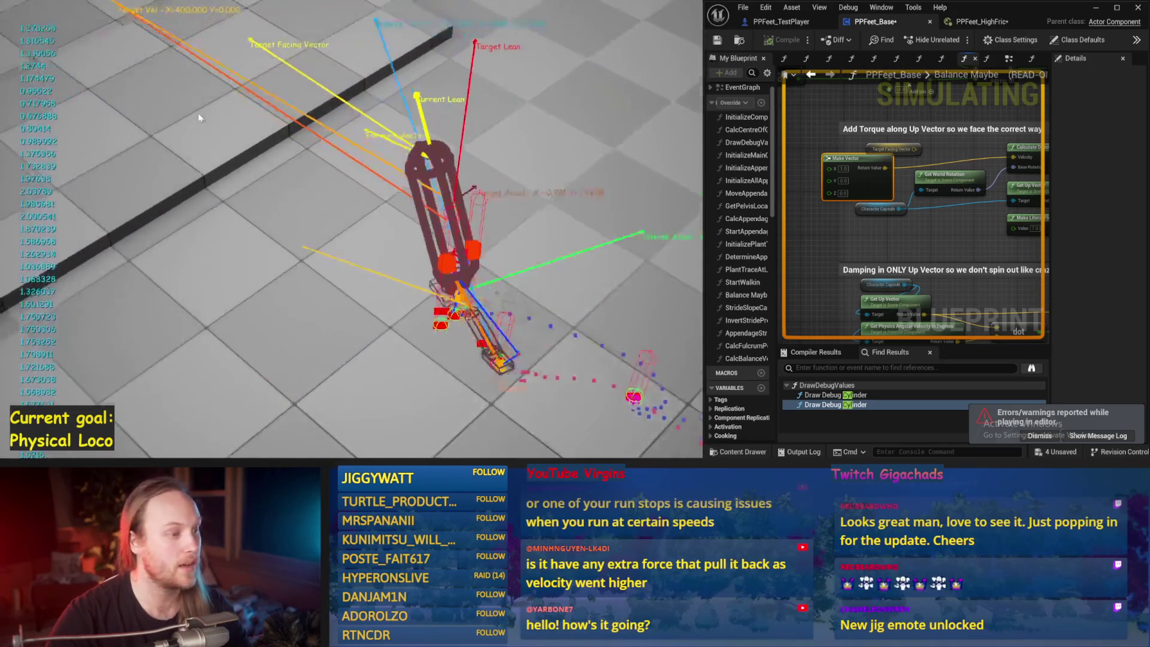
Stop and replay the walker simulation twice, then return to the CHEATING HA HA Add Force section
{"action": "key", "text": "Escape"}
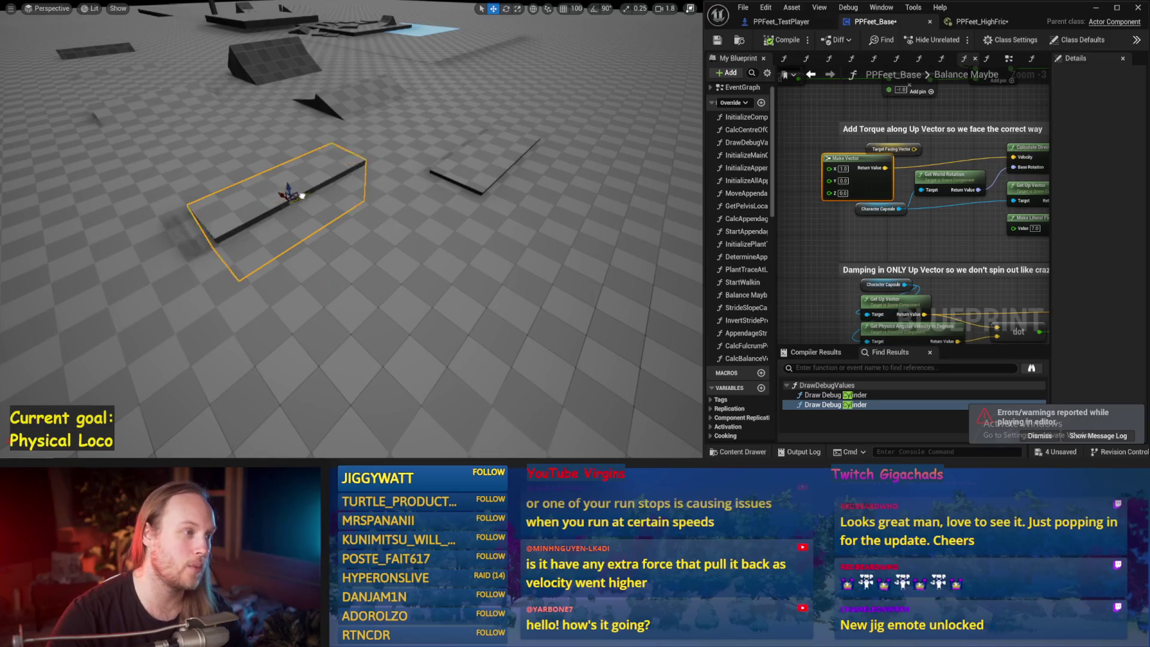
{"action": "left_click_drag", "start_coordinate": [437, 149], "coordinate": [420, 141]}
{"action": "key", "text": "alt+p"}
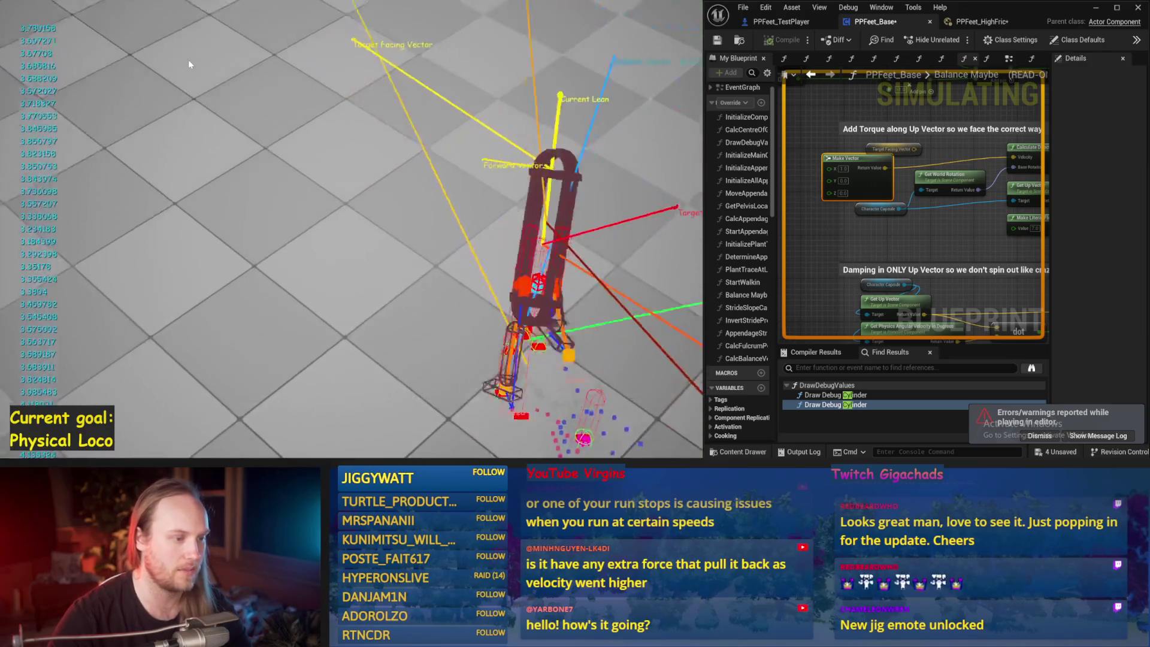
{"action": "key", "text": "Escape"}
{"action": "key", "text": "alt+p"}
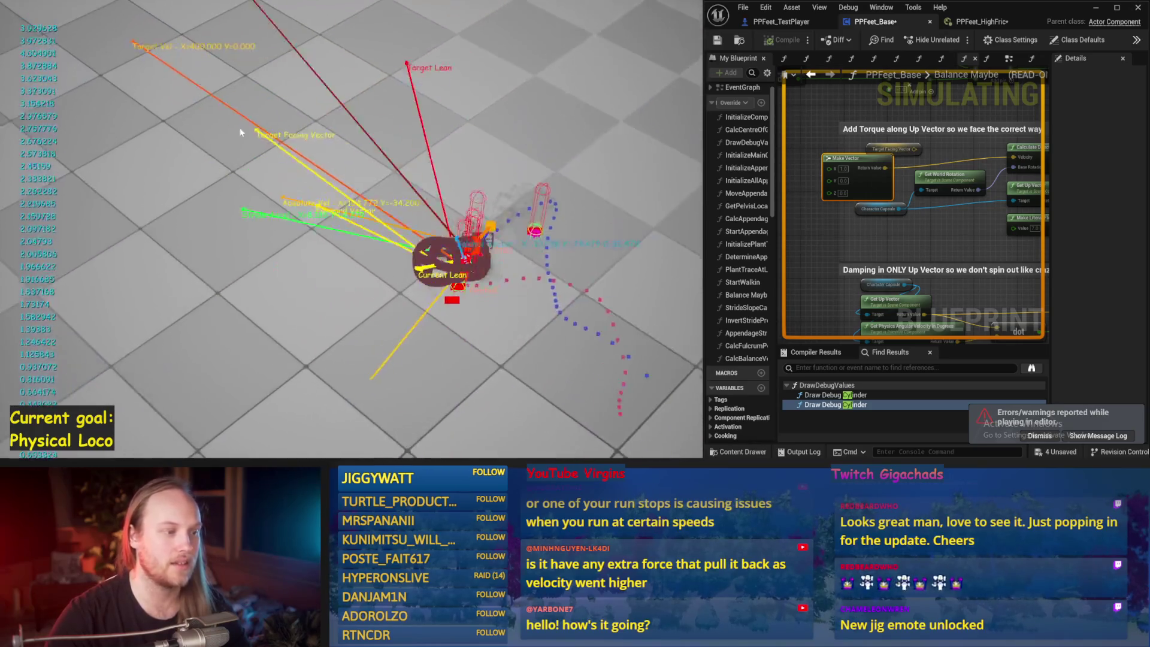
{"action": "key", "text": "Escape"}
{"action": "mouse_move", "coordinate": [925, 227]}
{"action": "left_mouse_down"}
{"action": "mouse_move", "coordinate": [991, 187]}
{"action": "mouse_move", "coordinate": [915, 196]}
{"action": "mouse_move", "coordinate": [945, 169]}
{"action": "left_mouse_up"}
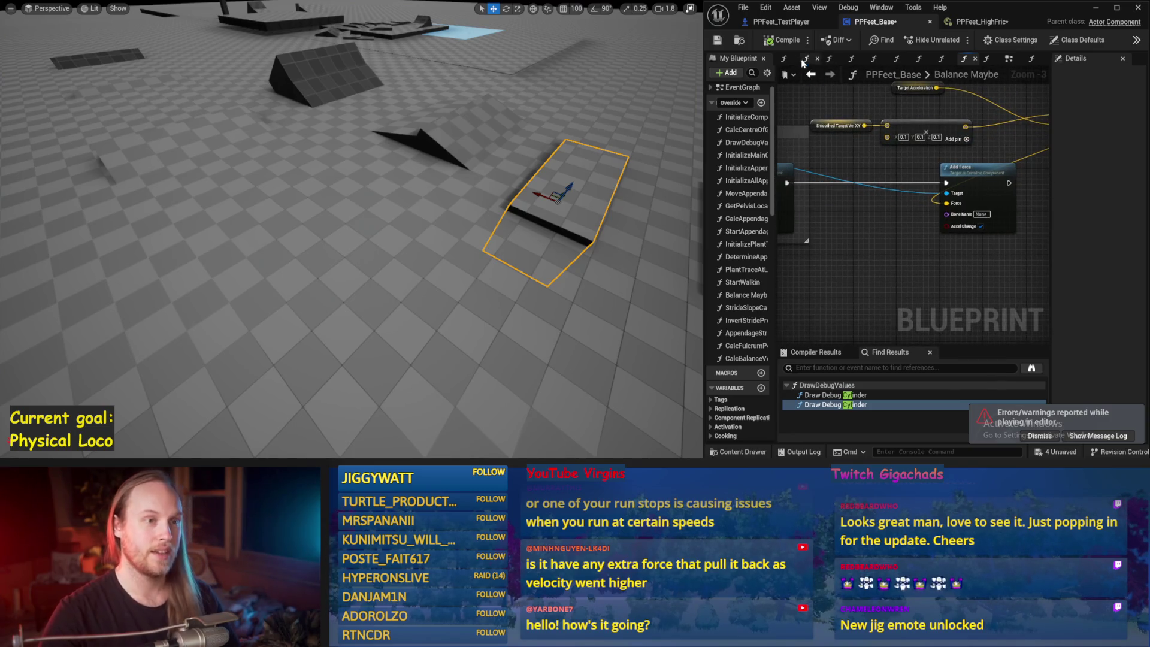
Compile and save the walker blueprint from the Blueprint toolbar
{"action": "left_click", "coordinate": [784, 42]}
{"action": "left_click", "coordinate": [719, 41]}
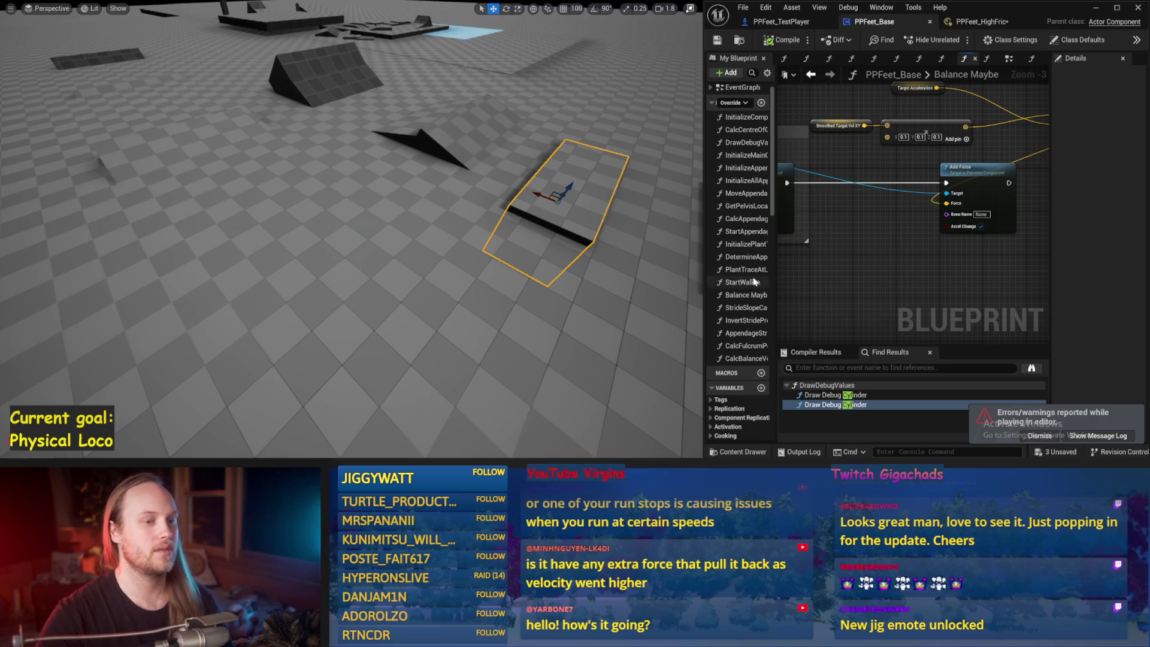
{"action": "scroll", "coordinate": [891, 228], "scroll_direction": "down", "scroll_amount": 1}
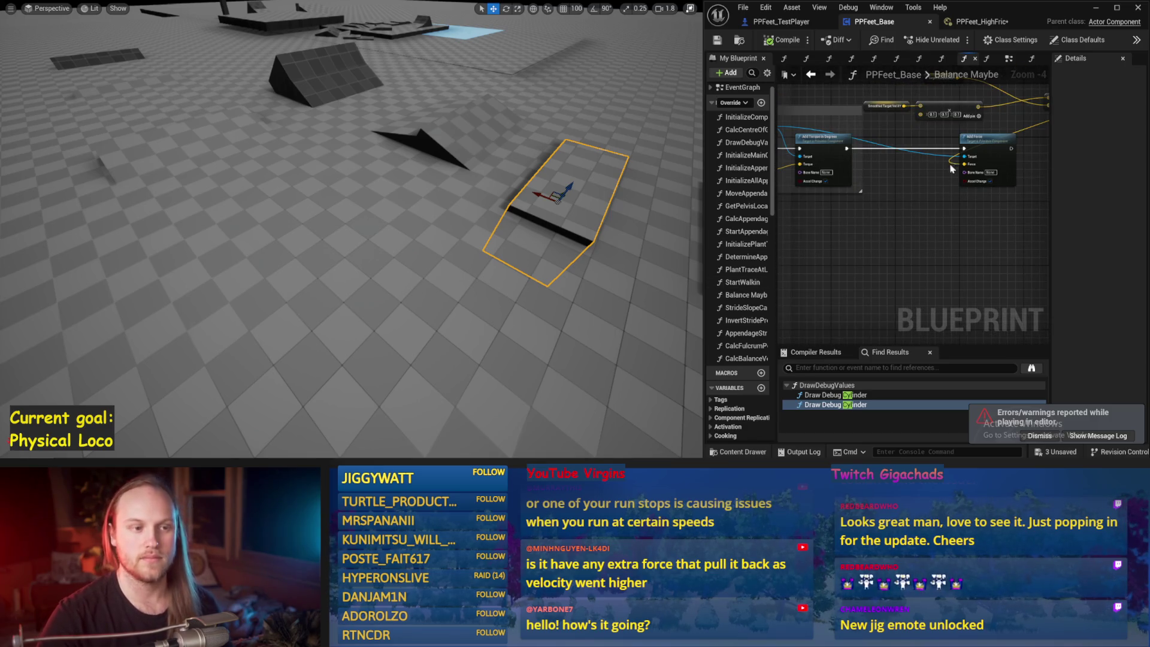
{"action": "scroll", "coordinate": [467, 181], "scroll_direction": "up", "scroll_amount": 2}
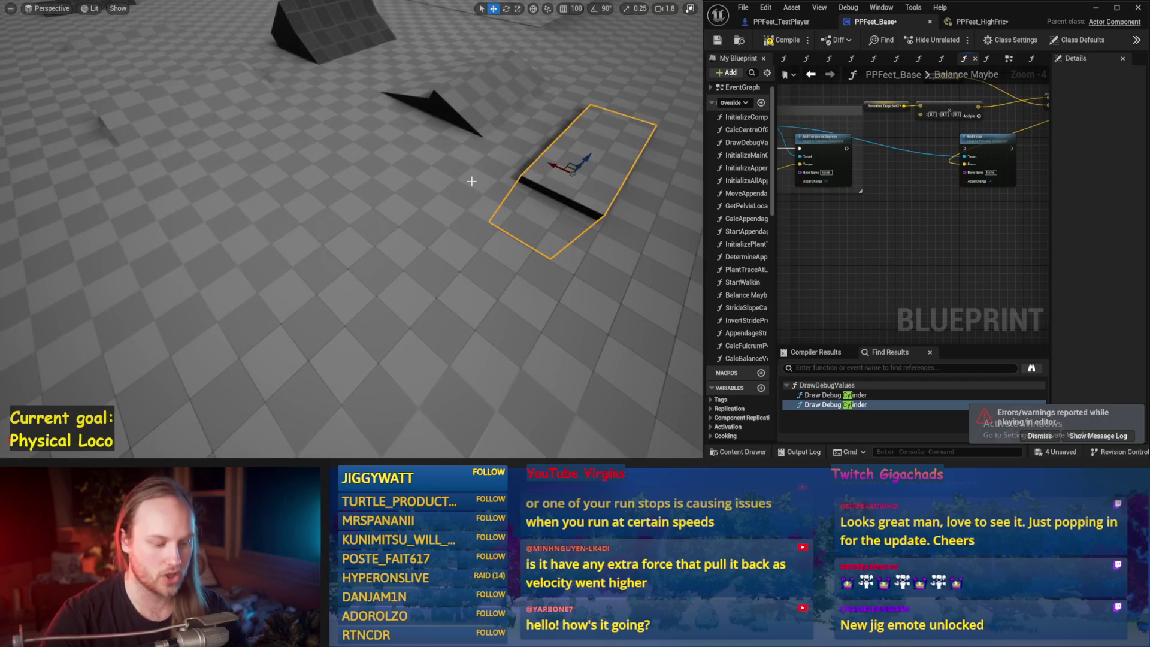
Run two walker test simulations, restarting once in between
{"action": "key", "text": "alt+p"}
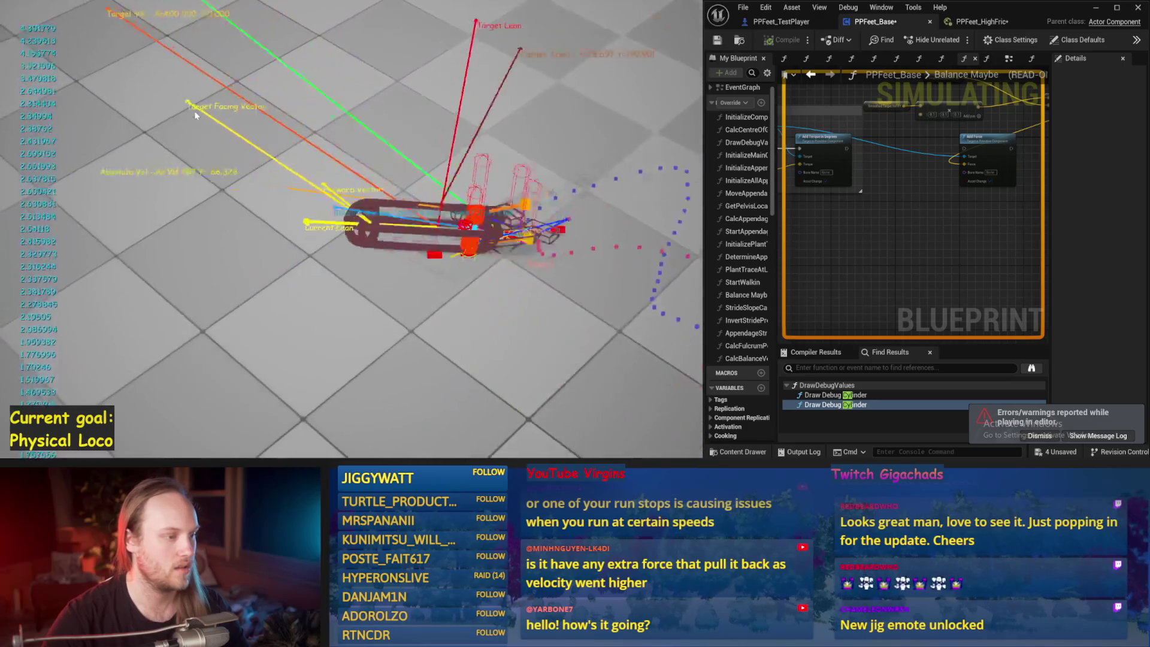
{"action": "key", "text": "Escape"}
{"action": "key", "text": "alt+p"}
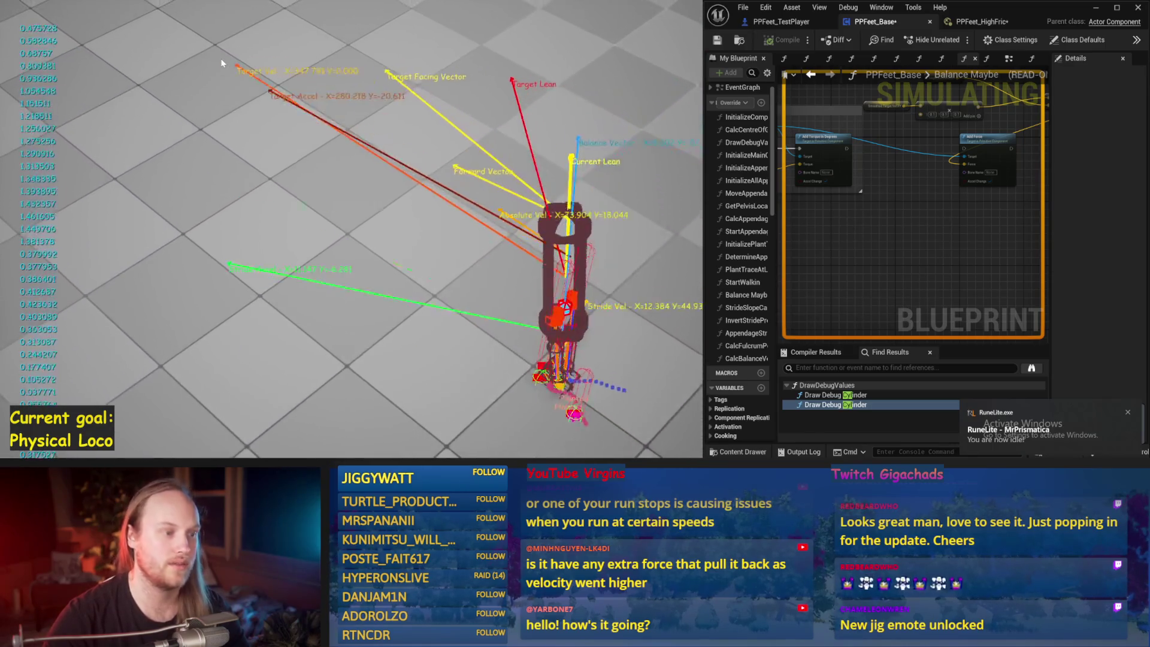
{"action": "key", "text": "Escape"}
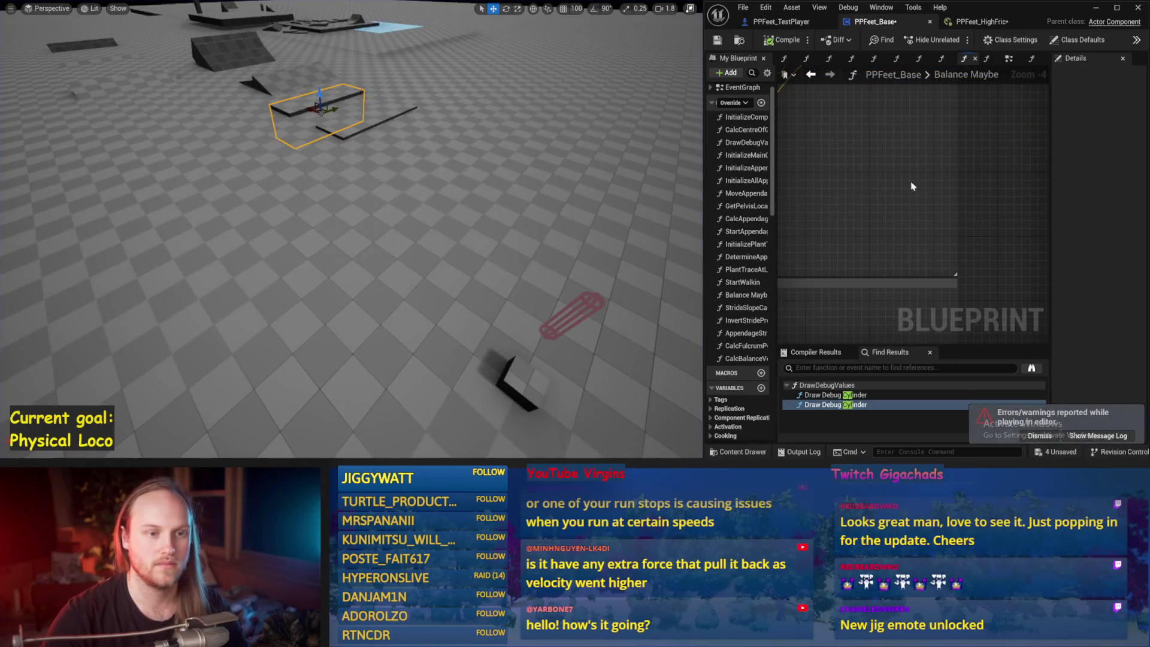
Save the blueprint, widen the graph area, and centre the view on the 86.0 node
{"action": "left_click", "coordinate": [716, 42]}
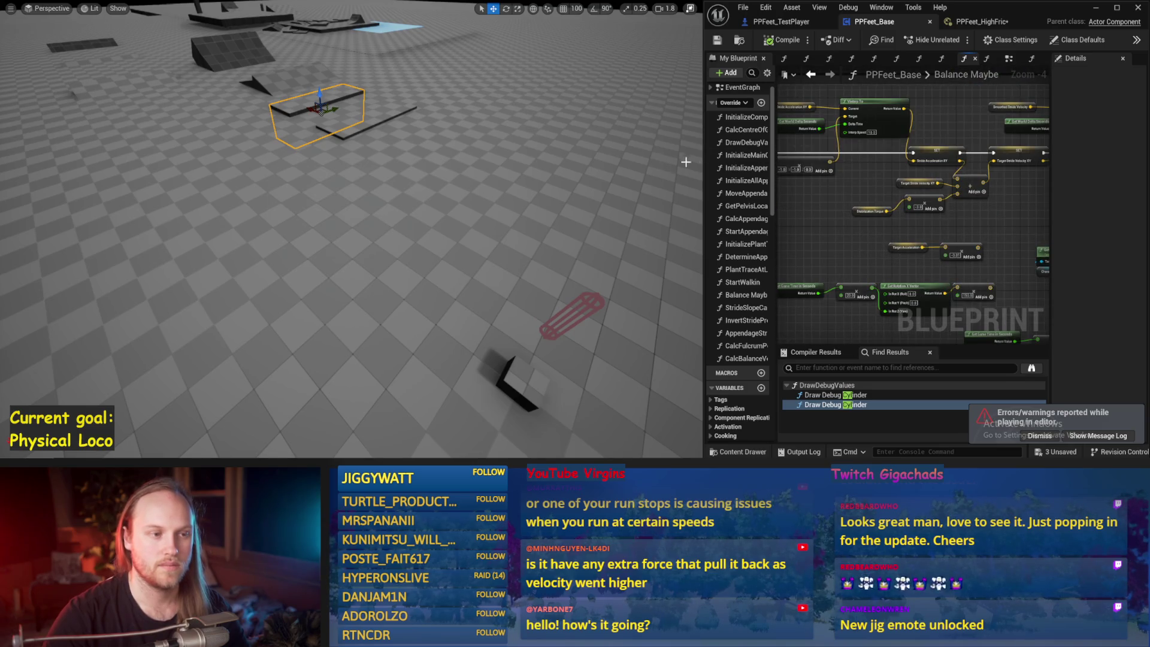
{"action": "left_click_drag", "start_coordinate": [704, 162], "coordinate": [558, 163]}
{"action": "scroll", "coordinate": [804, 215], "scroll_direction": "down", "scroll_amount": 2}
{"action": "scroll", "coordinate": [765, 259], "scroll_direction": "down", "scroll_amount": 2}
{"action": "scroll", "coordinate": [730, 177], "scroll_direction": "up", "scroll_amount": 1}
{"action": "scroll", "coordinate": [784, 192], "scroll_direction": "up", "scroll_amount": 5}
{"action": "key", "text": "ctrl+s"}
{"action": "mouse_move", "coordinate": [880, 252]}
{"action": "left_mouse_down"}
{"action": "mouse_move", "coordinate": [917, 258]}
{"action": "mouse_move", "coordinate": [935, 239]}
{"action": "mouse_move", "coordinate": [976, 156]}
{"action": "mouse_move", "coordinate": [929, 148]}
{"action": "mouse_move", "coordinate": [932, 138]}
{"action": "left_mouse_up"}
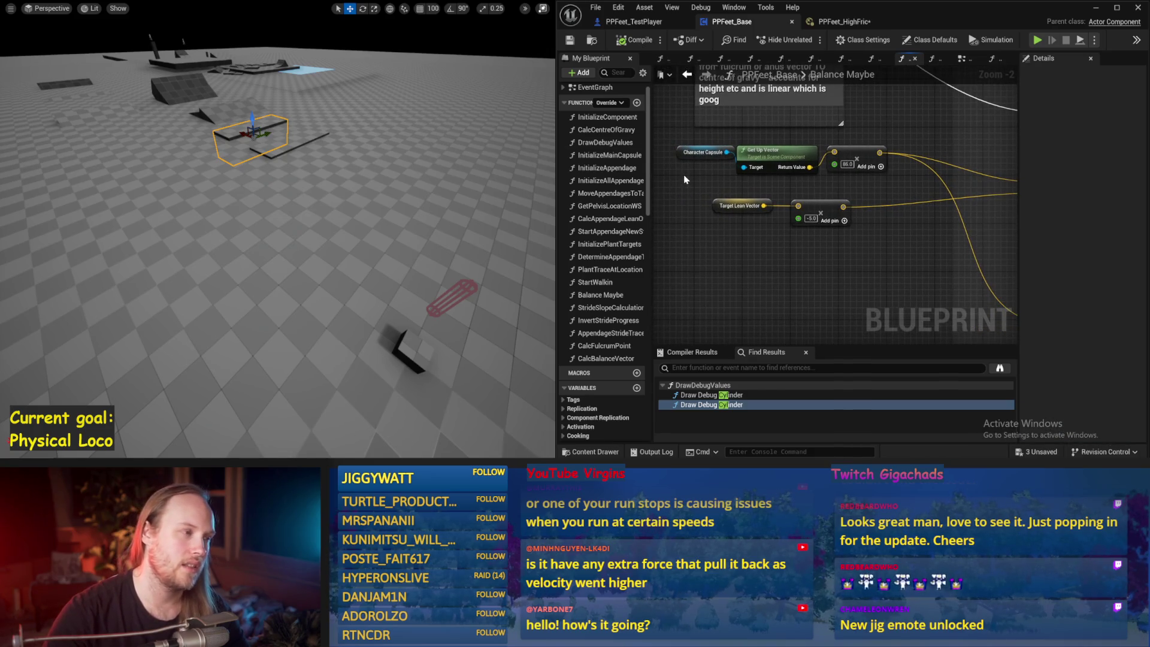
{"action": "mouse_move", "coordinate": [882, 159]}
{"action": "left_mouse_down"}
{"action": "mouse_move", "coordinate": [765, 180]}
{"action": "mouse_move", "coordinate": [775, 151]}
{"action": "mouse_move", "coordinate": [721, 139]}
{"action": "mouse_move", "coordinate": [1026, 165]}
{"action": "mouse_move", "coordinate": [941, 168]}
{"action": "left_mouse_up"}
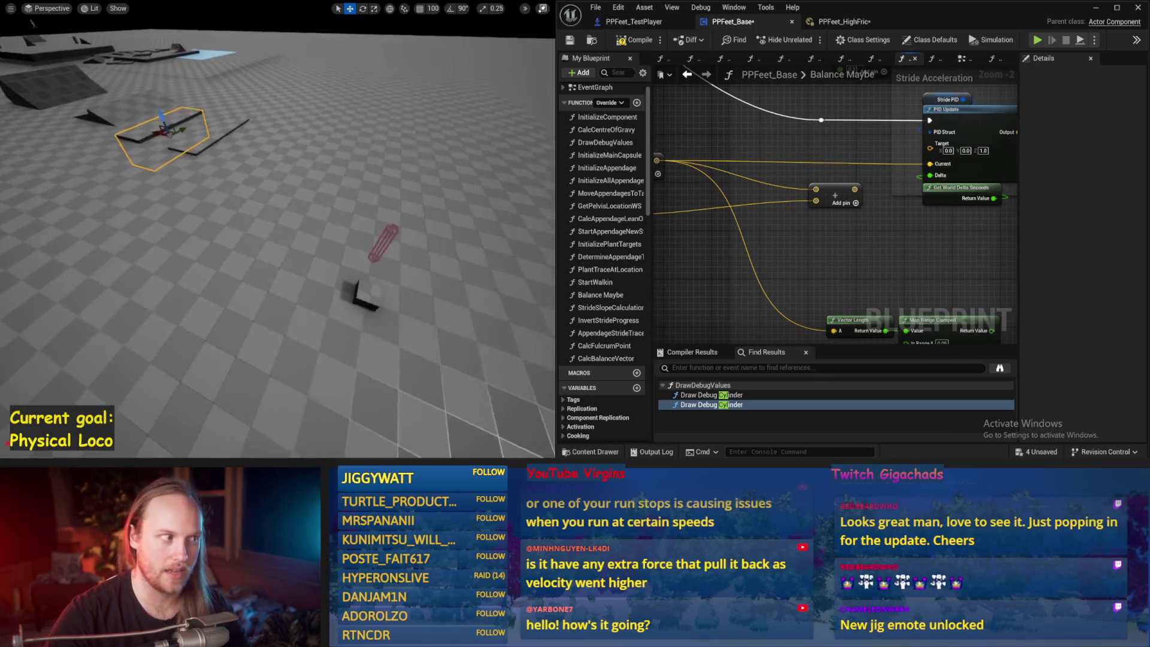
Run a walker test simulation, then save the blueprint again
{"action": "key", "text": "alt+p"}
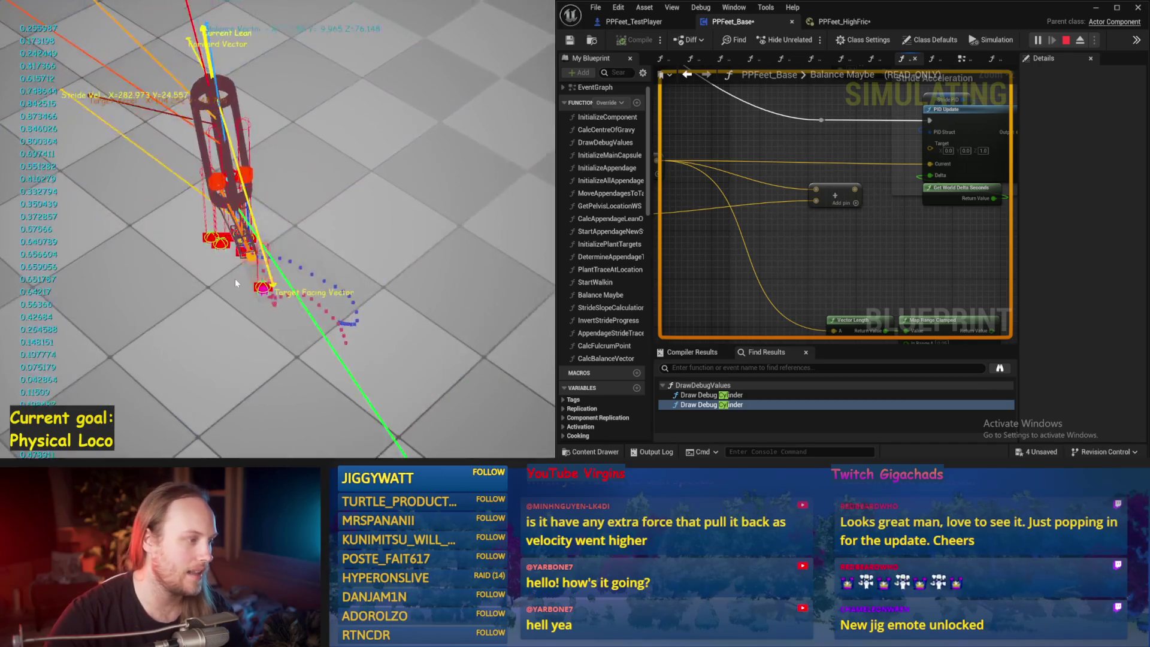
{"action": "key", "text": "Escape"}
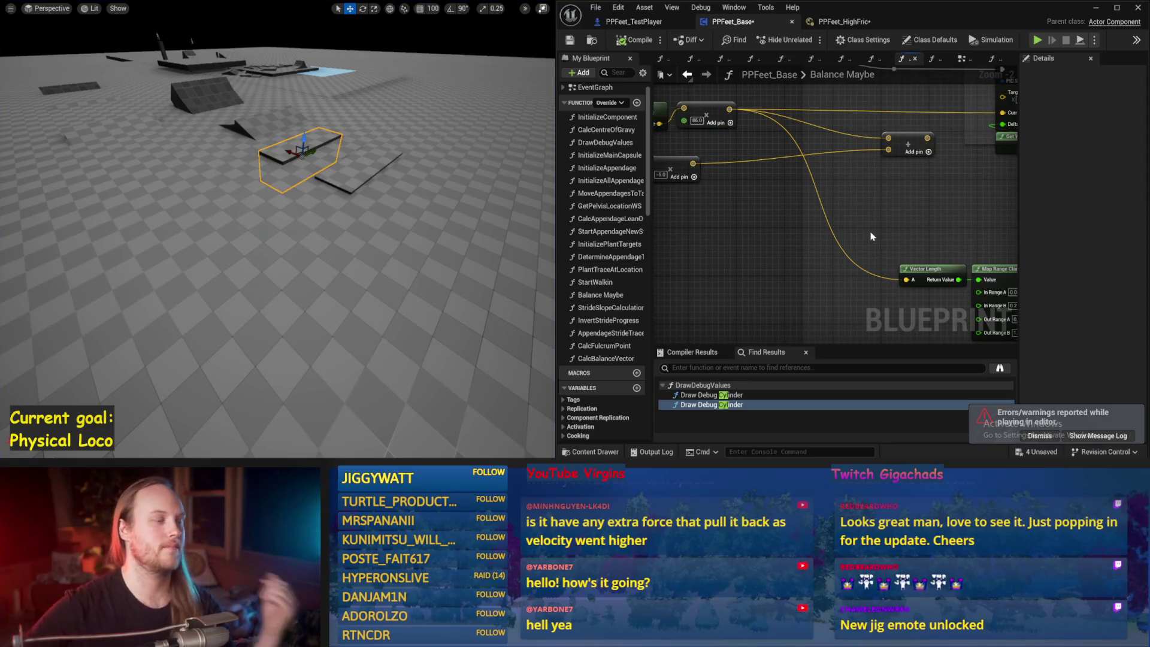
{"action": "mouse_move", "coordinate": [751, 206]}
{"action": "left_mouse_down"}
{"action": "mouse_move", "coordinate": [828, 240]}
{"action": "mouse_move", "coordinate": [828, 230]}
{"action": "left_mouse_up"}
{"action": "left_click", "coordinate": [569, 42]}
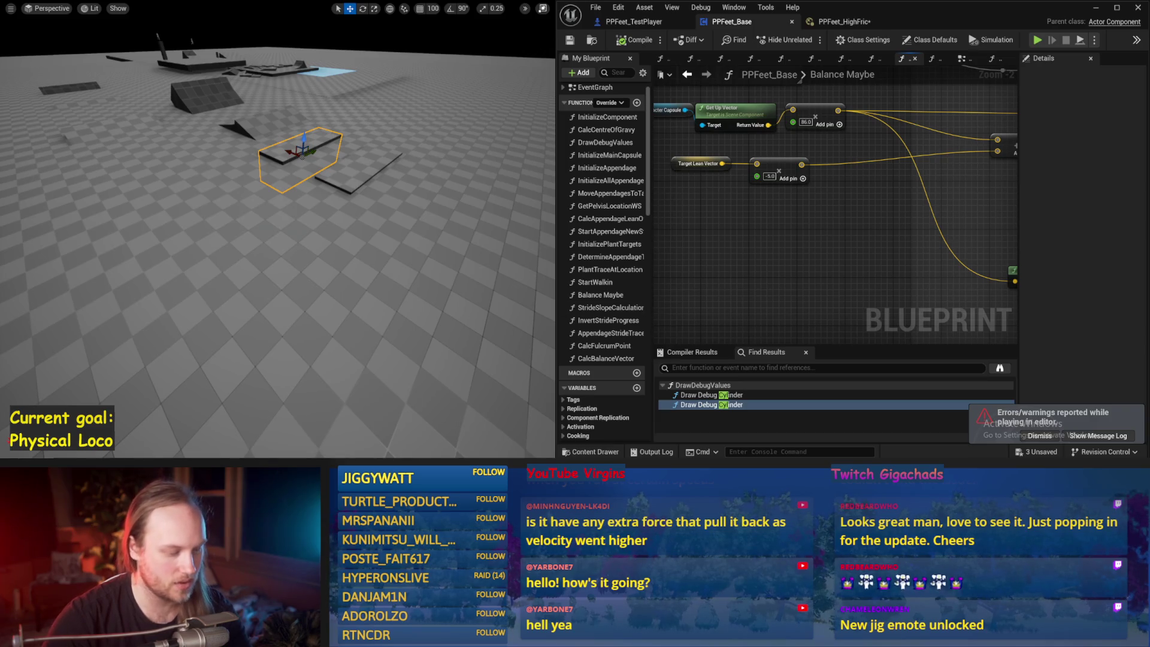
Launch Paint from Windows search and bucket-fill the whole canvas black
{"action": "key", "text": "super"}
{"action": "type", "text": "paint"}
{"action": "key", "text": "Escape"}
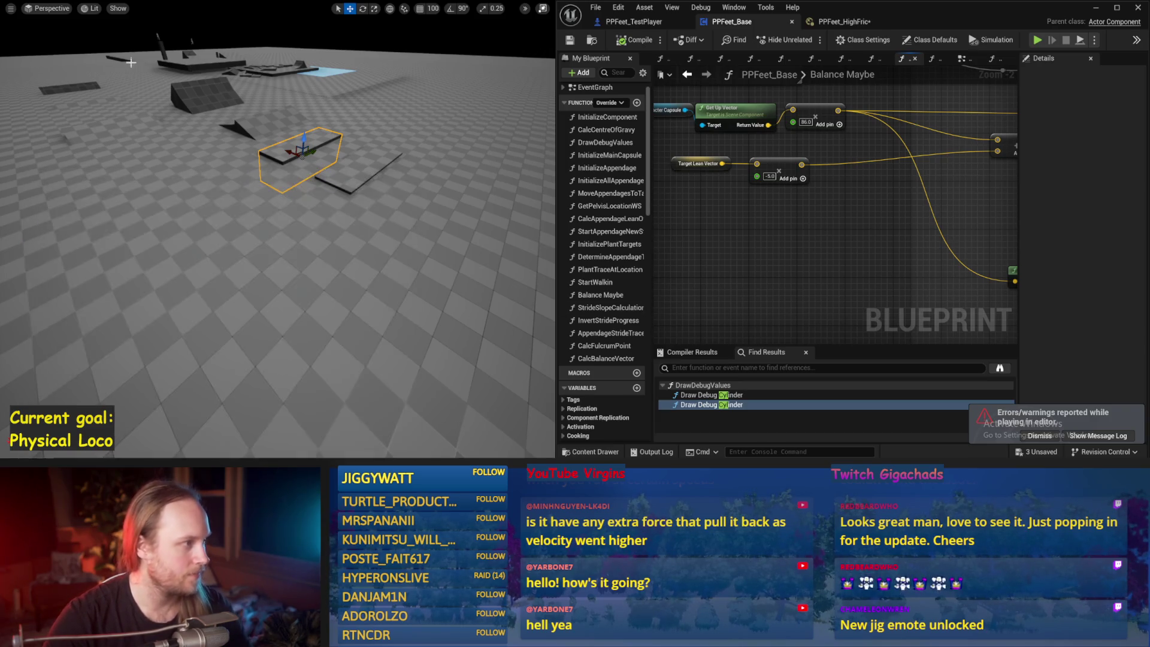
{"action": "left_click", "coordinate": [127, 34]}
{"action": "left_click", "coordinate": [231, 180]}
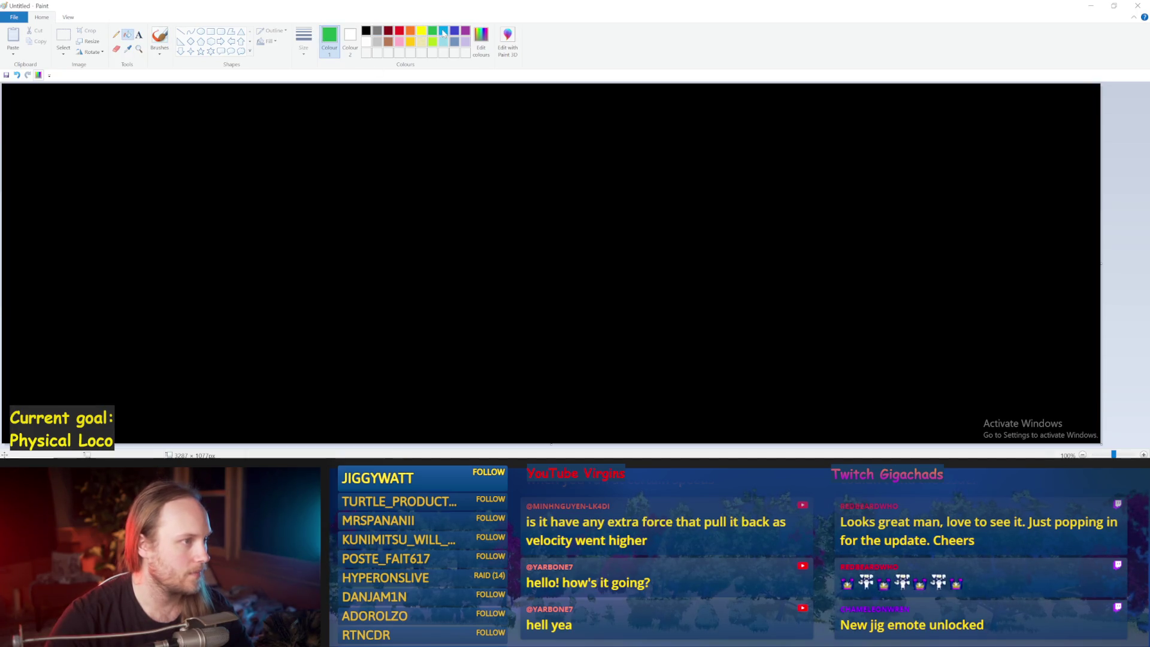
Draw a blue curved stroke with the thickest Brushes size
{"action": "left_click", "coordinate": [160, 36]}
{"action": "left_click", "coordinate": [304, 39]}
{"action": "left_click", "coordinate": [281, 130]}
{"action": "left_click_drag", "start_coordinate": [414, 154], "coordinate": [522, 292]}
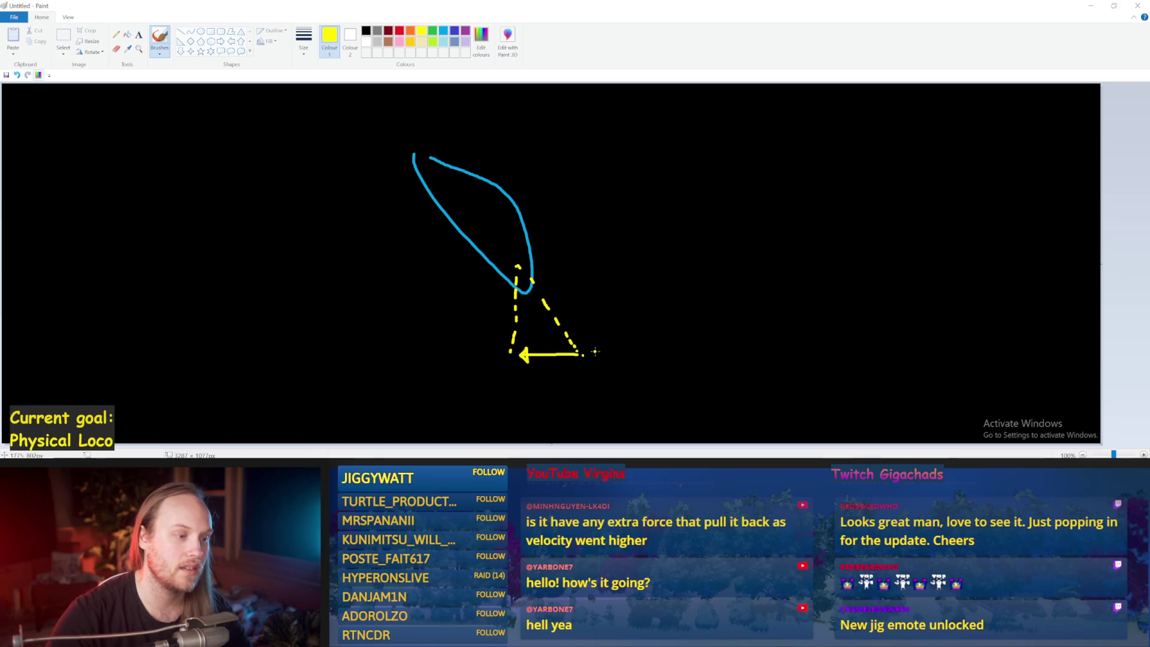
Add a yellow stroke, undo the stray oval, and return to Unreal Engine
{"action": "left_click_drag", "start_coordinate": [497, 271], "coordinate": [508, 133]}
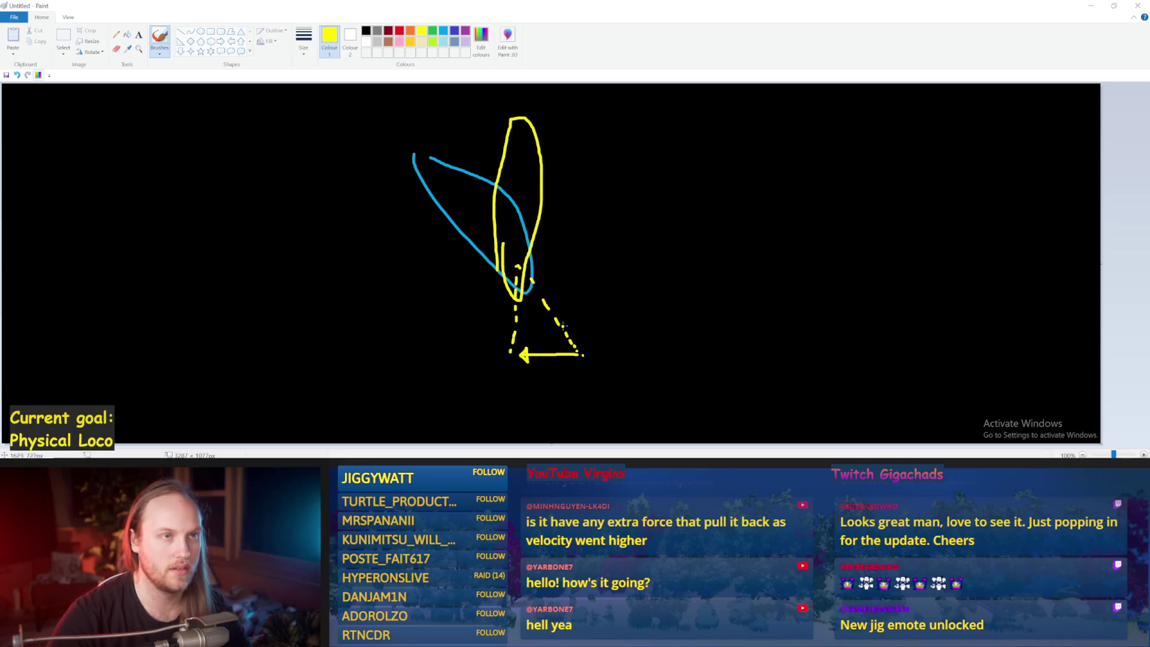
{"action": "key", "text": "ctrl+z"}
{"action": "key", "text": "alt+Tab"}
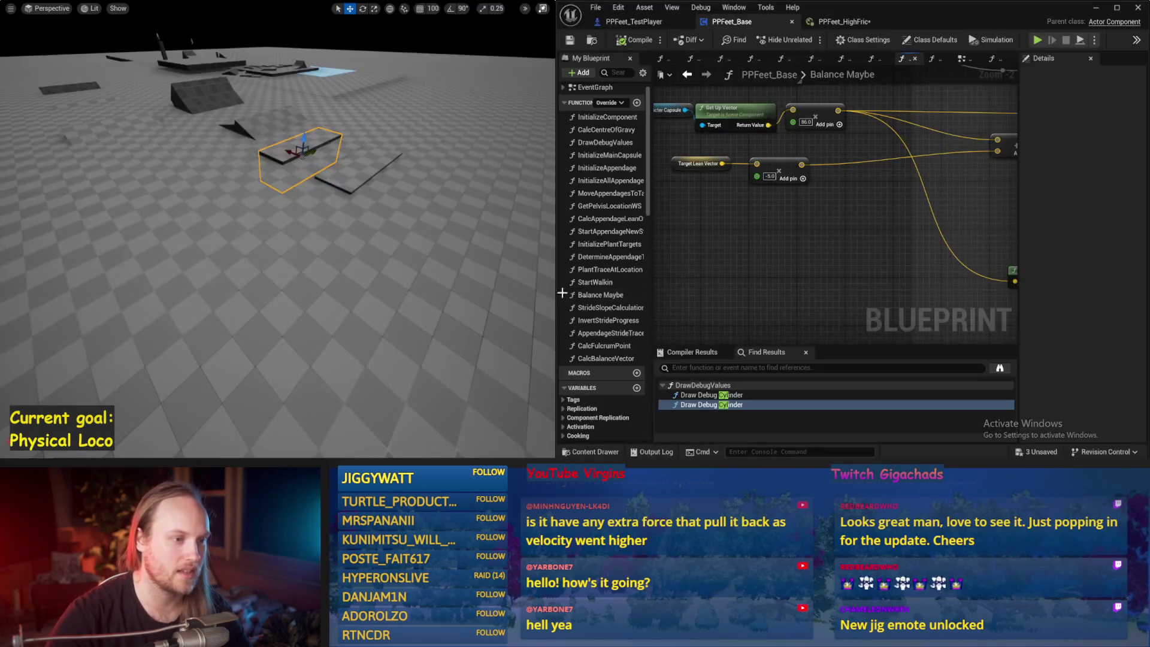
Disconnect the multiply result from the Stabilization Torque Add node's third input and save
{"action": "left_click_drag", "start_coordinate": [790, 253], "coordinate": [775, 250]}
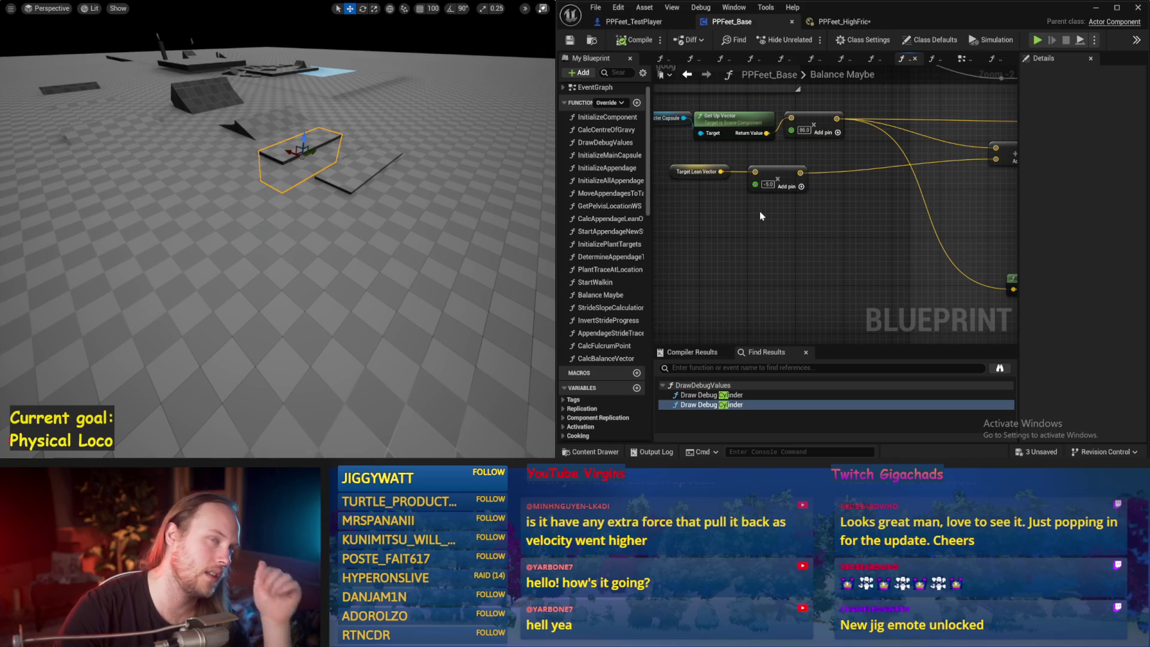
{"action": "mouse_move", "coordinate": [742, 240]}
{"action": "left_mouse_down"}
{"action": "mouse_move", "coordinate": [773, 263]}
{"action": "mouse_move", "coordinate": [865, 239]}
{"action": "mouse_move", "coordinate": [875, 249]}
{"action": "mouse_move", "coordinate": [783, 275]}
{"action": "mouse_move", "coordinate": [728, 239]}
{"action": "left_mouse_up"}
{"action": "mouse_move", "coordinate": [945, 225]}
{"action": "left_mouse_down"}
{"action": "mouse_move", "coordinate": [838, 227]}
{"action": "mouse_move", "coordinate": [785, 180]}
{"action": "left_mouse_up"}
{"action": "left_click", "coordinate": [844, 227]}
{"action": "mouse_move", "coordinate": [848, 273]}
{"action": "left_mouse_down"}
{"action": "mouse_move", "coordinate": [925, 245]}
{"action": "mouse_move", "coordinate": [870, 249]}
{"action": "left_mouse_up"}
{"action": "left_click_drag", "start_coordinate": [851, 204], "coordinate": [856, 210]}
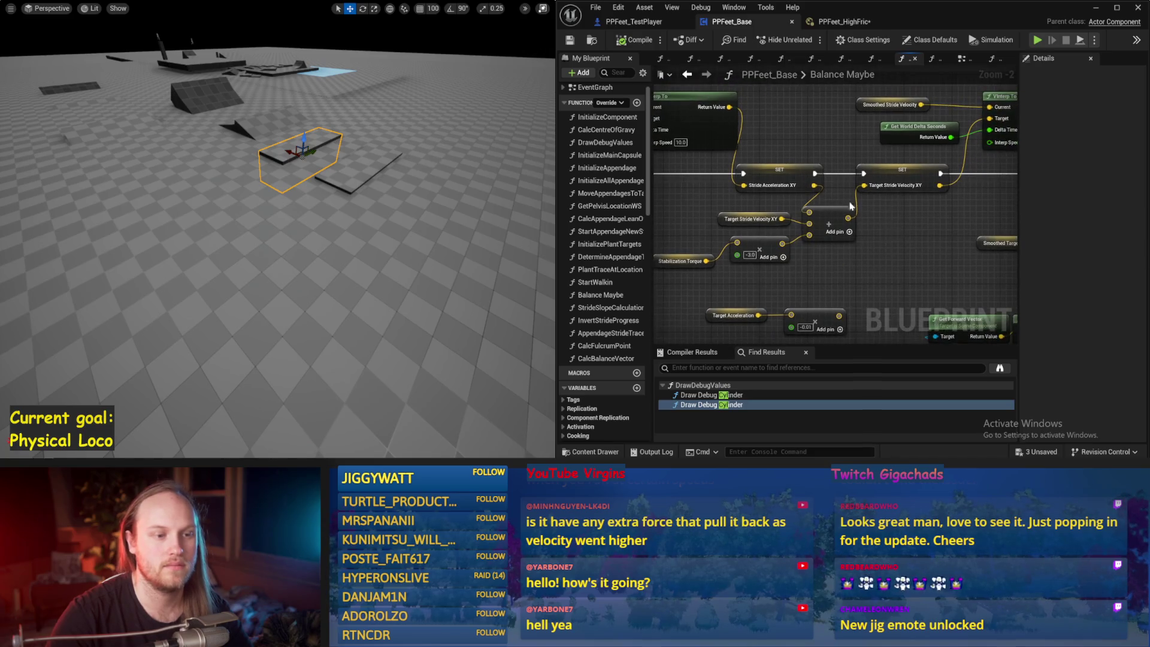
{"action": "left_click", "coordinate": [810, 238], "text": "alt"}
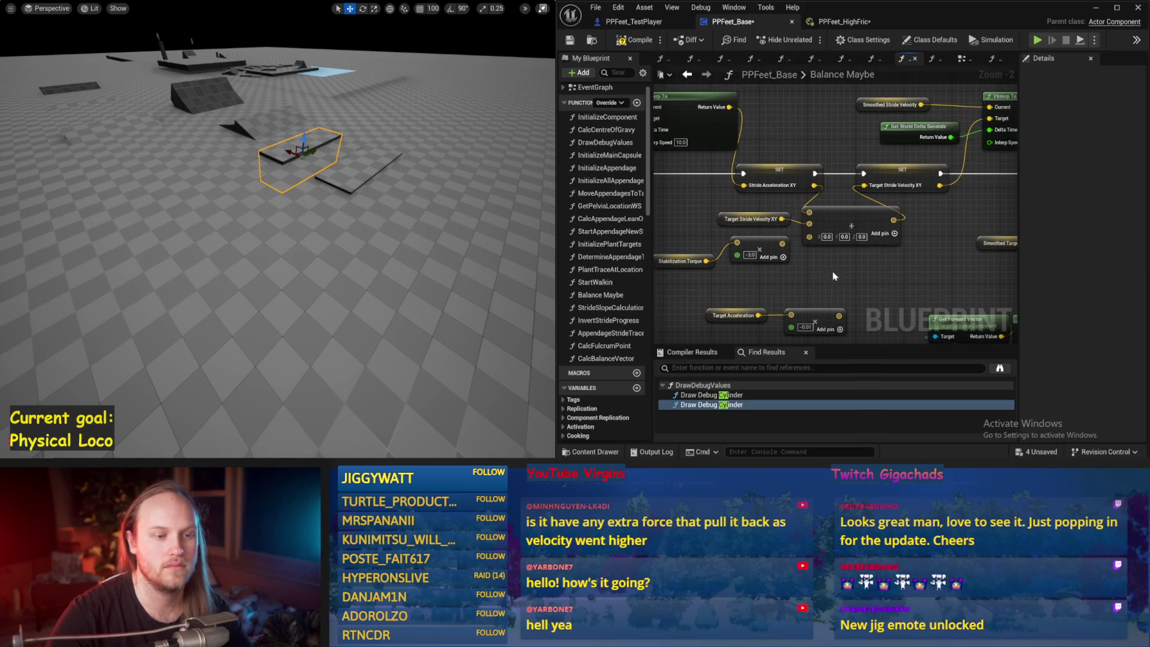
{"action": "left_click_drag", "start_coordinate": [835, 276], "coordinate": [907, 281]}
{"action": "left_click_drag", "start_coordinate": [802, 224], "coordinate": [875, 228]}
{"action": "mouse_move", "coordinate": [788, 234]}
{"action": "left_mouse_down"}
{"action": "mouse_move", "coordinate": [857, 238]}
{"action": "mouse_move", "coordinate": [952, 213]}
{"action": "left_mouse_up"}
{"action": "left_click", "coordinate": [570, 41]}
Bring the VInterp To node's Interp Speed input into view beside Stride Acceleration XY, and save
{"action": "left_click_drag", "start_coordinate": [917, 162], "coordinate": [854, 195]}
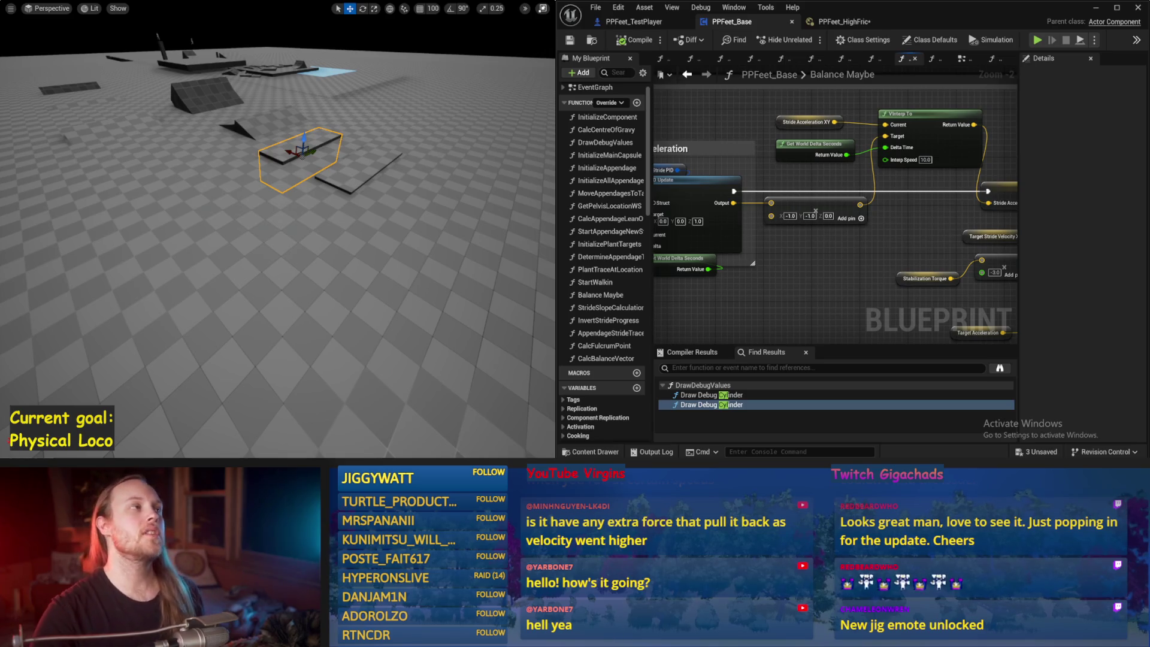
{"action": "left_click_drag", "start_coordinate": [863, 268], "coordinate": [848, 276]}
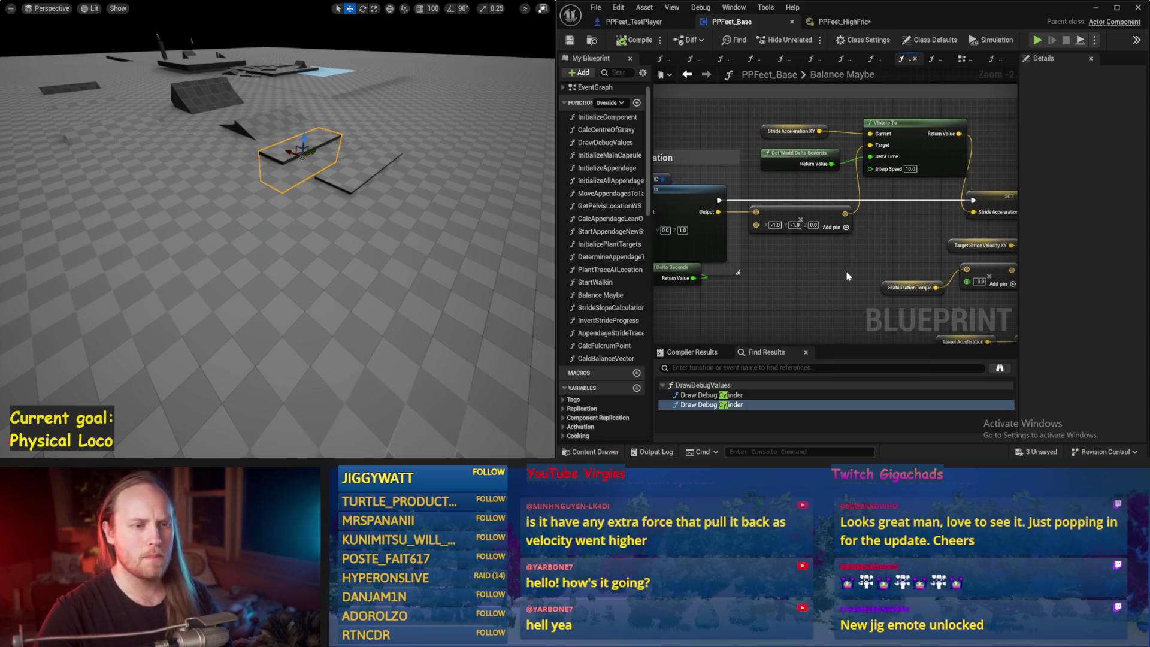
{"action": "mouse_move", "coordinate": [741, 122]}
{"action": "left_mouse_down"}
{"action": "mouse_move", "coordinate": [774, 130]}
{"action": "mouse_move", "coordinate": [738, 143]}
{"action": "left_mouse_up"}
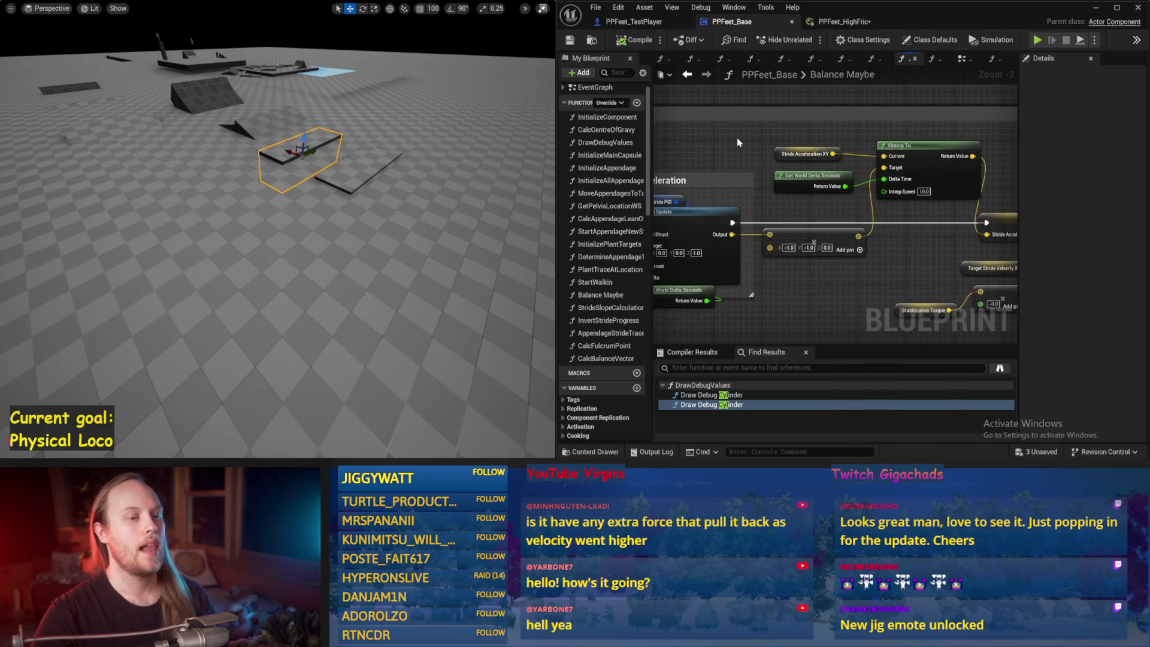
{"action": "left_click", "coordinate": [806, 154]}
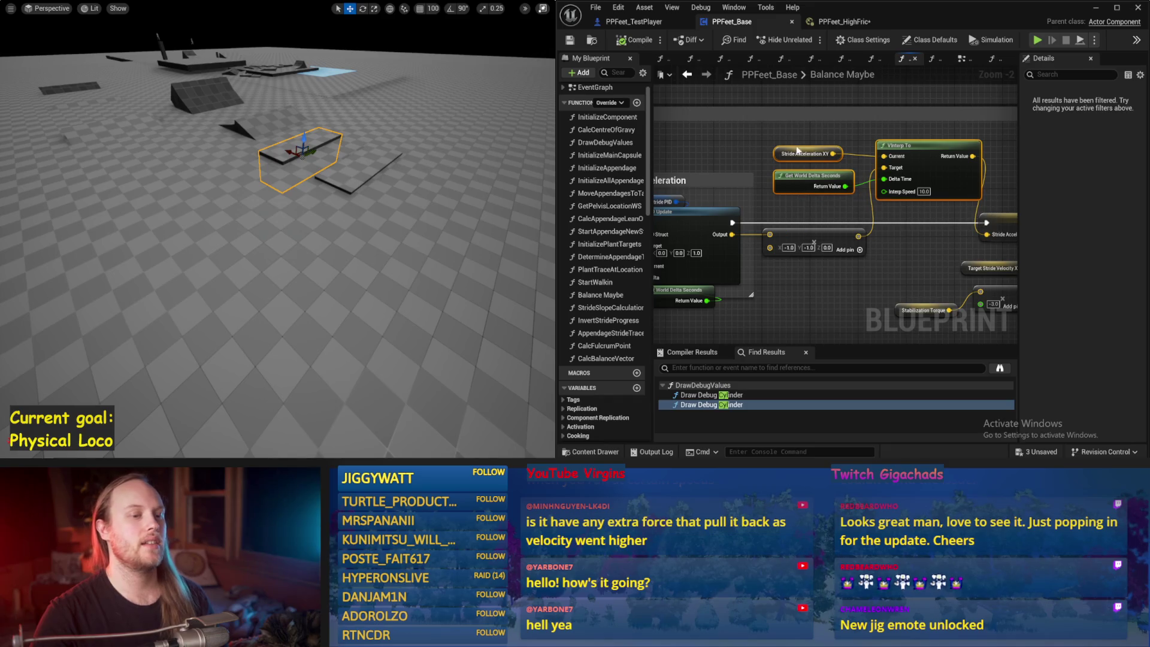
{"action": "mouse_move", "coordinate": [785, 222]}
{"action": "left_mouse_down"}
{"action": "mouse_move", "coordinate": [785, 171]}
{"action": "mouse_move", "coordinate": [761, 176]}
{"action": "mouse_move", "coordinate": [786, 182]}
{"action": "left_mouse_up"}
{"action": "left_click_drag", "start_coordinate": [923, 216], "coordinate": [871, 210]}
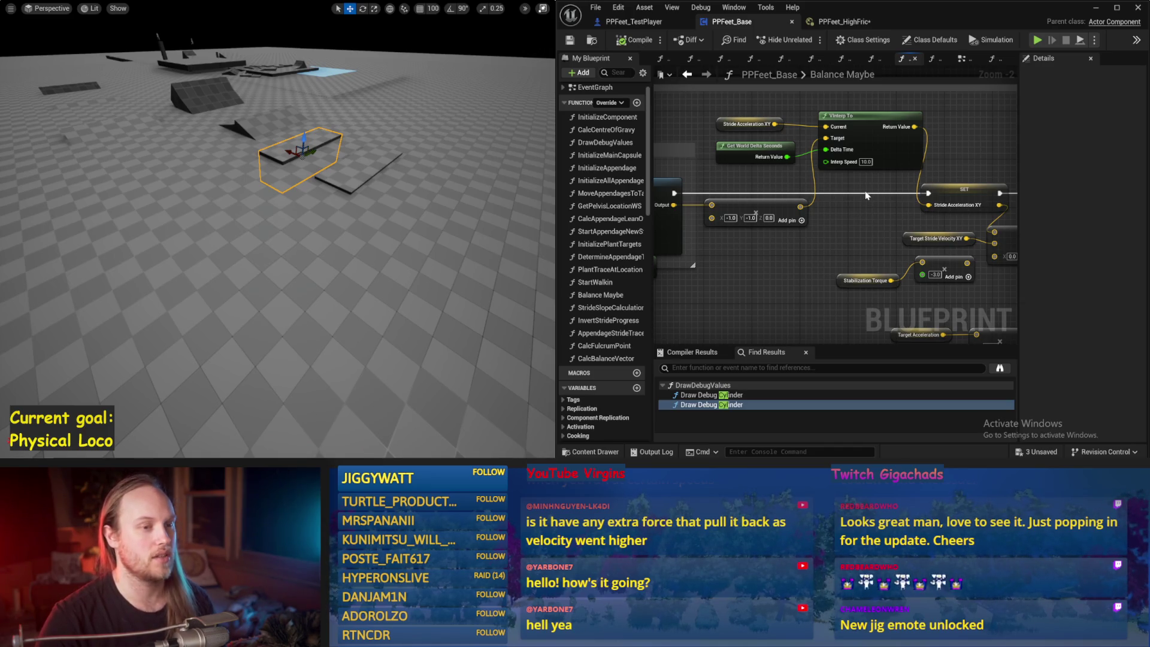
{"action": "left_click_drag", "start_coordinate": [858, 151], "coordinate": [866, 122]}
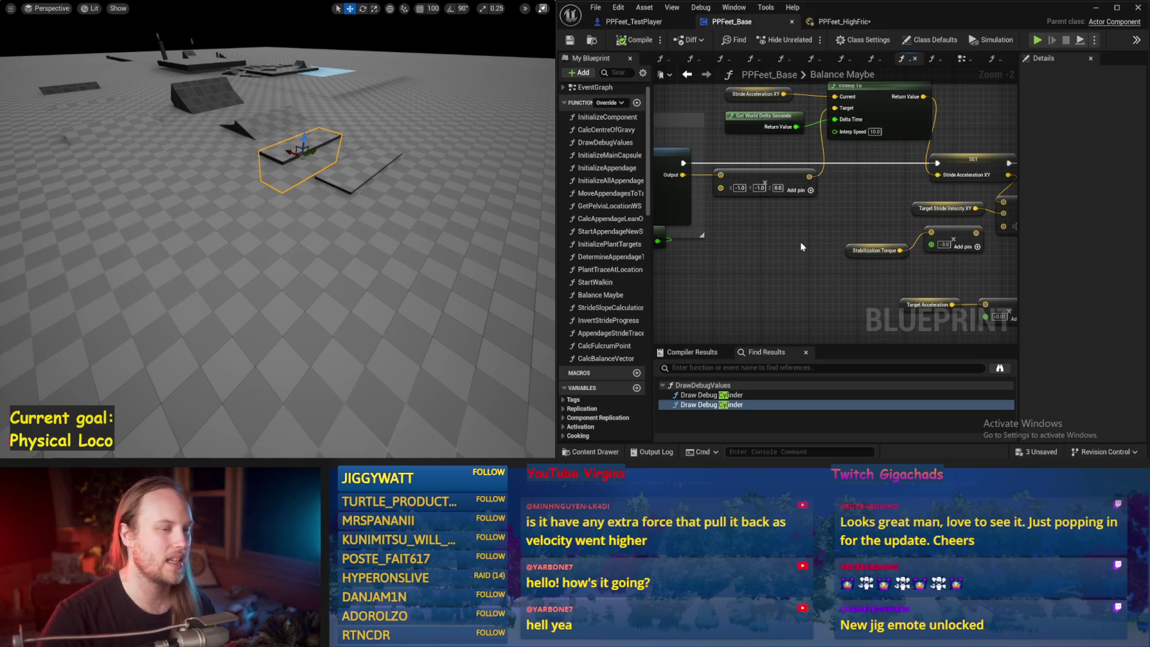
{"action": "key", "text": "ctrl+s"}
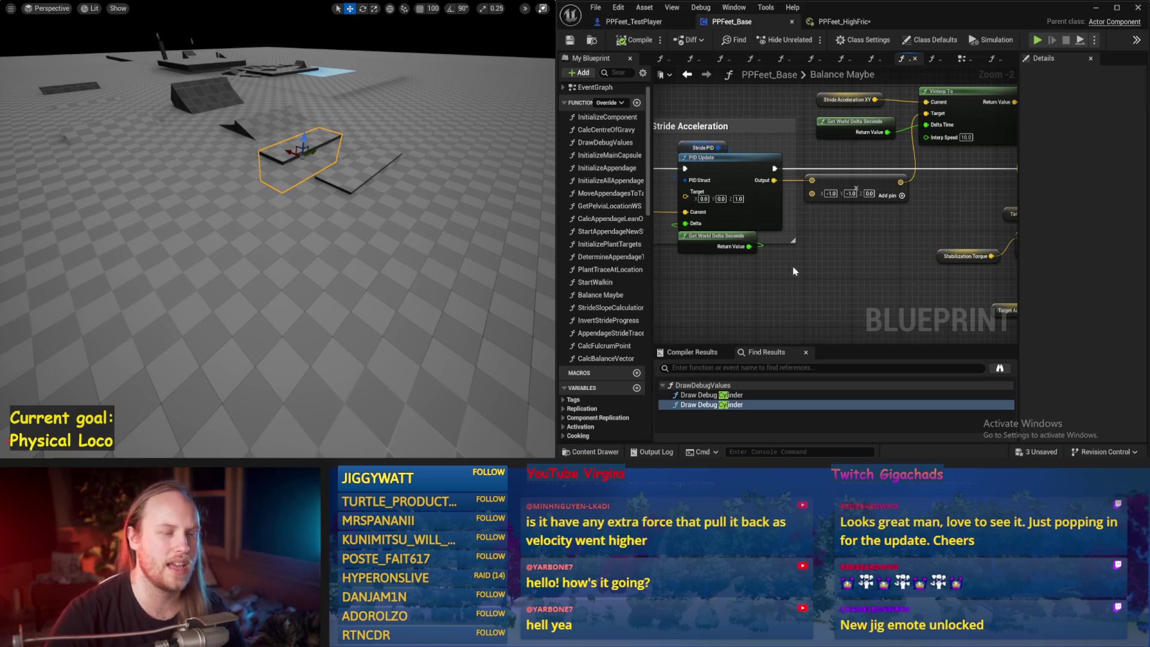
Check the Target Lean Vector and -5.0 add nodes, then save and compile the blueprint
{"action": "left_click_drag", "start_coordinate": [793, 271], "coordinate": [915, 249]}
{"action": "key", "text": "ctrl+s"}
{"action": "left_click_drag", "start_coordinate": [799, 250], "coordinate": [1067, 237]}
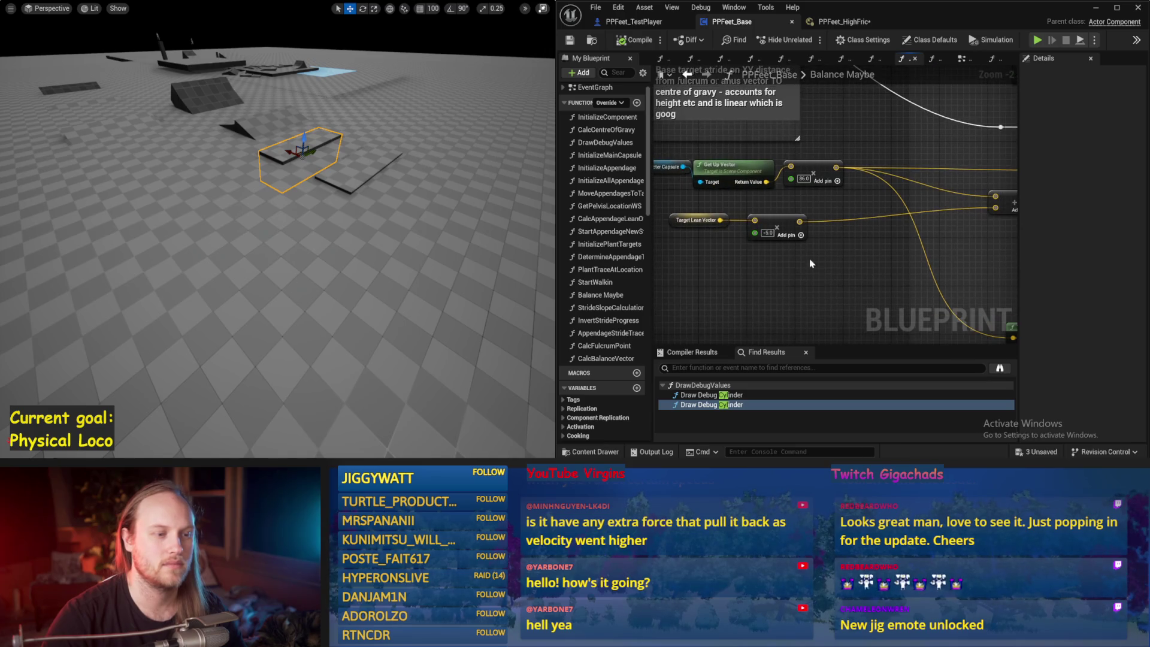
{"action": "left_click", "coordinate": [853, 213]}
{"action": "mouse_move", "coordinate": [853, 213]}
{"action": "left_mouse_down"}
{"action": "mouse_move", "coordinate": [832, 219]}
{"action": "mouse_move", "coordinate": [758, 117]}
{"action": "left_mouse_up"}
{"action": "key", "text": "ctrl+s"}
Review the Stride PID variable's gains beside the Stride Acceleration PID nodes and save
{"action": "left_click", "coordinate": [368, 195]}
{"action": "left_click_drag", "start_coordinate": [684, 262], "coordinate": [903, 248]}
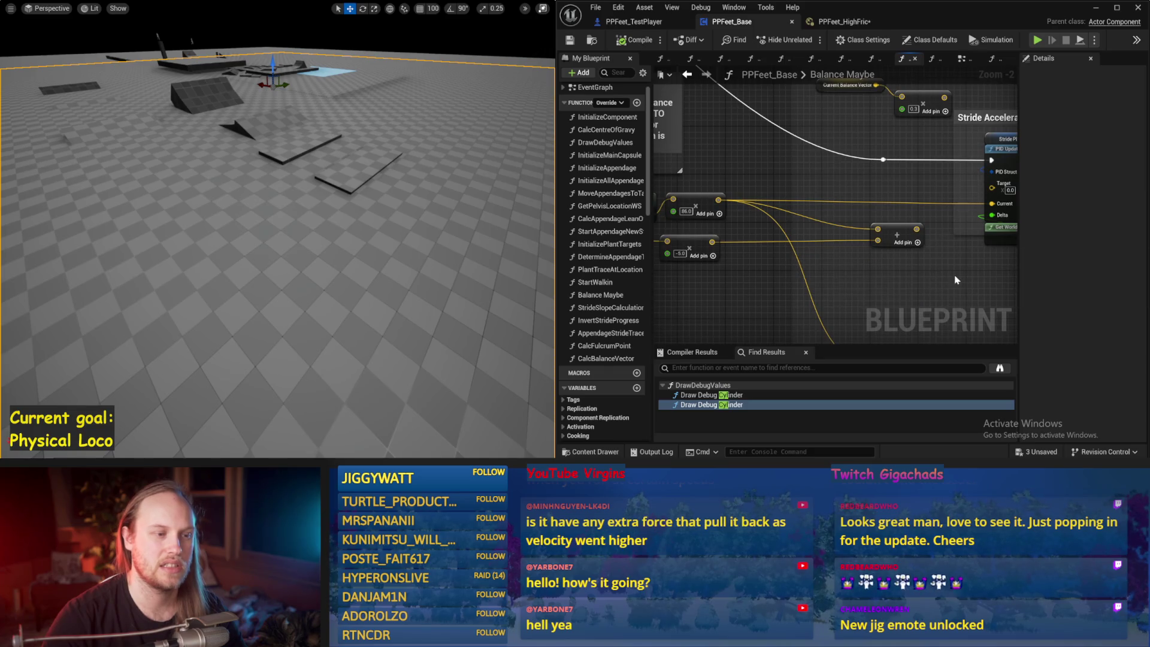
{"action": "left_click_drag", "start_coordinate": [957, 280], "coordinate": [1082, 270]}
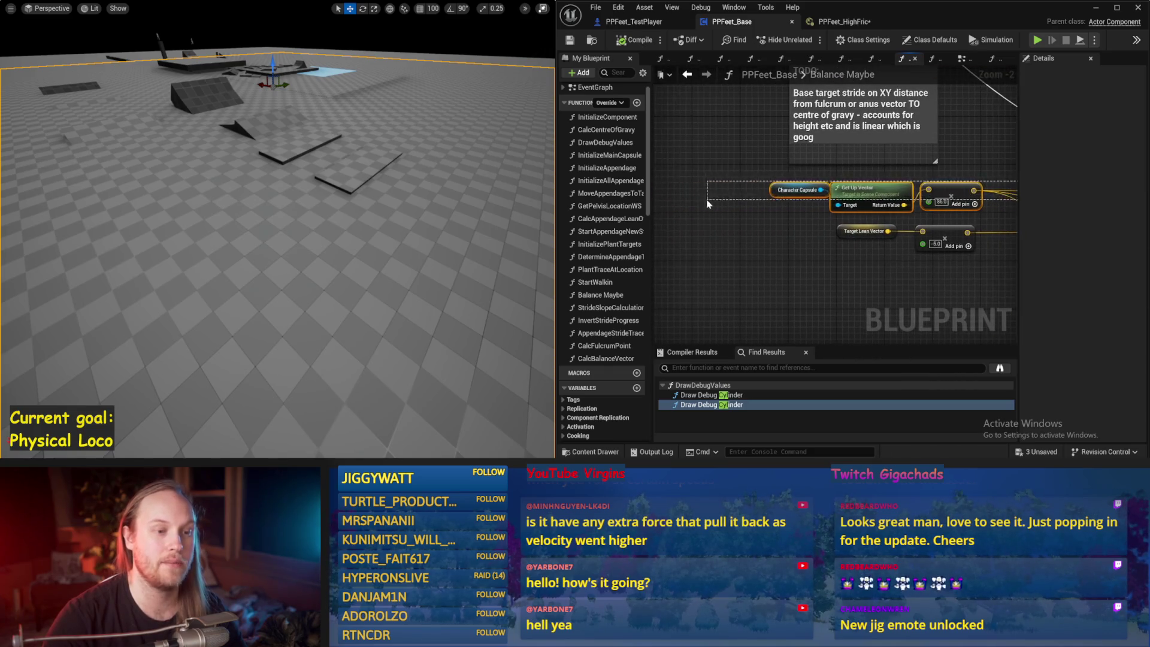
{"action": "left_click_drag", "start_coordinate": [894, 185], "coordinate": [886, 208]}
{"action": "key", "text": "ctrl+s"}
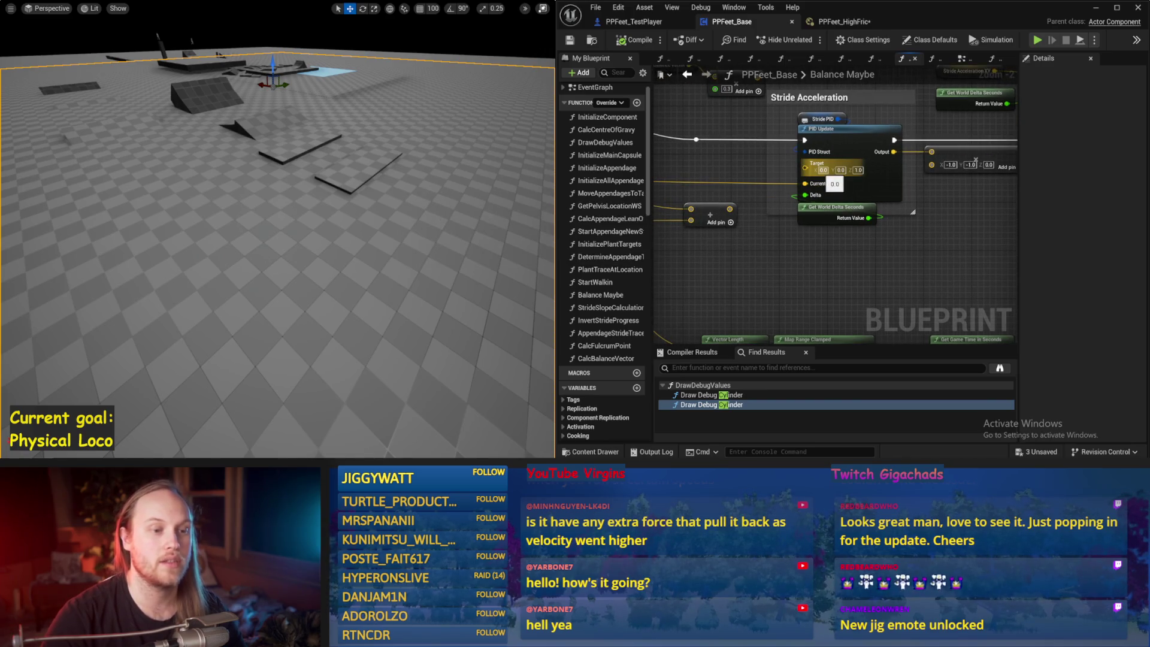
{"action": "left_click_drag", "start_coordinate": [947, 139], "coordinate": [859, 164]}
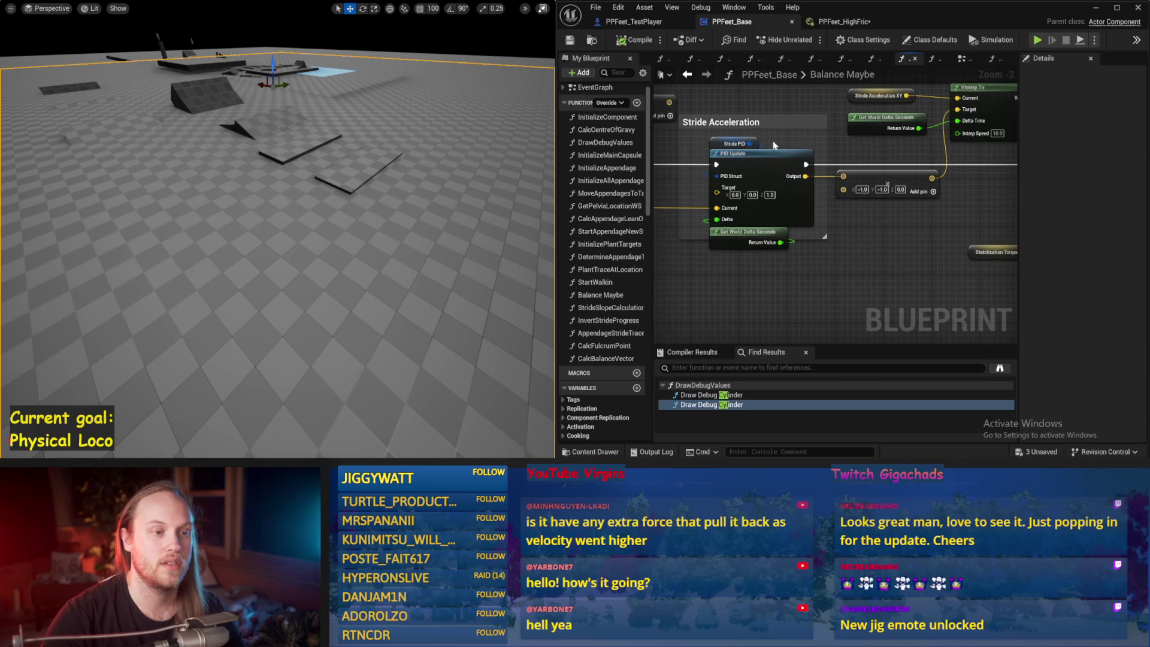
{"action": "left_click", "coordinate": [735, 144]}
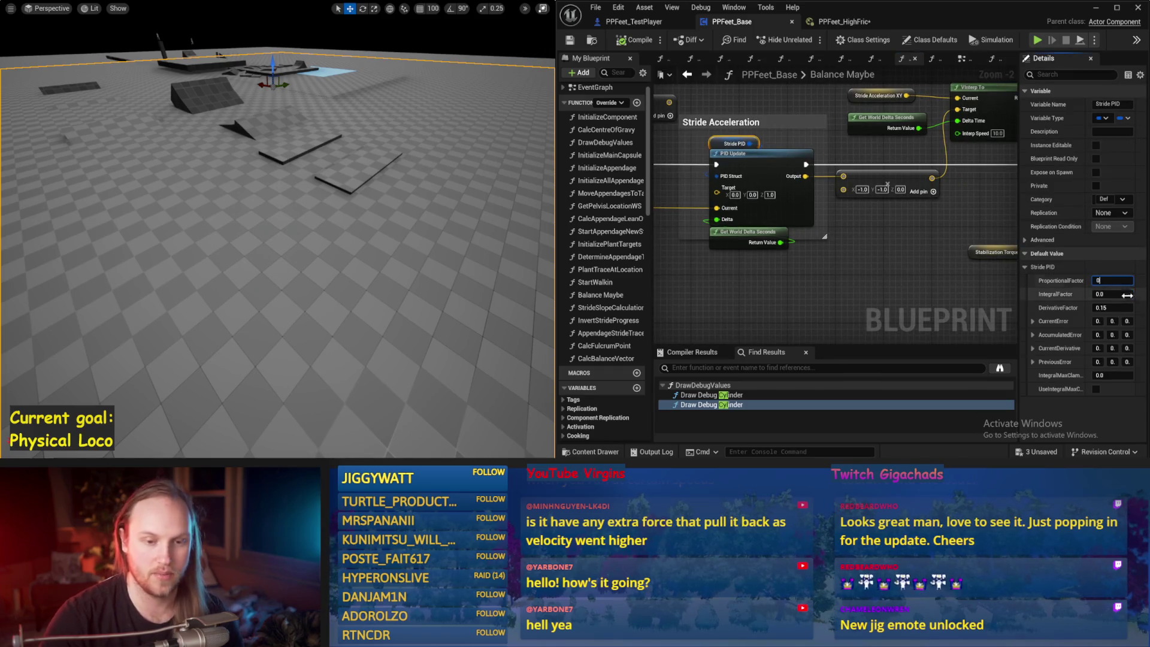
{"action": "key", "text": "ctrl+s"}
Lower the VInterp To Interp Speed from 100 to 25, then compile and save PPFeet_Base
{"action": "scroll", "coordinate": [701, 239], "scroll_direction": "down", "scroll_amount": 1}
{"action": "mouse_move", "coordinate": [700, 239]}
{"action": "left_mouse_down"}
{"action": "mouse_move", "coordinate": [778, 192]}
{"action": "mouse_move", "coordinate": [777, 202]}
{"action": "mouse_move", "coordinate": [1014, 218]}
{"action": "left_mouse_up"}
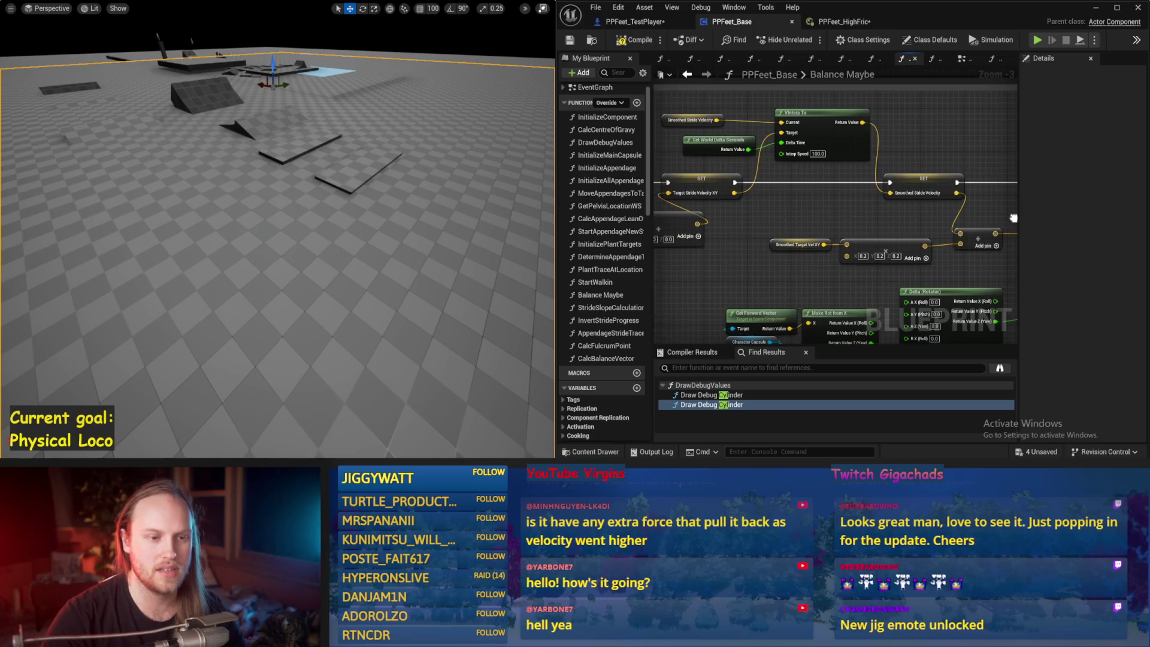
{"action": "scroll", "coordinate": [817, 206], "scroll_direction": "up", "scroll_amount": 1}
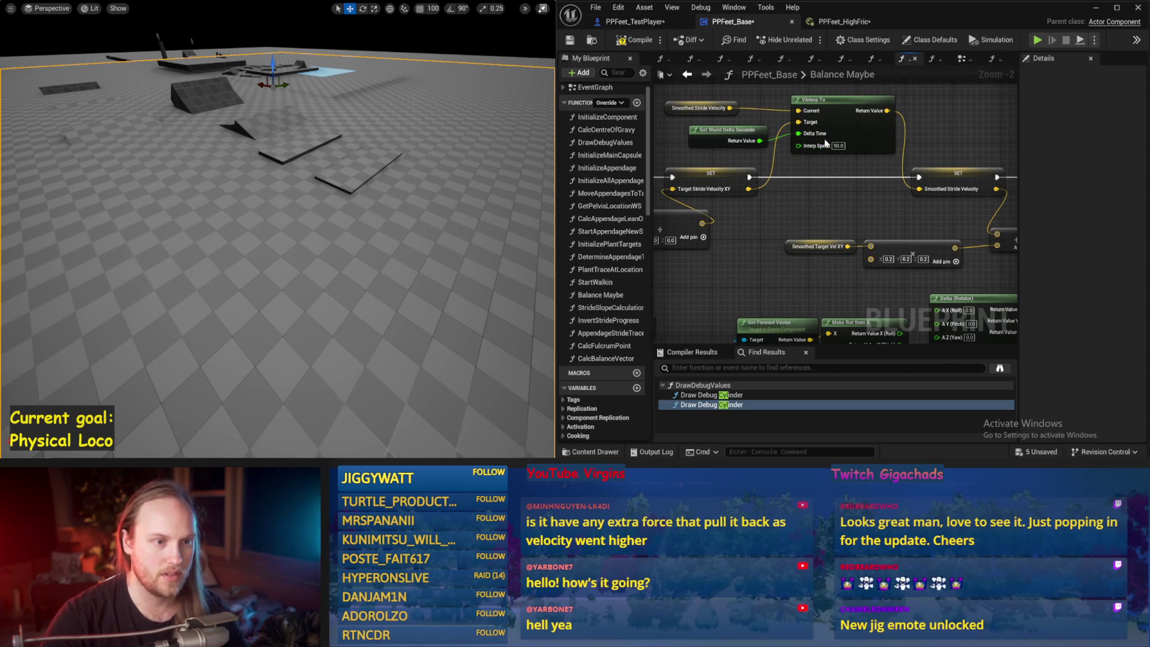
{"action": "type", "text": "25"}
{"action": "key", "text": "Return"}
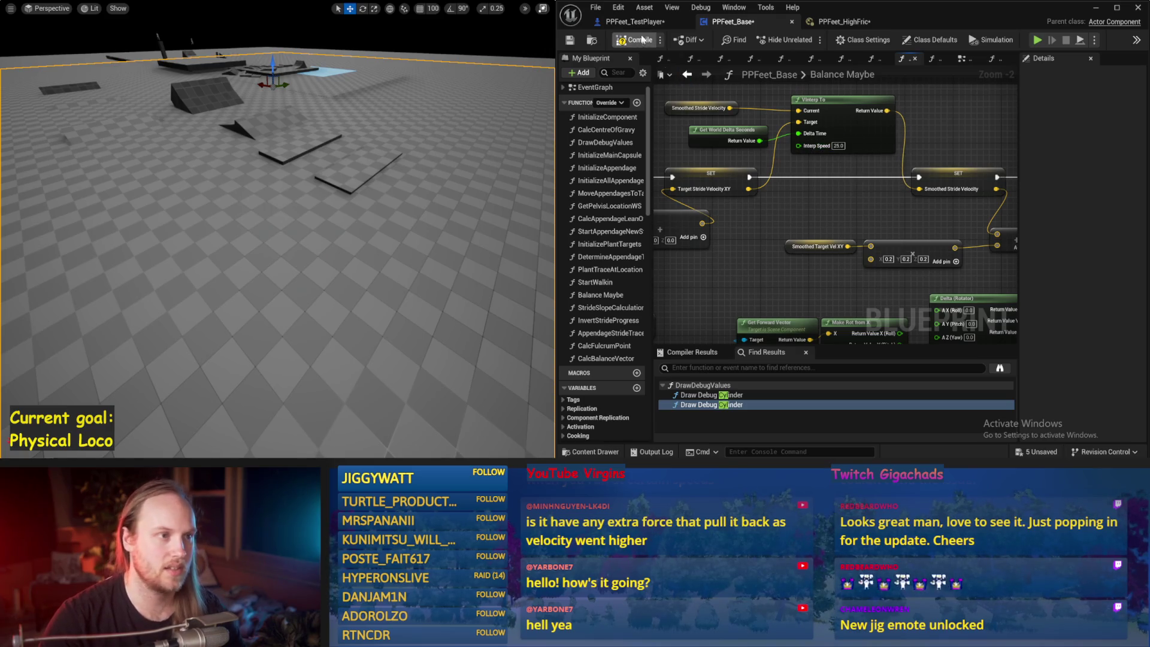
{"action": "key", "text": "ctrl+s"}
{"action": "mouse_move", "coordinate": [897, 221]}
{"action": "left_mouse_down"}
{"action": "mouse_move", "coordinate": [772, 180]}
{"action": "mouse_move", "coordinate": [760, 160]}
{"action": "left_mouse_up"}
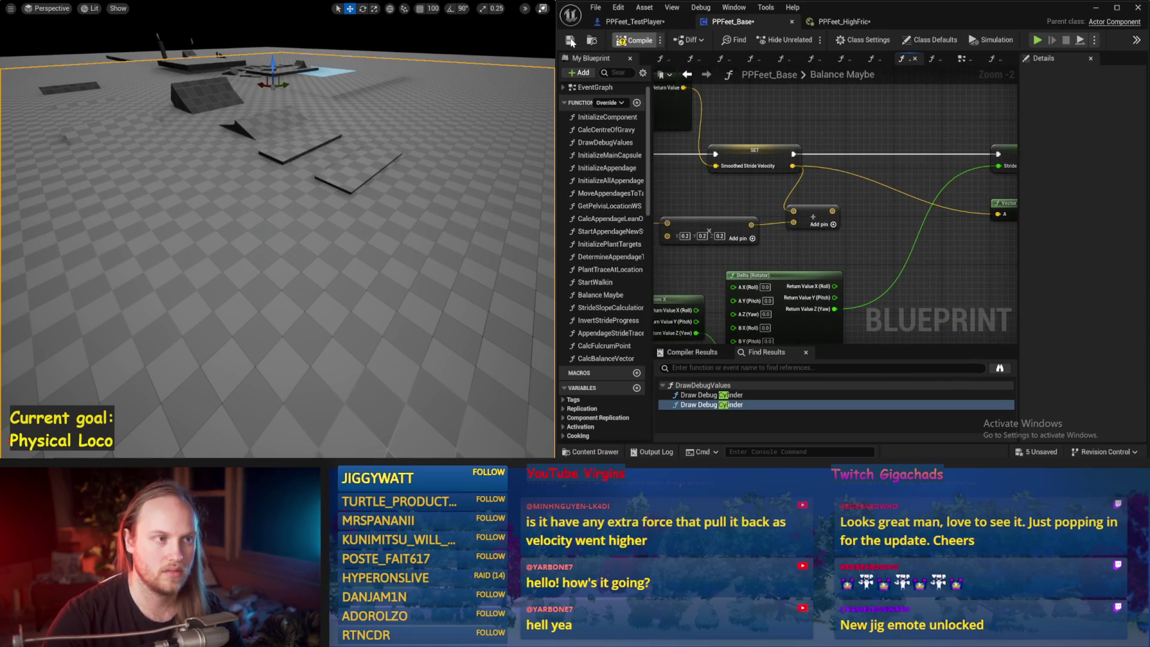
{"action": "left_click", "coordinate": [571, 41]}
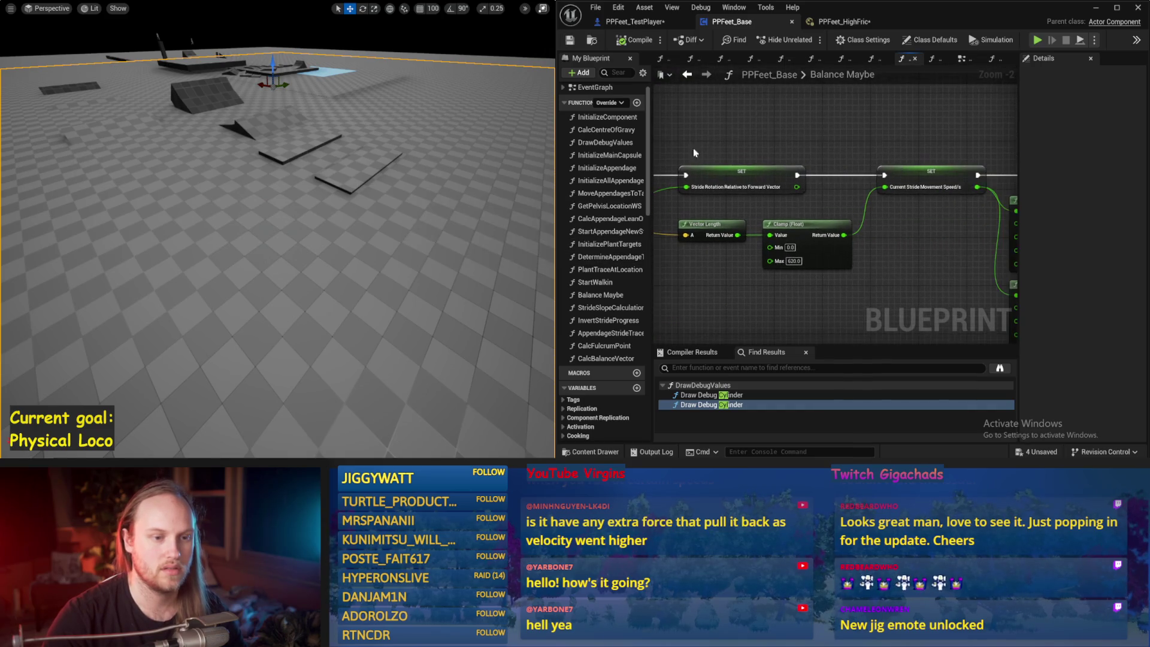
Save, then inspect the speed setter and the Current Stride Movement Speed variable
{"action": "mouse_move", "coordinate": [775, 149]}
{"action": "left_mouse_down"}
{"action": "mouse_move", "coordinate": [726, 123]}
{"action": "mouse_move", "coordinate": [718, 132]}
{"action": "left_mouse_up"}
{"action": "key", "text": "ctrl+s"}
{"action": "left_click", "coordinate": [756, 154]}
{"action": "left_click_drag", "start_coordinate": [763, 217], "coordinate": [776, 241]}
{"action": "left_click", "coordinate": [777, 180]}
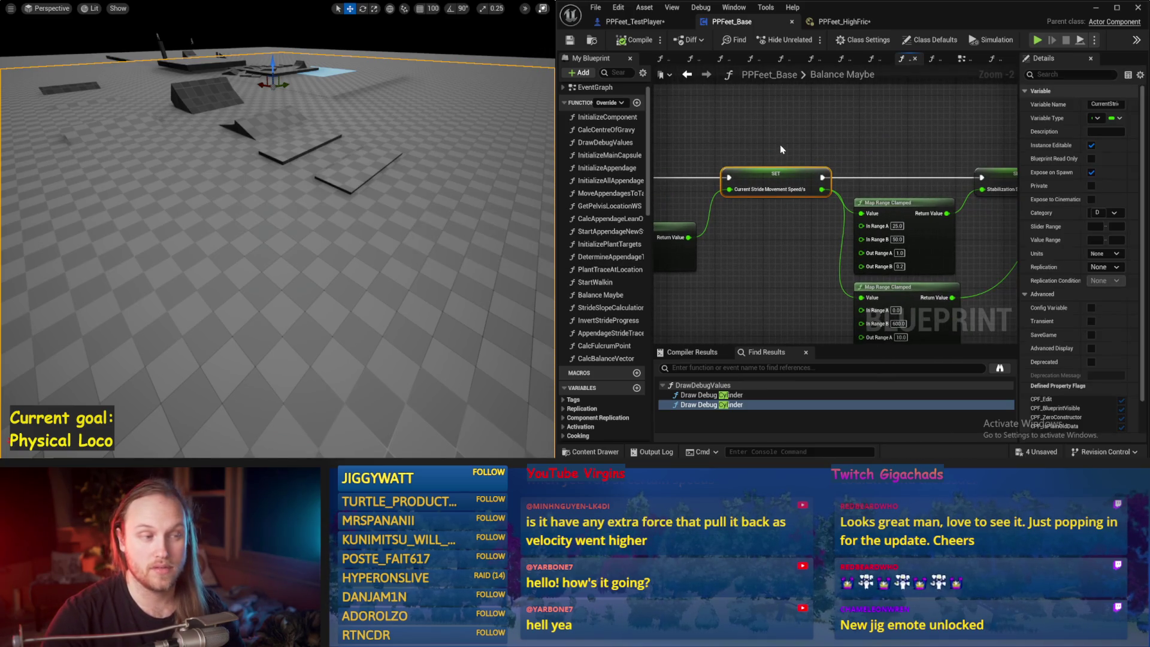
{"action": "left_click_drag", "start_coordinate": [810, 152], "coordinate": [720, 122]}
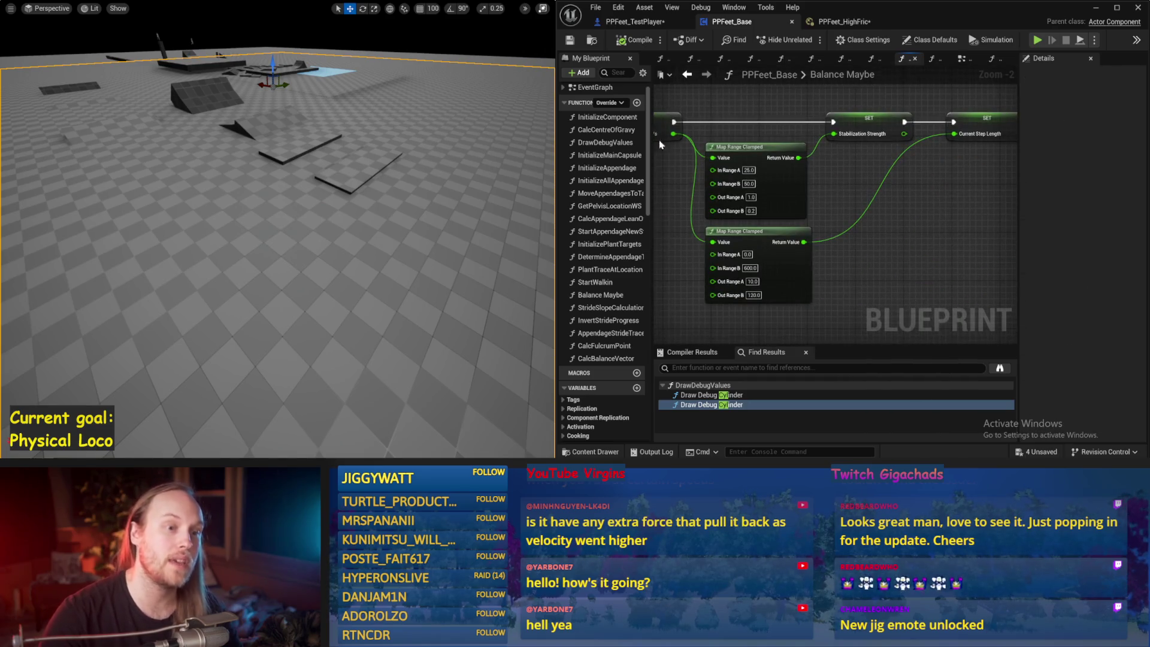
Set the lower Map Range Clamped node's Out Range B to 120 and compile and save
{"action": "mouse_move", "coordinate": [922, 231]}
{"action": "left_mouse_down"}
{"action": "mouse_move", "coordinate": [914, 182]}
{"action": "mouse_move", "coordinate": [887, 163]}
{"action": "mouse_move", "coordinate": [909, 148]}
{"action": "left_mouse_up"}
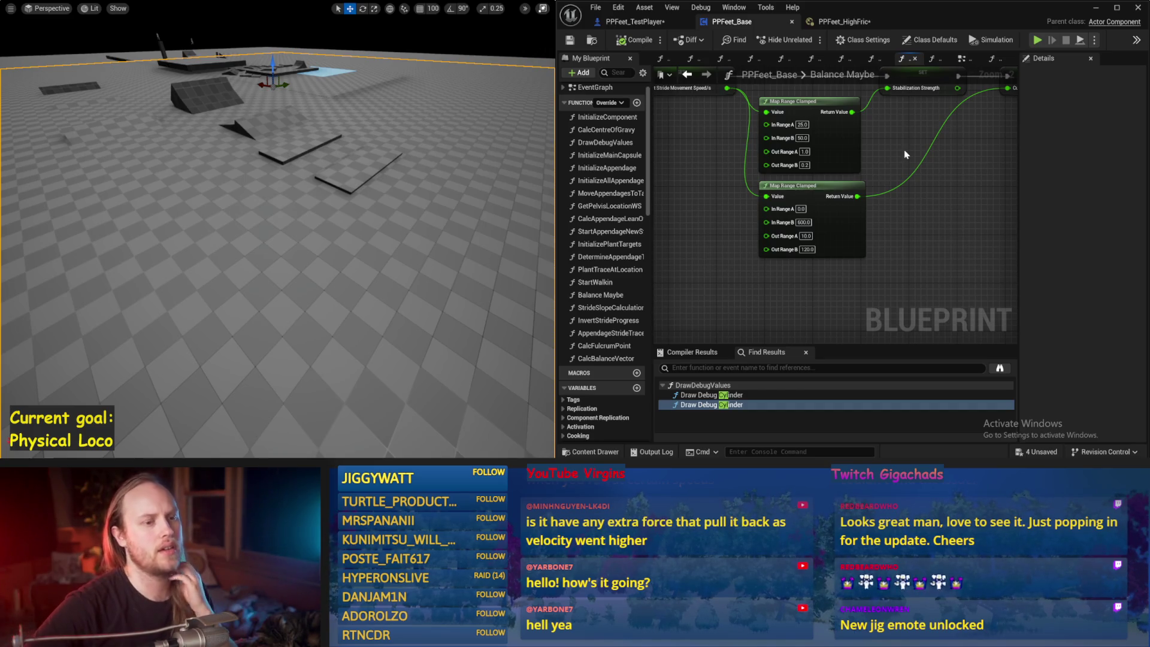
{"action": "left_click_drag", "start_coordinate": [917, 189], "coordinate": [893, 240]}
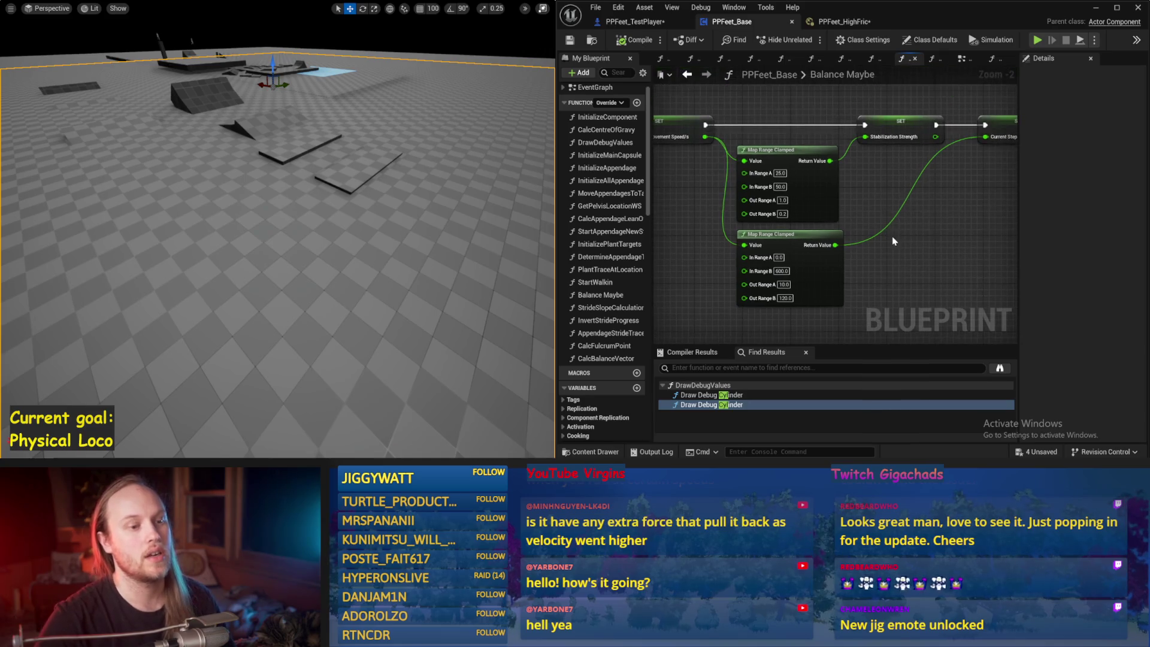
{"action": "left_click_drag", "start_coordinate": [824, 220], "coordinate": [911, 179]}
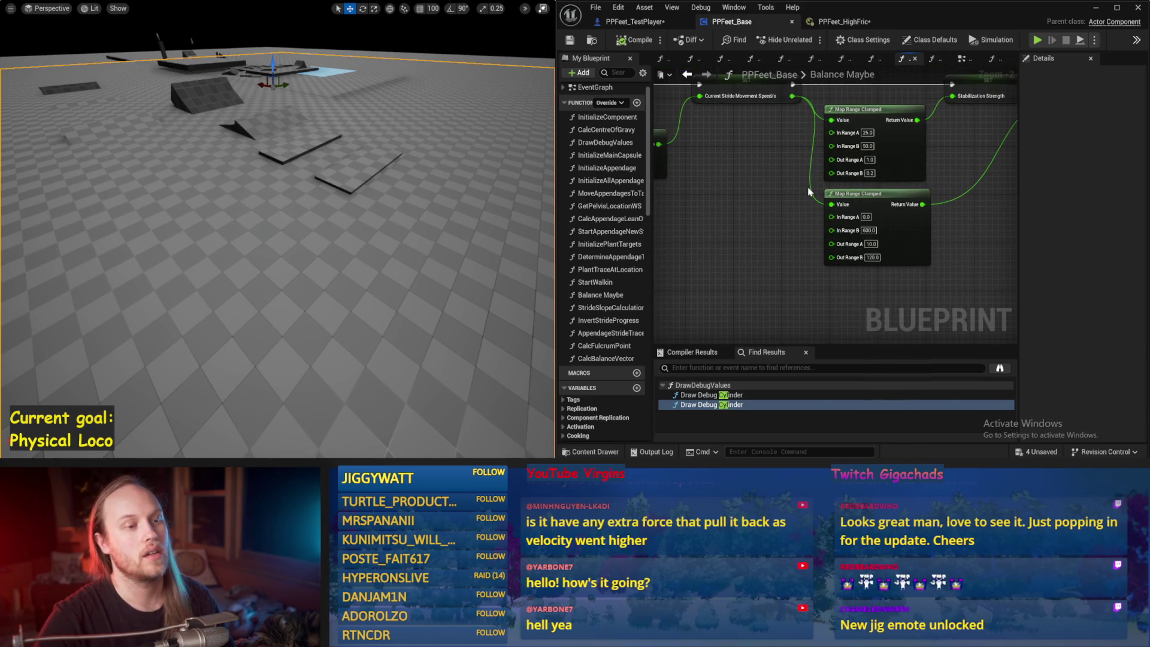
{"action": "left_click_drag", "start_coordinate": [807, 186], "coordinate": [758, 194]}
{"action": "mouse_move", "coordinate": [863, 259]}
{"action": "left_mouse_down"}
{"action": "mouse_move", "coordinate": [849, 260]}
{"action": "mouse_move", "coordinate": [888, 240]}
{"action": "left_mouse_up"}
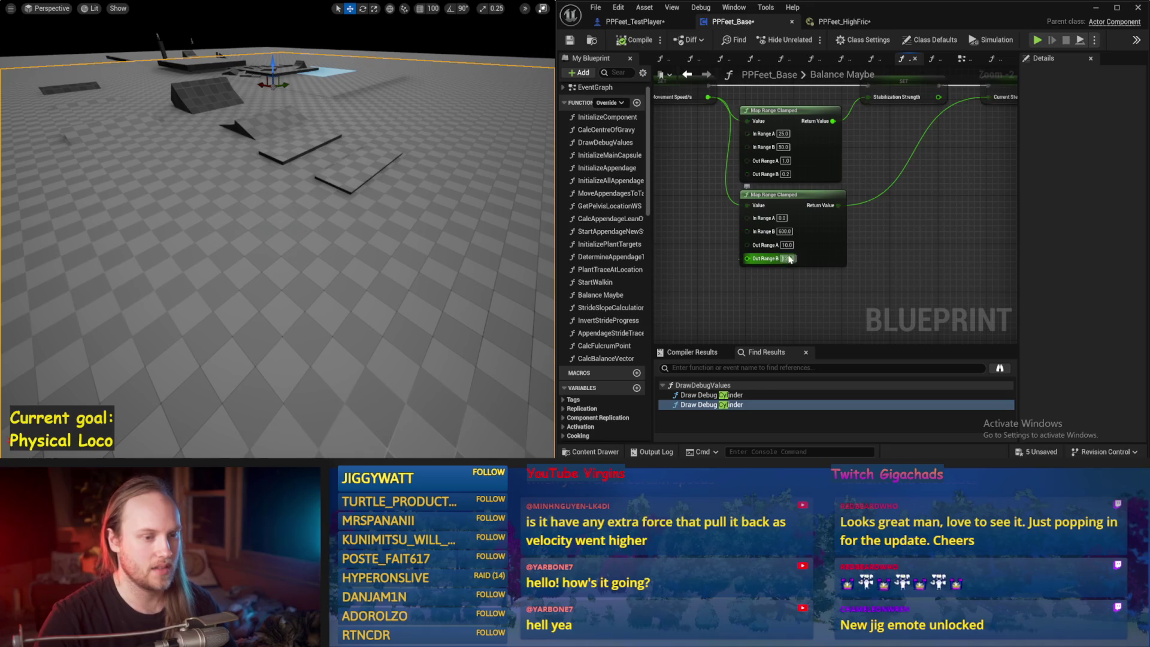
{"action": "left_click_drag", "start_coordinate": [933, 202], "coordinate": [840, 246]}
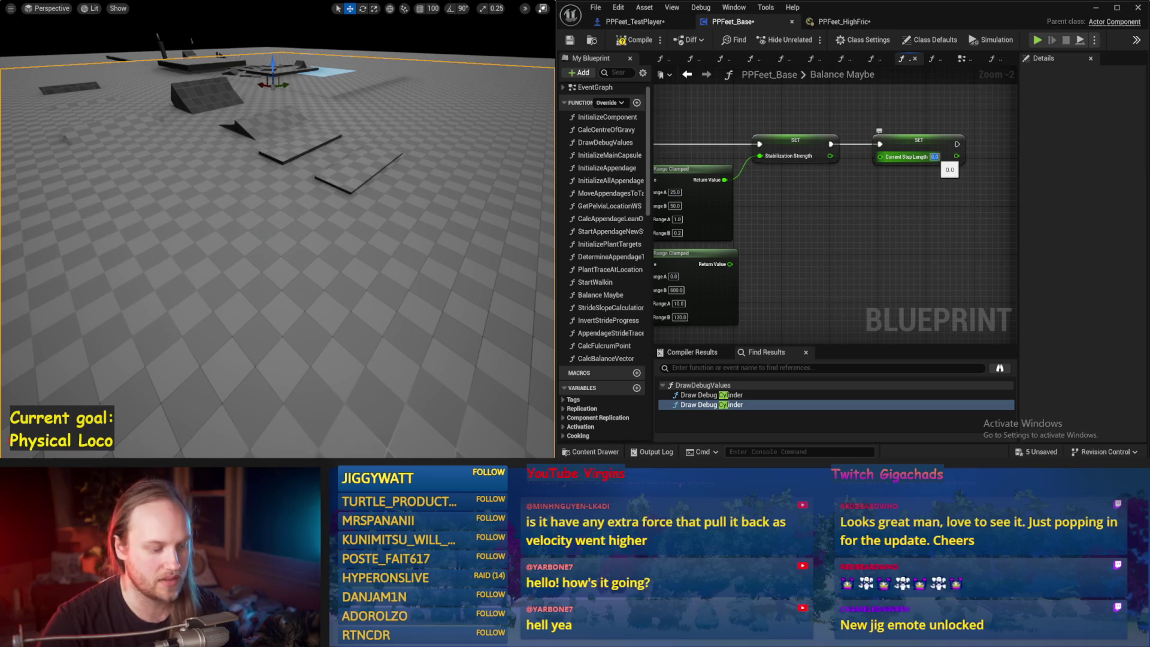
{"action": "scroll", "coordinate": [885, 213], "scroll_direction": "down", "scroll_amount": 2}
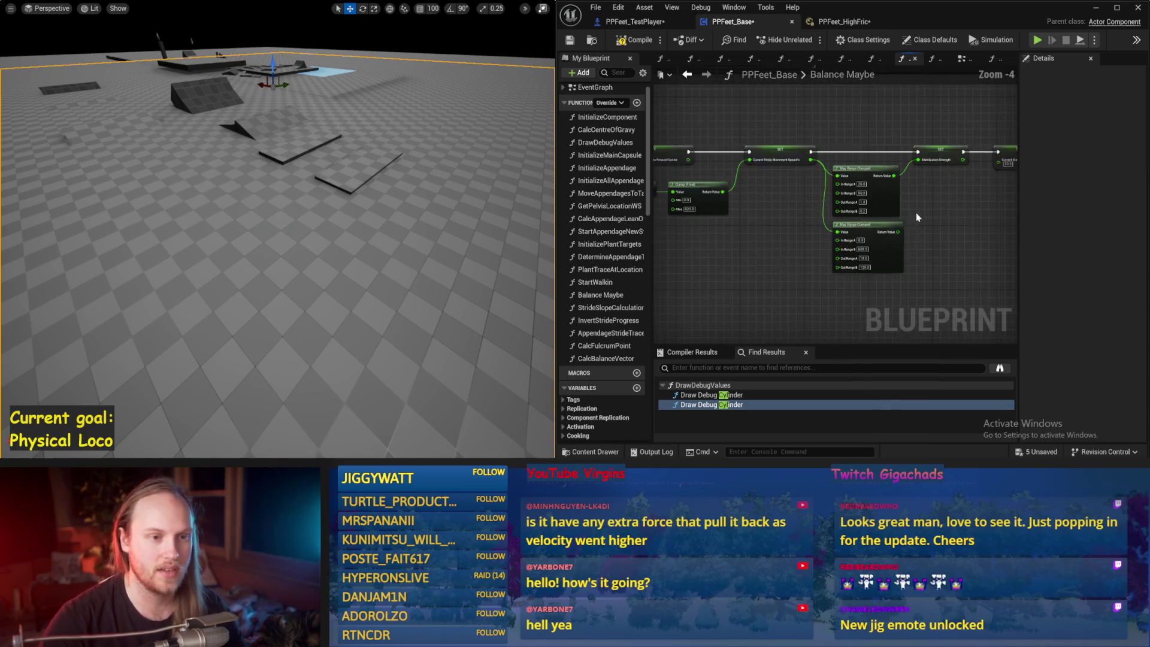
{"action": "left_click_drag", "start_coordinate": [809, 207], "coordinate": [944, 226]}
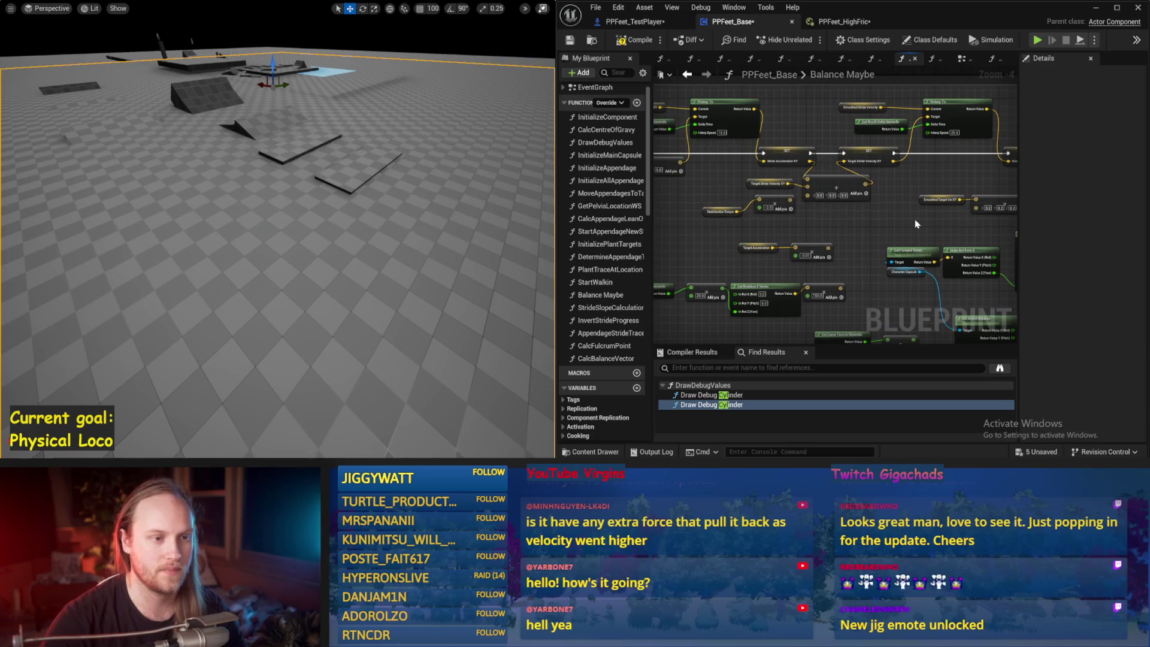
{"action": "left_click", "coordinate": [636, 39]}
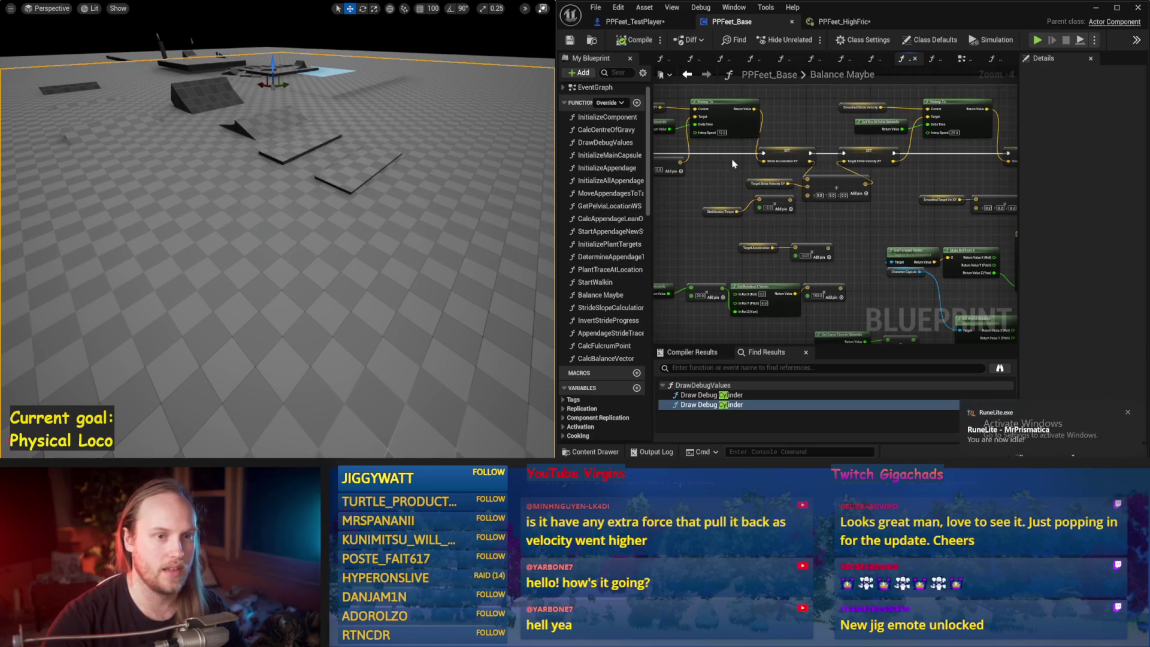
Set the Stride PID ProportionalFactor to 0.3 and start a test simulation
{"action": "left_click_drag", "start_coordinate": [737, 164], "coordinate": [816, 174]}
{"action": "left_click", "coordinate": [822, 209]}
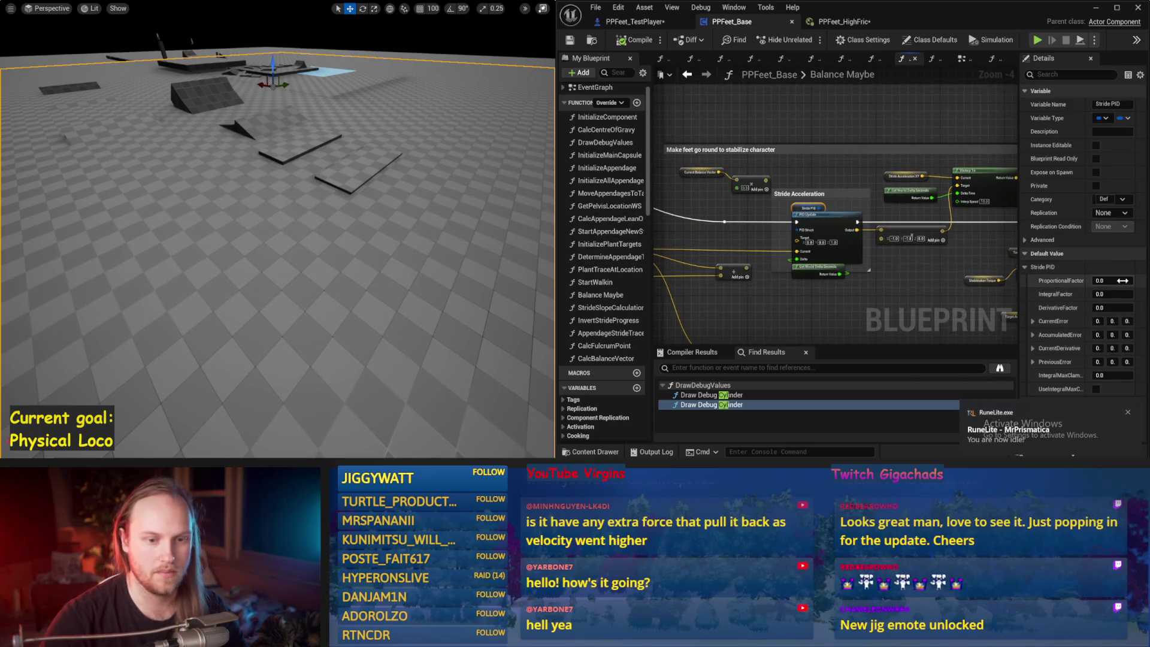
{"action": "left_click_drag", "start_coordinate": [419, 264], "coordinate": [456, 267]}
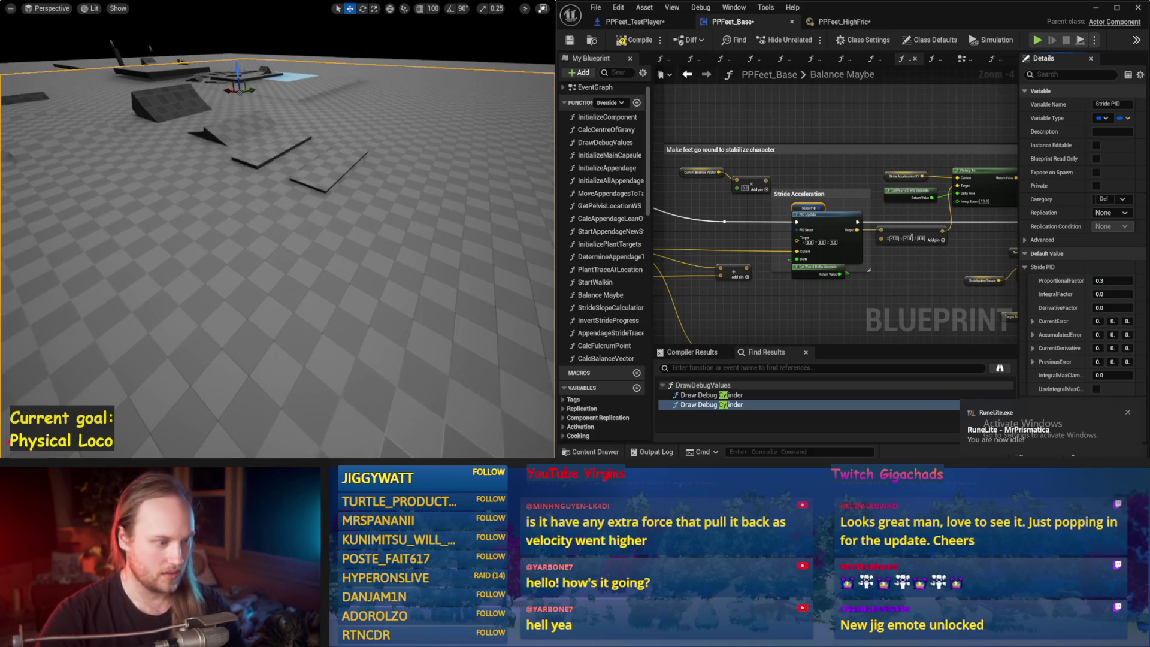
{"action": "key", "text": "alt+s"}
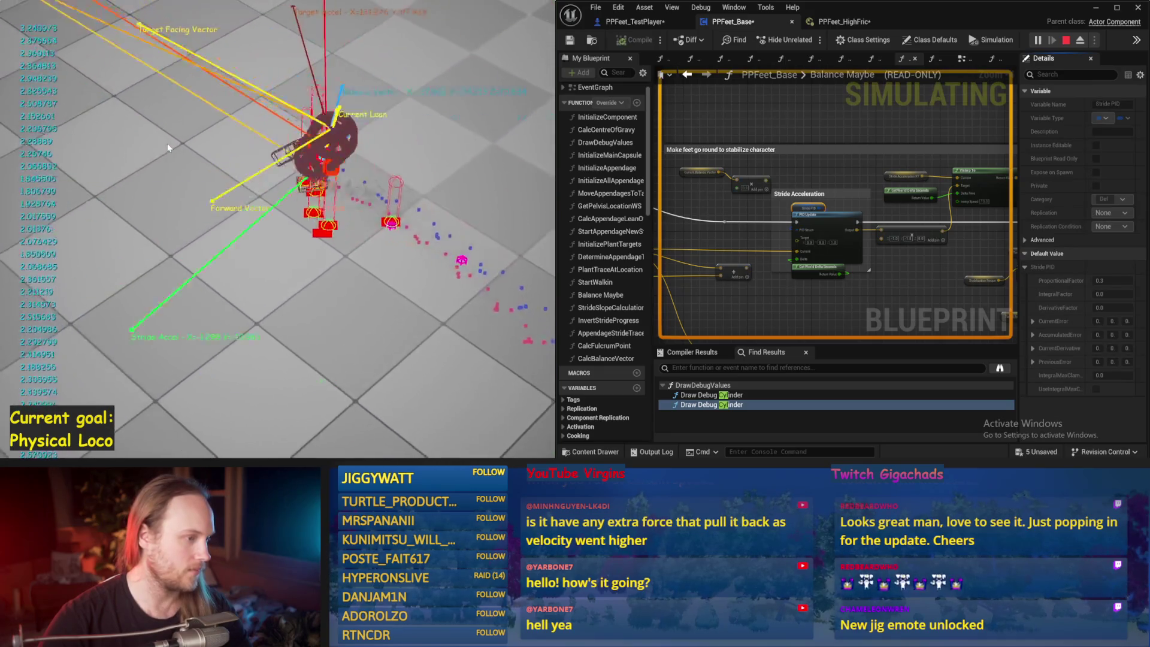
Restart the walker simulation twice, stopping each run after the fall
{"action": "key", "text": "Escape"}
{"action": "key", "text": "alt+s"}
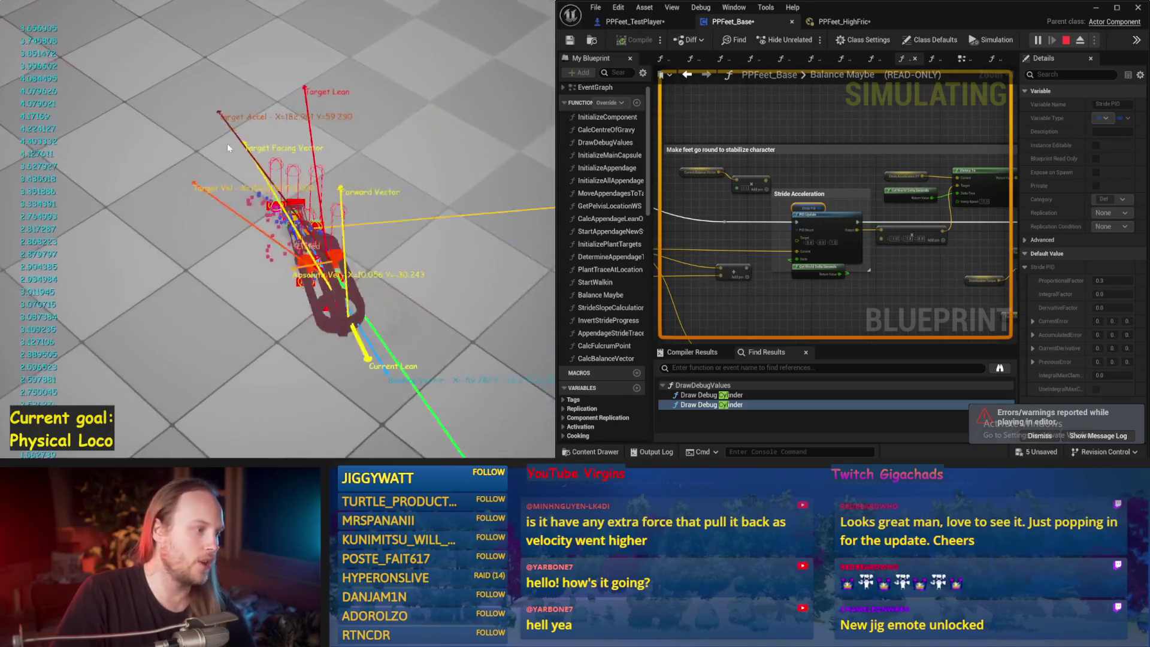
{"action": "key", "text": "Escape"}
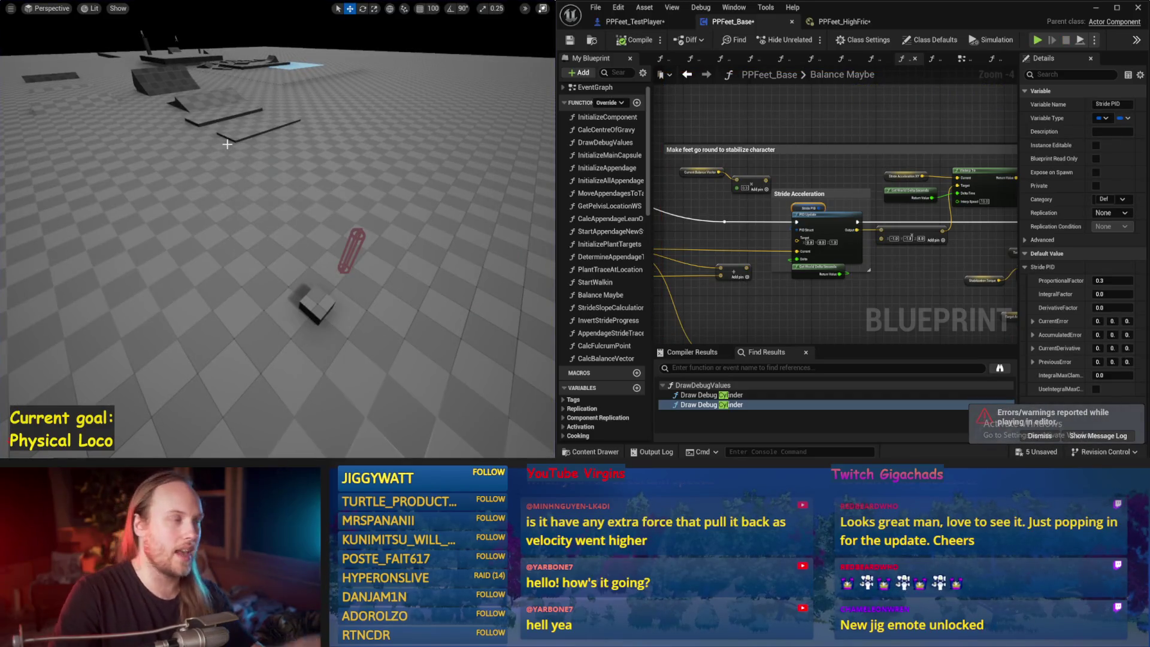
{"action": "key", "text": "alt+s"}
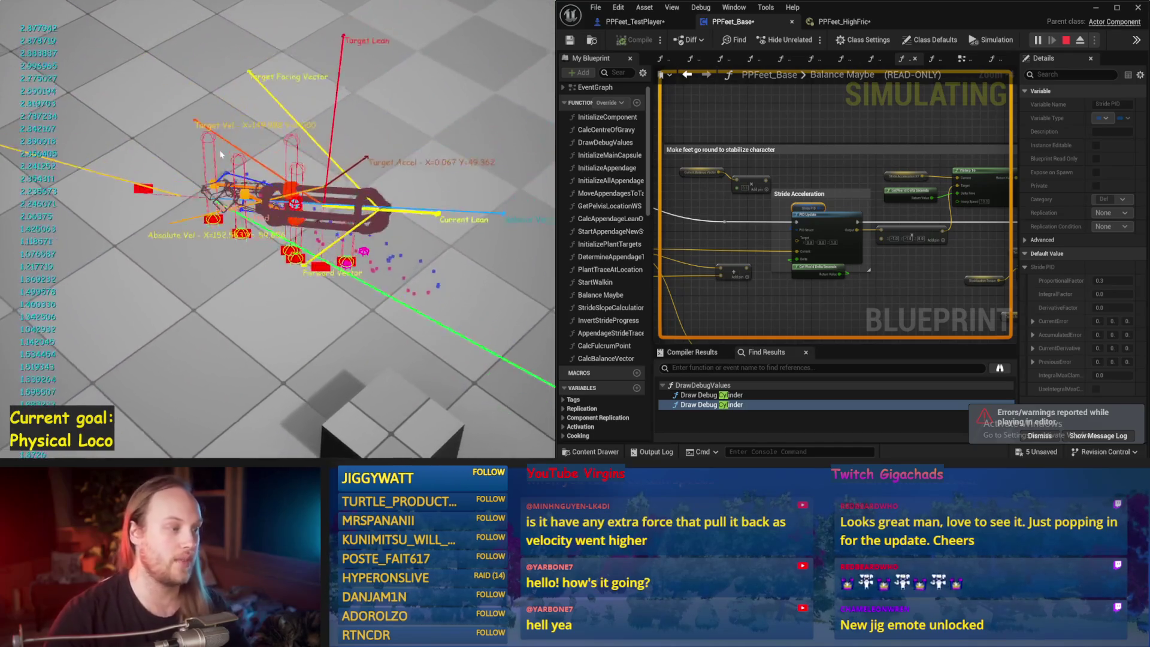
{"action": "key", "text": "Escape"}
Confirm the Current Step Length of 50.0 at the Map Range Clamped nodes
{"action": "left_click_drag", "start_coordinate": [936, 278], "coordinate": [890, 208]}
{"action": "scroll", "coordinate": [605, 240], "scroll_direction": "down", "scroll_amount": 3}
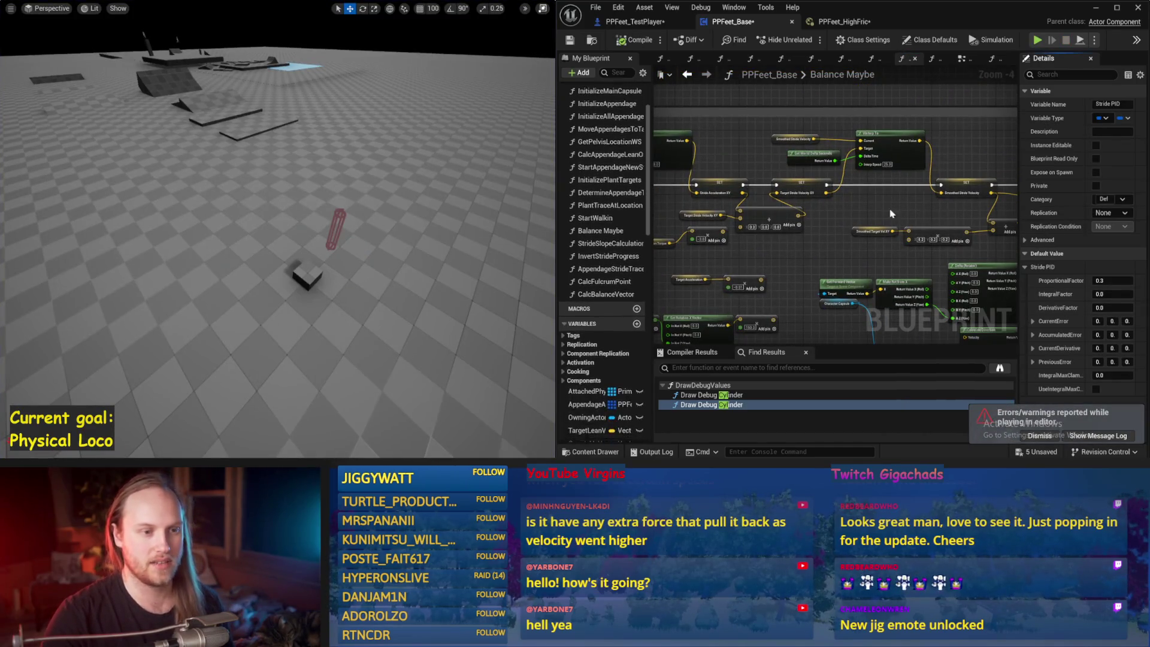
{"action": "mouse_move", "coordinate": [979, 257]}
{"action": "left_mouse_down"}
{"action": "mouse_move", "coordinate": [874, 211]}
{"action": "mouse_move", "coordinate": [878, 231]}
{"action": "mouse_move", "coordinate": [950, 181]}
{"action": "left_mouse_up"}
{"action": "scroll", "coordinate": [865, 212], "scroll_direction": "up", "scroll_amount": 2}
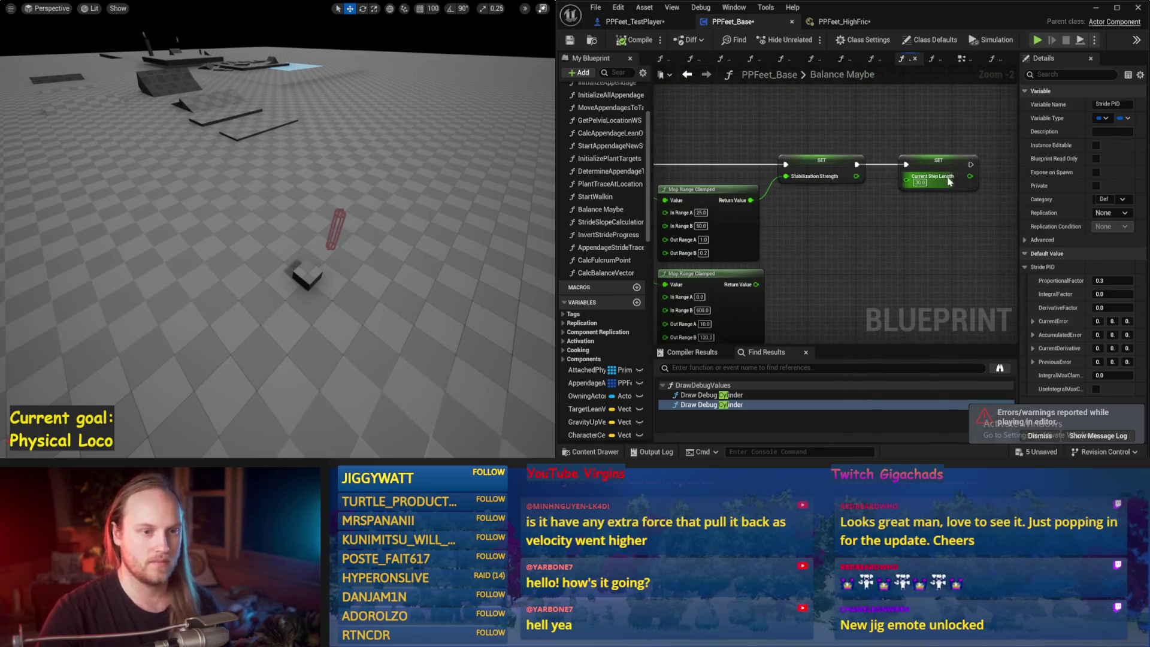
{"action": "key", "text": "Return"}
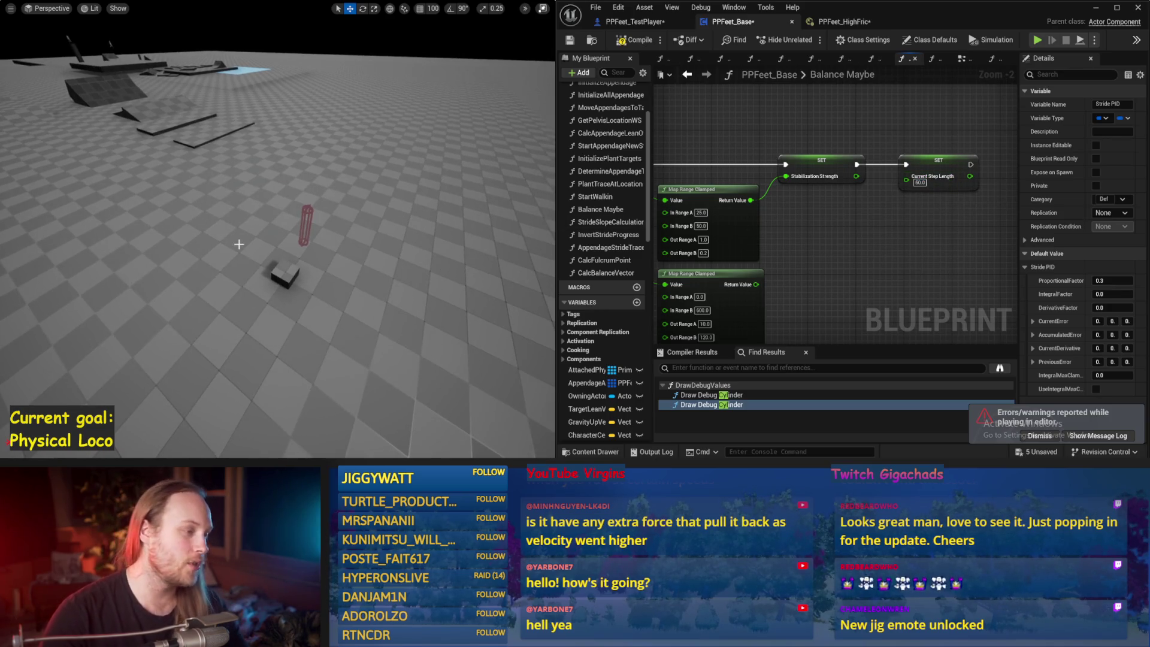
Run four more walker tests with gain 0.3, then stop and save the blueprint
{"action": "key", "text": "alt+s"}
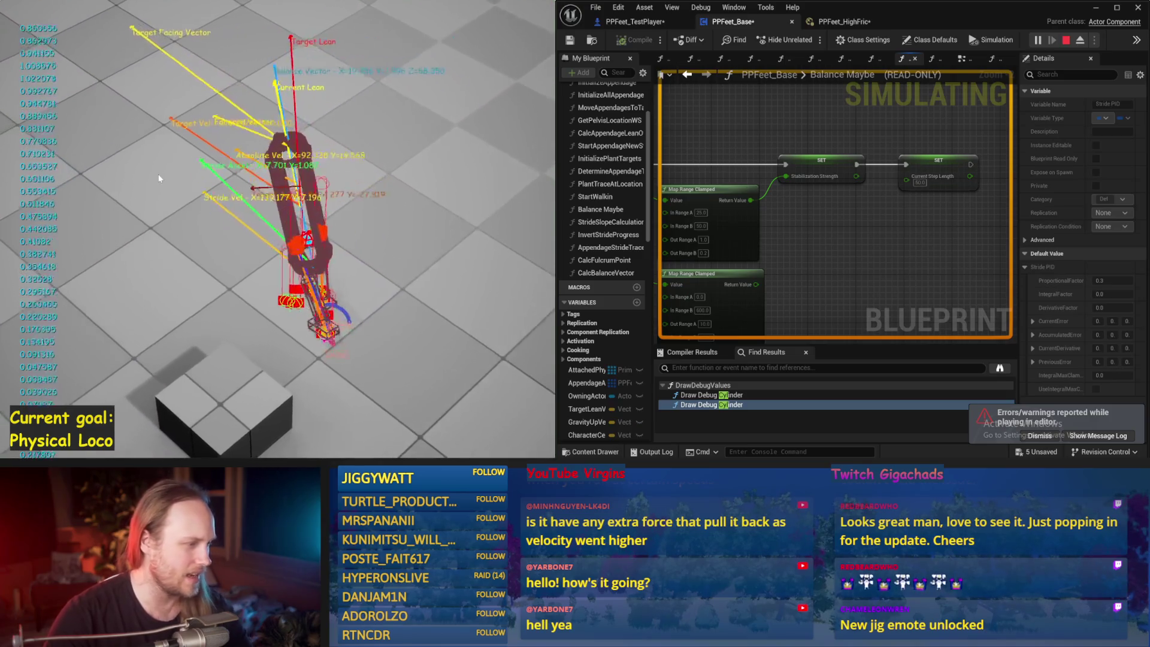
{"action": "key", "text": "Escape"}
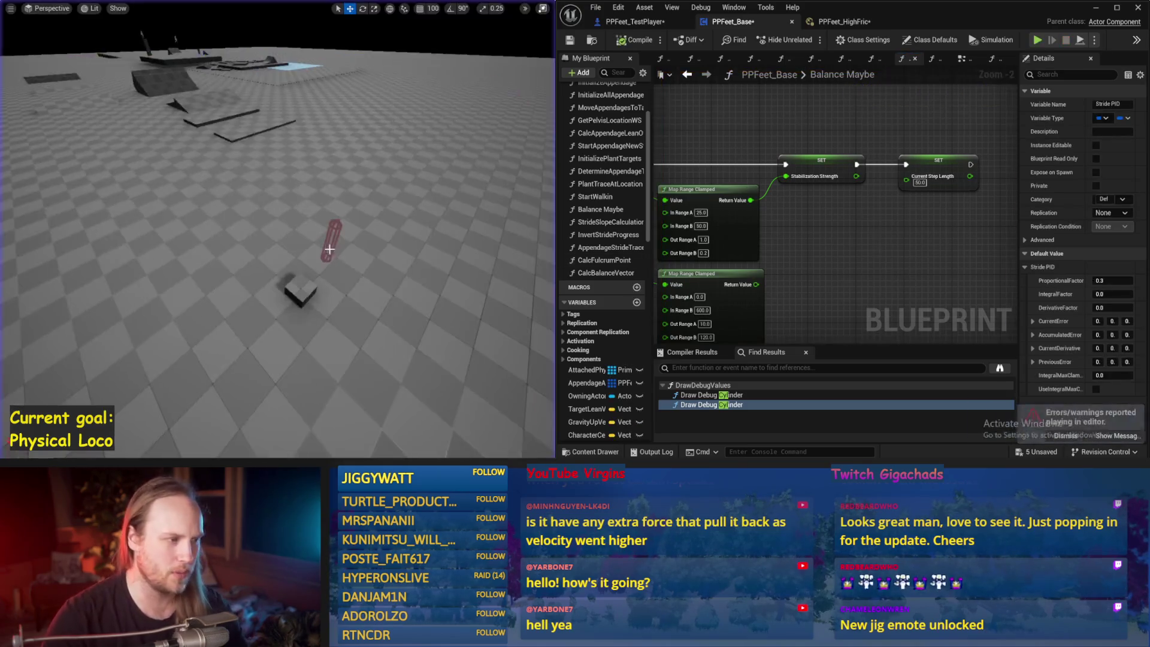
{"action": "key", "text": "alt+s"}
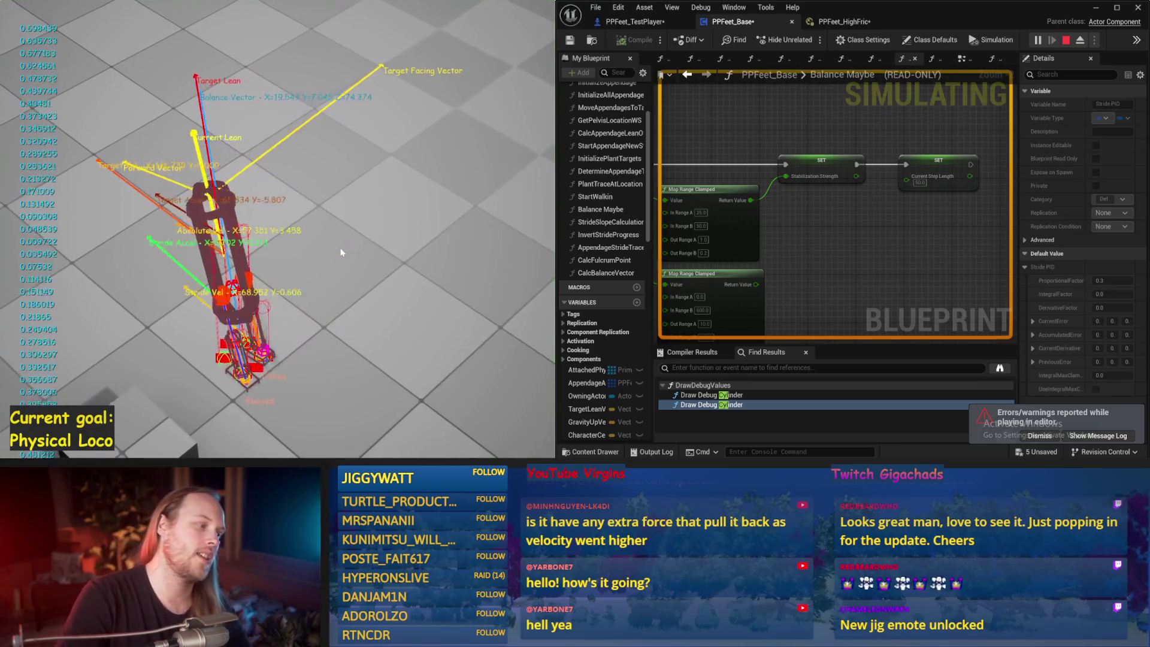
{"action": "key", "text": "Escape"}
{"action": "key", "text": "alt+s"}
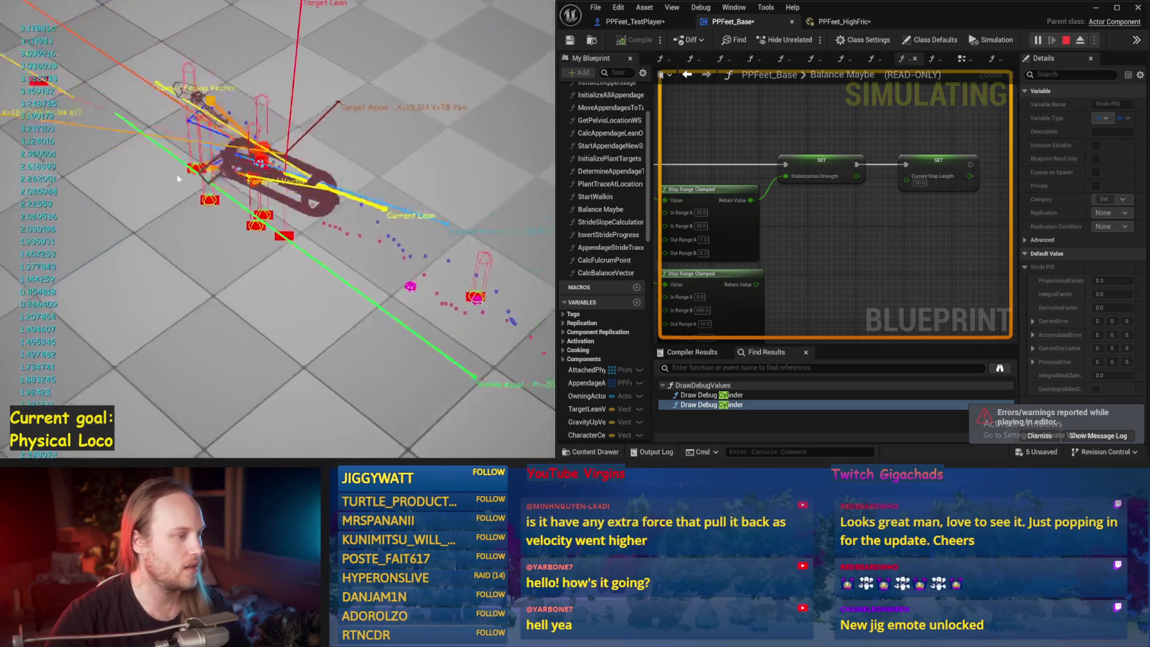
{"action": "key", "text": "Escape"}
{"action": "key", "text": "alt+s"}
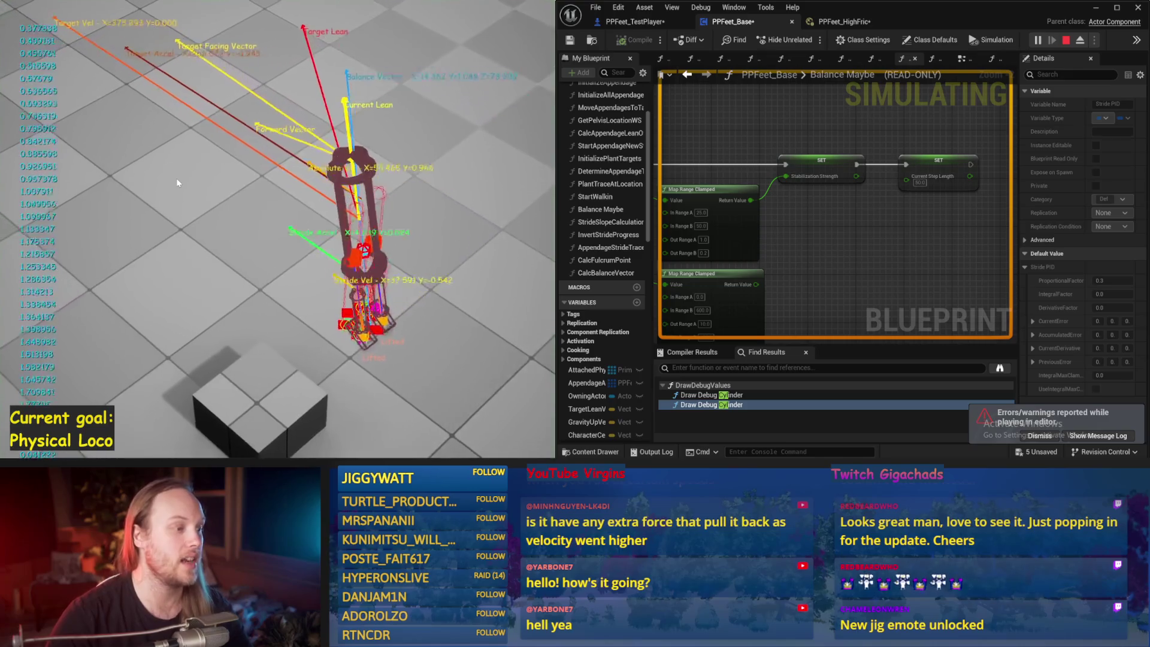
{"action": "key", "text": "Escape"}
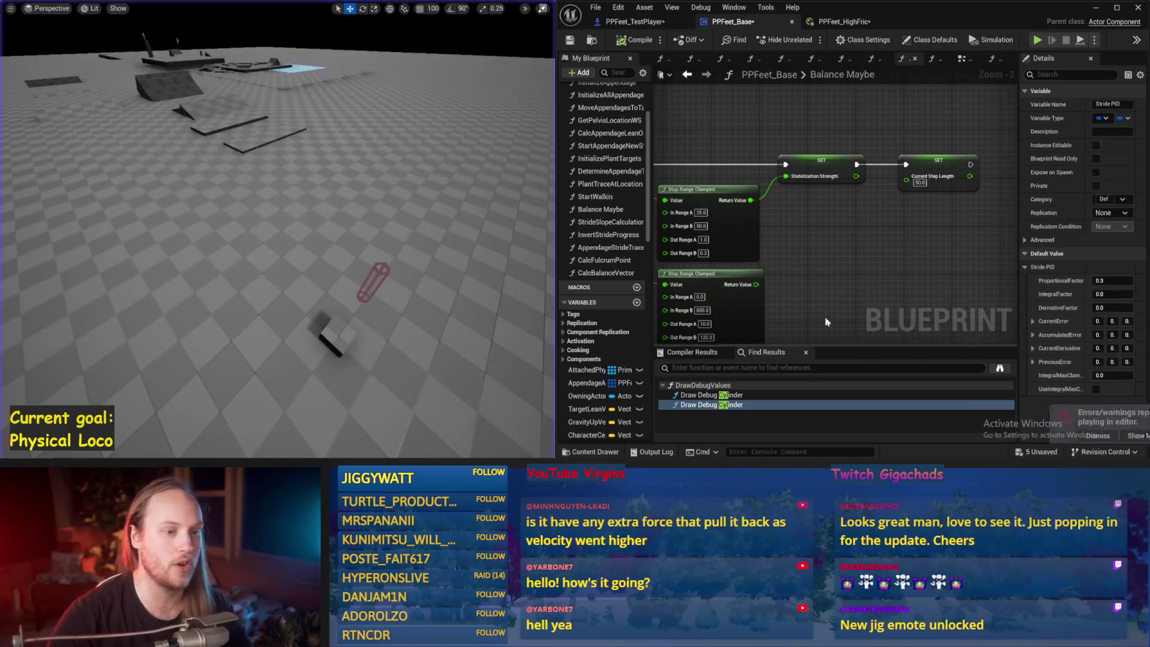
{"action": "key", "text": "ctrl+s"}
{"action": "mouse_move", "coordinate": [841, 331]}
{"action": "left_mouse_down"}
{"action": "mouse_move", "coordinate": [890, 206]}
{"action": "mouse_move", "coordinate": [890, 229]}
{"action": "mouse_move", "coordinate": [994, 243]}
{"action": "left_mouse_up"}
Save PPFeet_Base and select the Stride PID getter at Stride Acceleration to view its default gains
{"action": "scroll", "coordinate": [891, 229], "scroll_direction": "down", "scroll_amount": 1}
{"action": "mouse_move", "coordinate": [671, 215]}
{"action": "left_mouse_down"}
{"action": "mouse_move", "coordinate": [867, 243]}
{"action": "mouse_move", "coordinate": [1013, 157]}
{"action": "mouse_move", "coordinate": [959, 295]}
{"action": "left_mouse_up"}
{"action": "key", "text": "ctrl+s"}
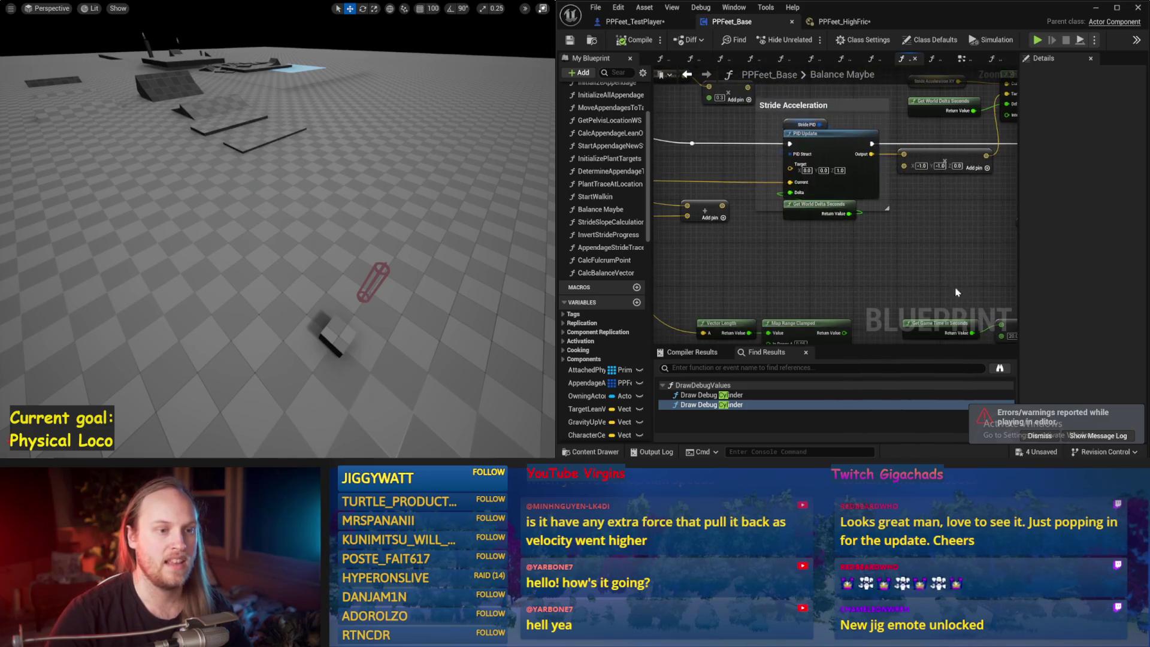
{"action": "left_click_drag", "start_coordinate": [922, 259], "coordinate": [839, 300]}
{"action": "left_click", "coordinate": [725, 164]}
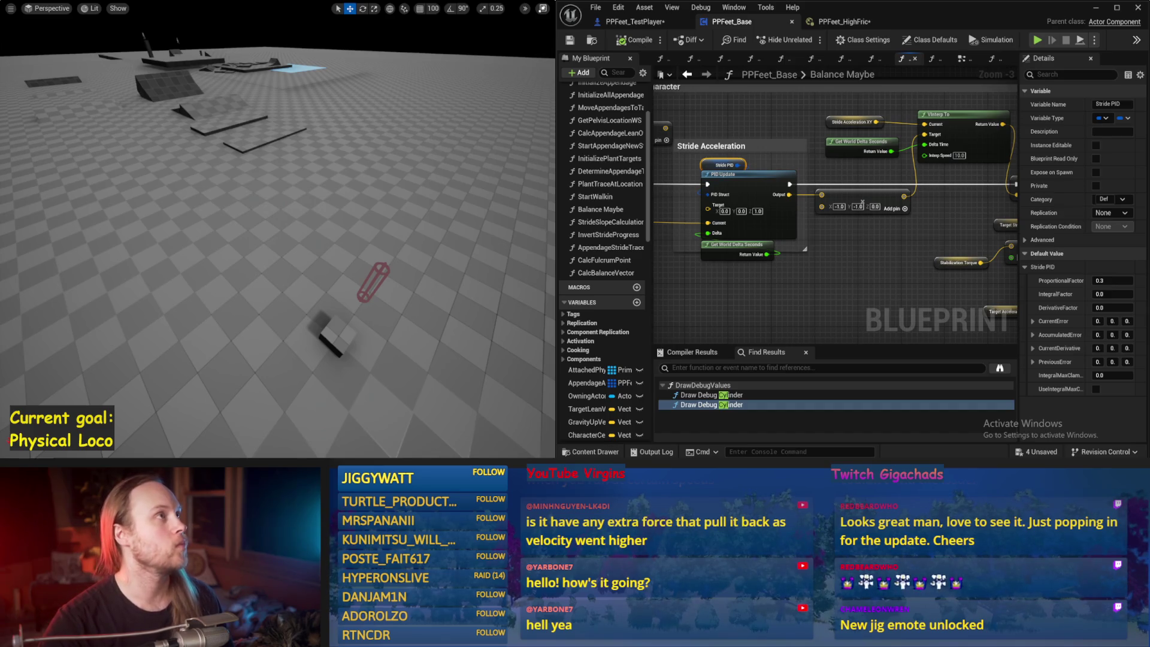
{"action": "left_click_drag", "start_coordinate": [850, 310], "coordinate": [899, 265]}
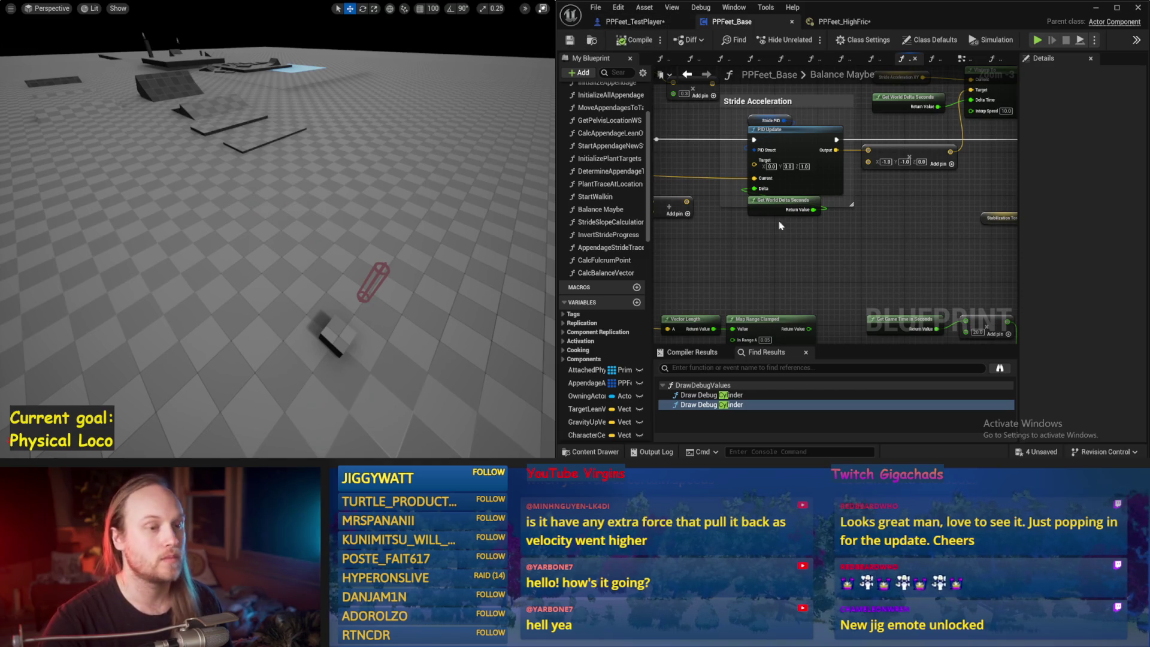
{"action": "left_click_drag", "start_coordinate": [802, 309], "coordinate": [820, 309]}
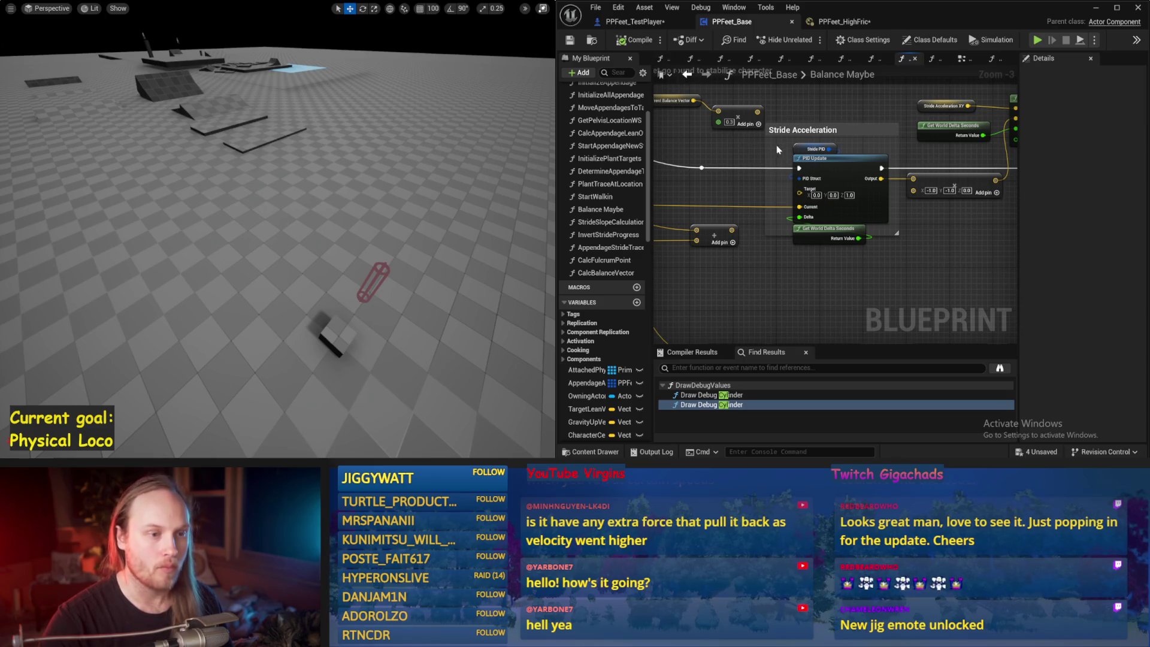
{"action": "left_click", "coordinate": [813, 146]}
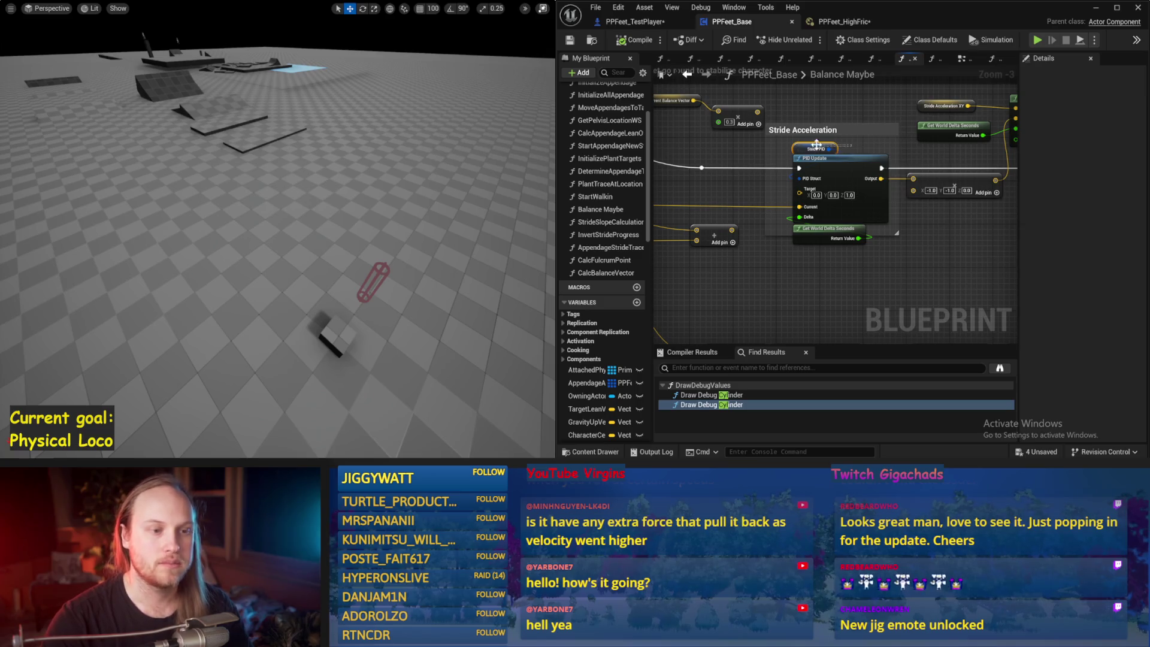
Set the Stride PID ProportionalFactor to 0.2 and run three walker tests
{"action": "left_click", "coordinate": [432, 239]}
{"action": "key", "text": "alt+p"}
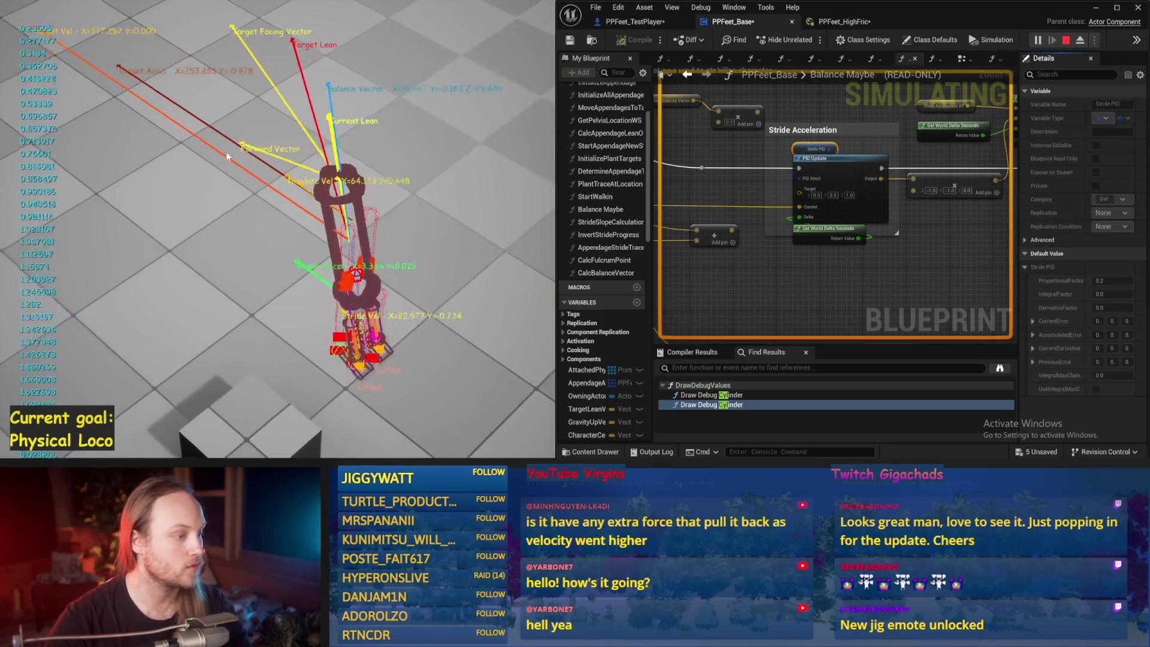
{"action": "key", "text": "Escape"}
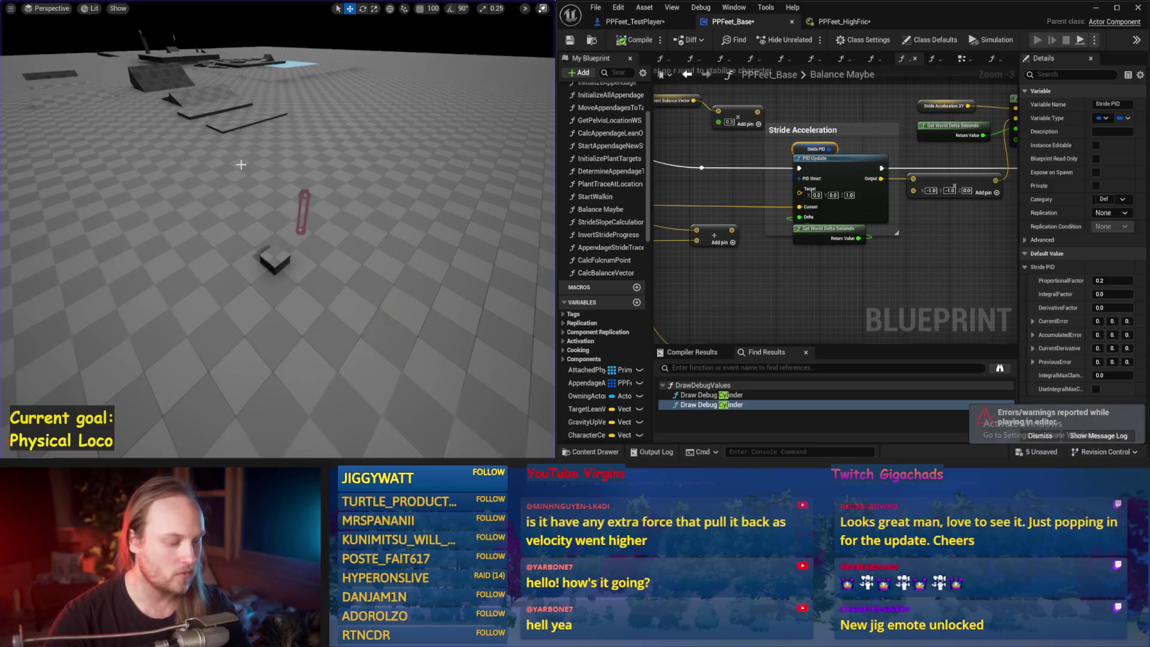
{"action": "key", "text": "alt+p"}
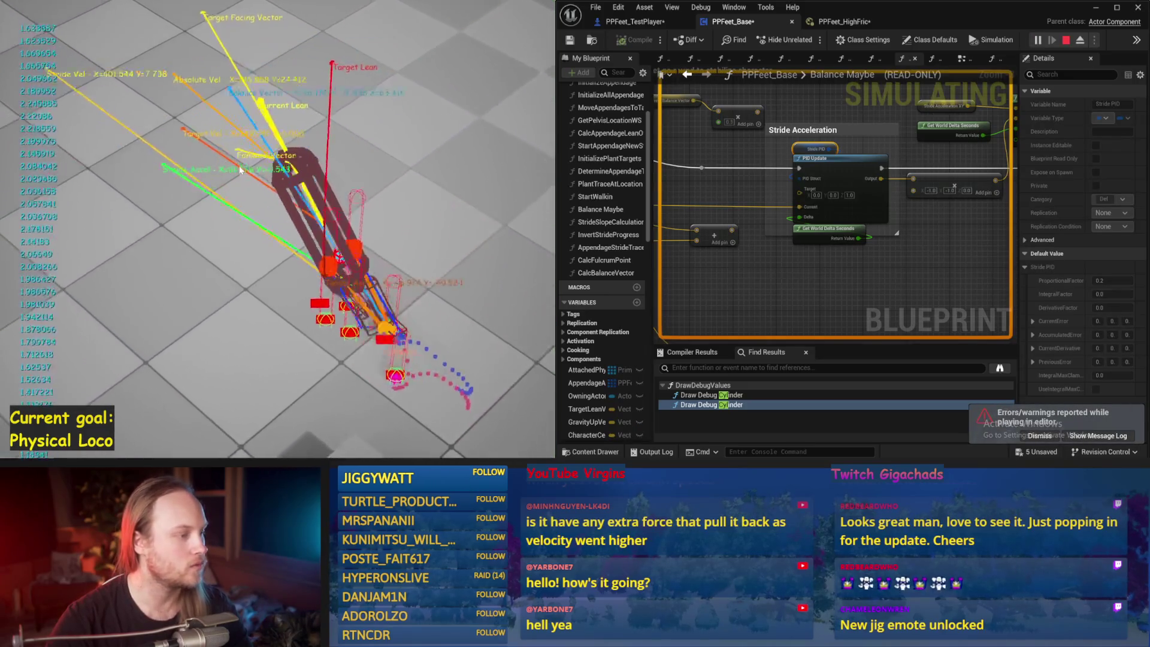
{"action": "key", "text": "Escape"}
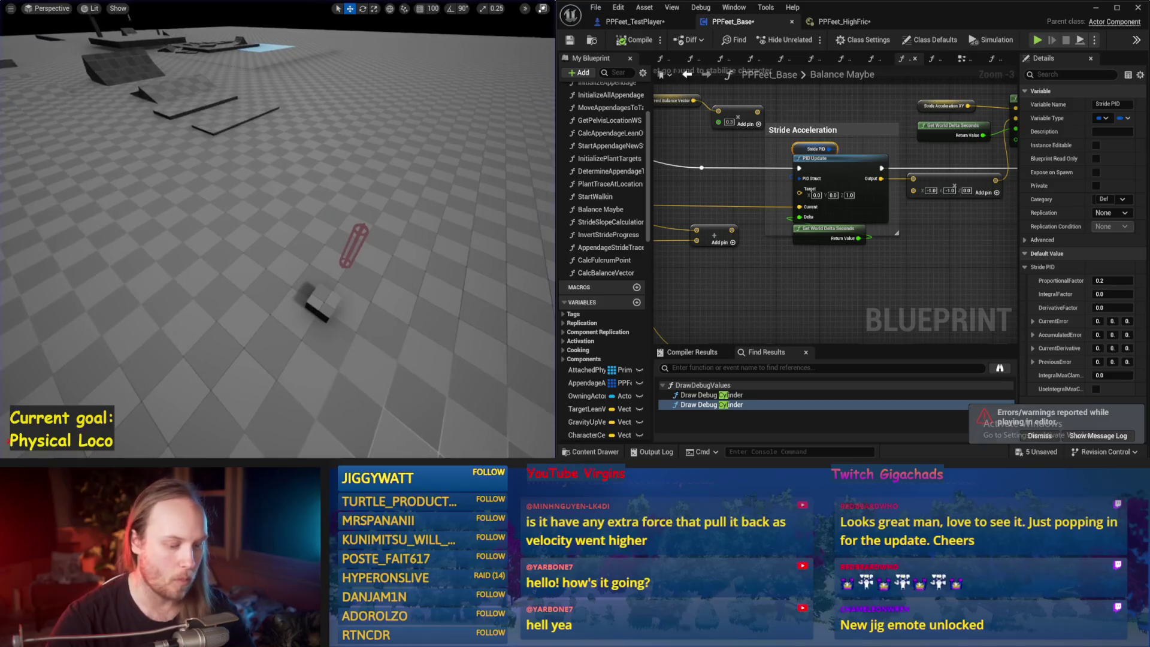
{"action": "key", "text": "alt+p"}
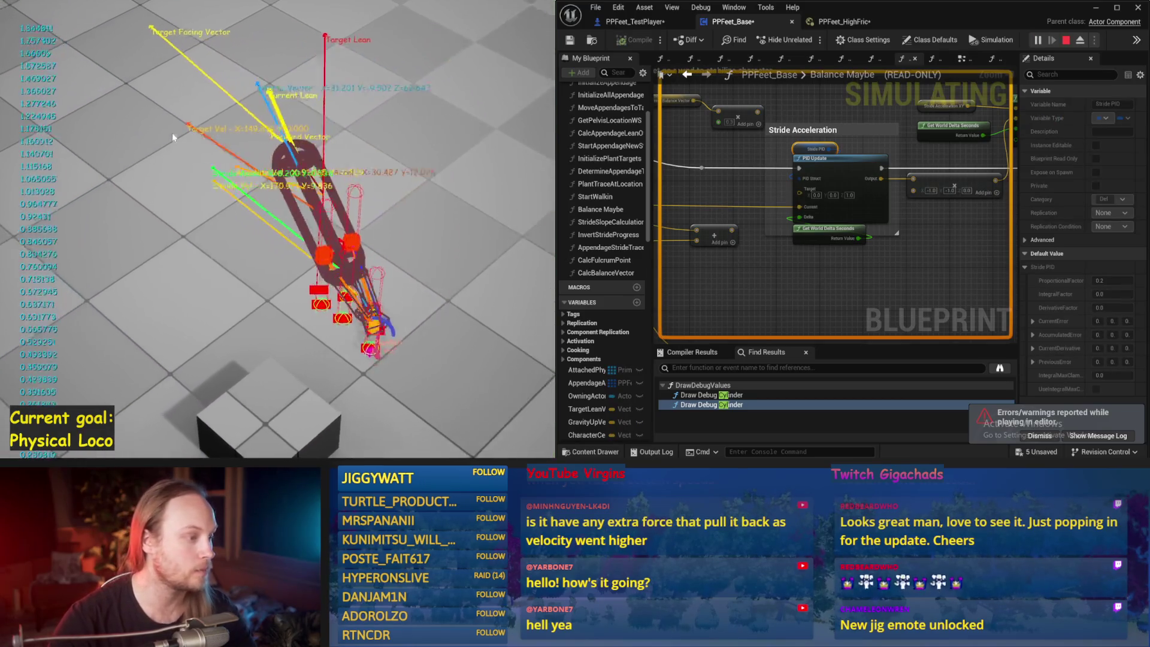
{"action": "key", "text": "Escape"}
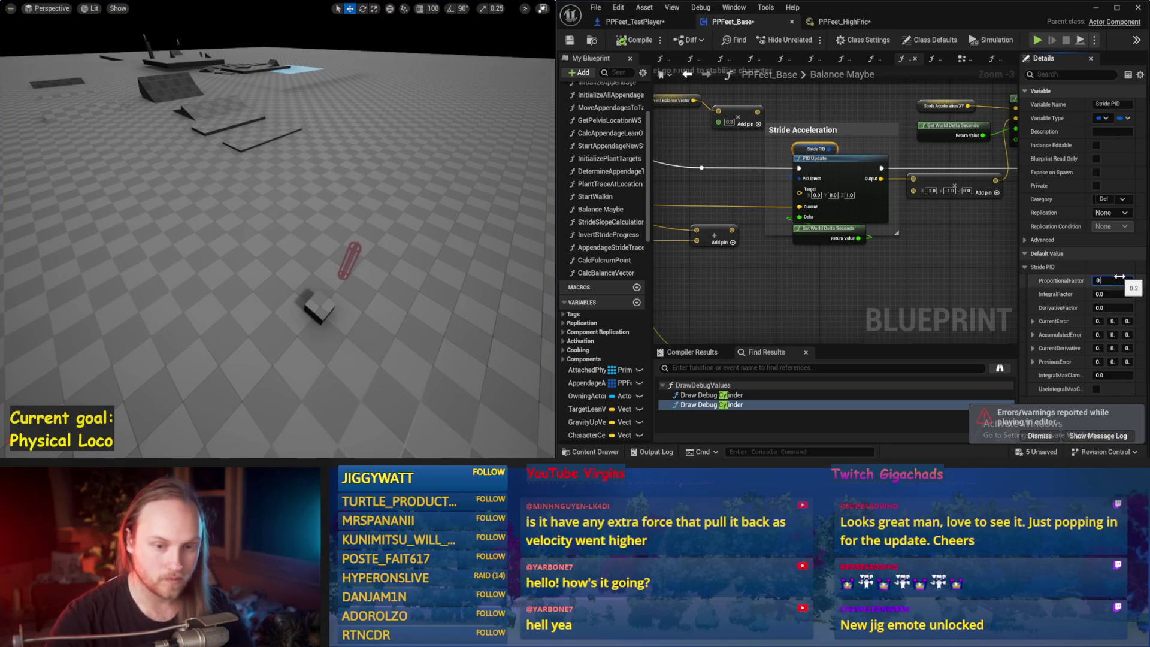
Lower the proportional gain to 0.1 and test the walker once
{"action": "left_click_drag", "start_coordinate": [360, 235], "coordinate": [351, 224]}
{"action": "key", "text": "alt+p"}
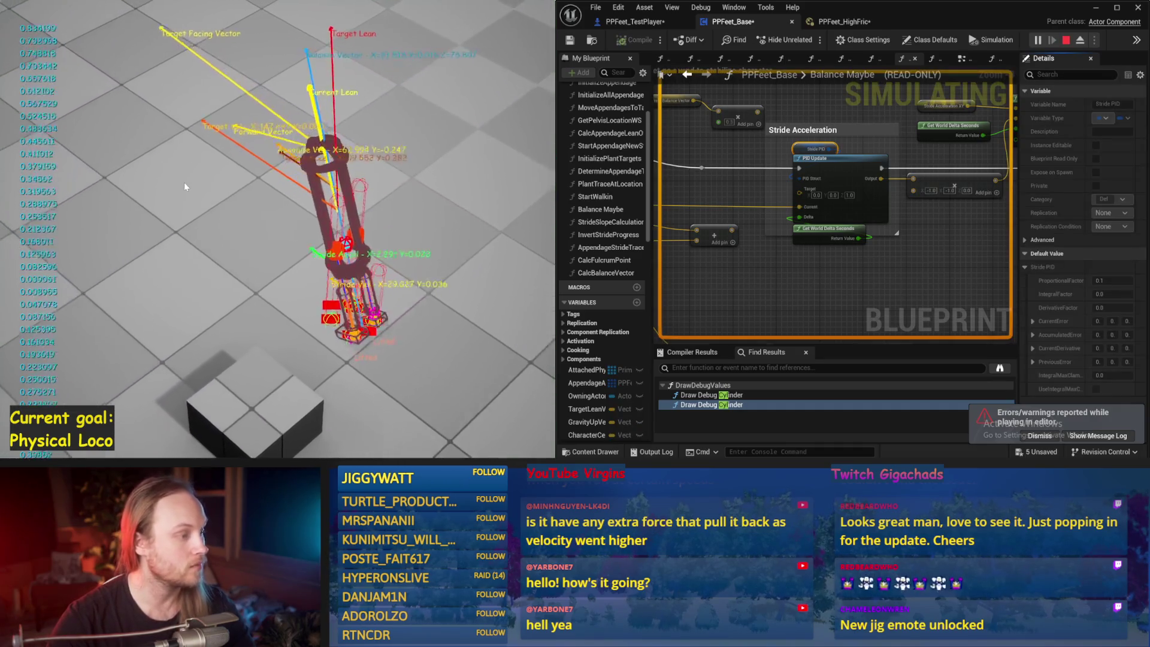
{"action": "key", "text": "Escape"}
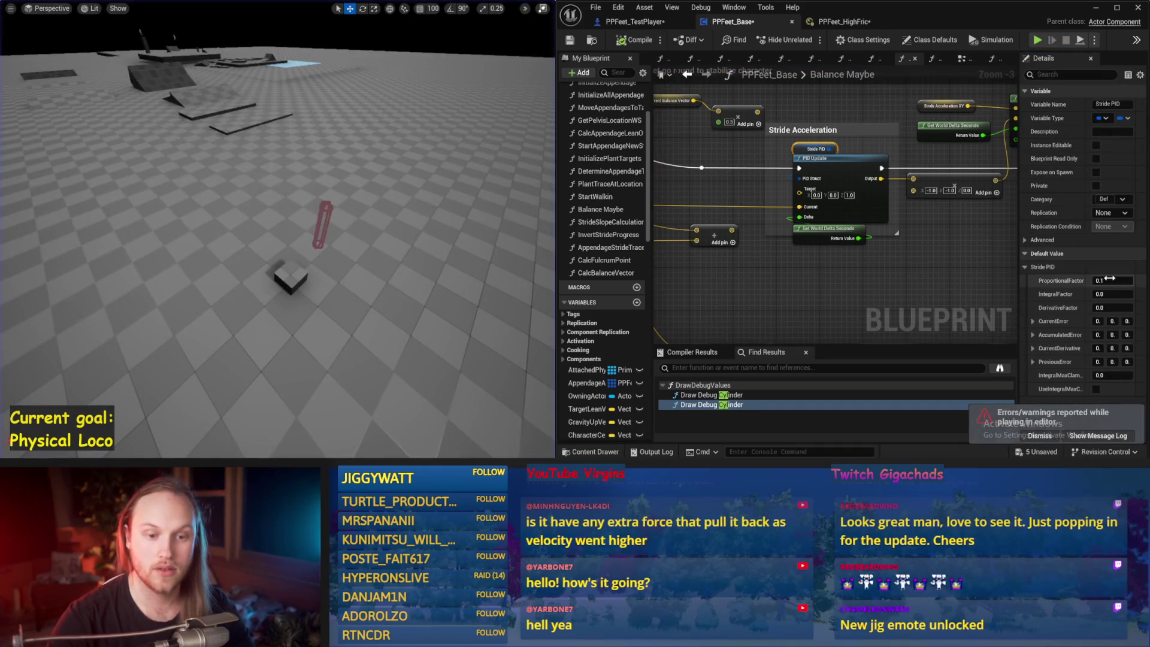
Settle the proportional gain at 0.15 and run two walker tests with it
{"action": "left_click_drag", "start_coordinate": [391, 193], "coordinate": [391, 195]}
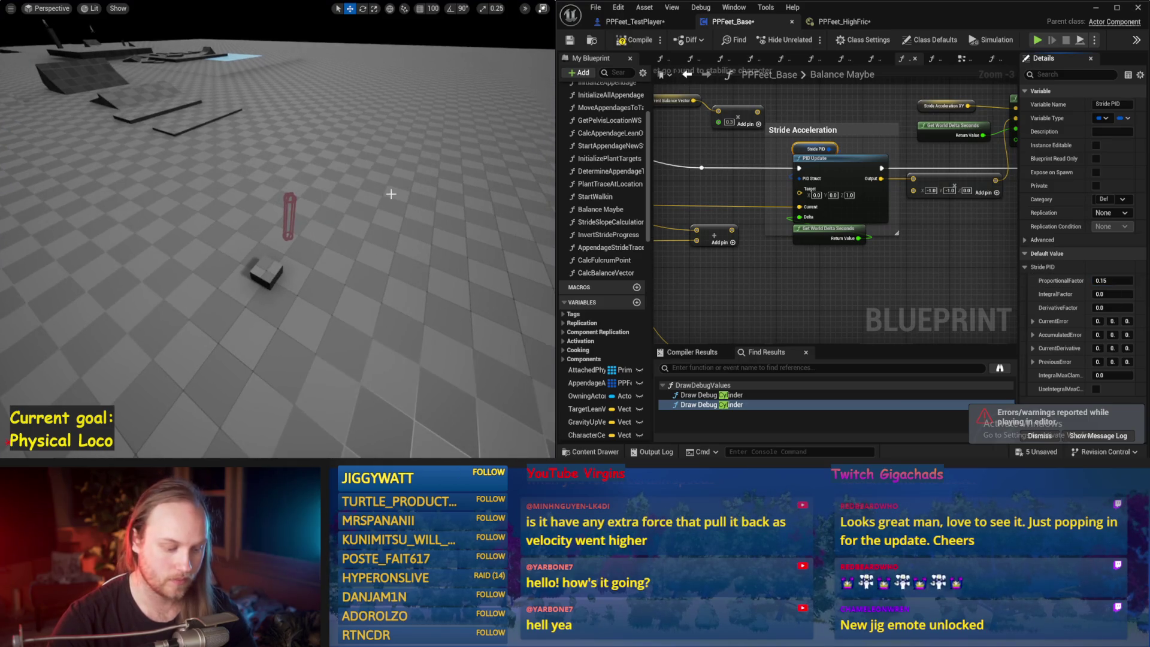
{"action": "key", "text": "alt+p"}
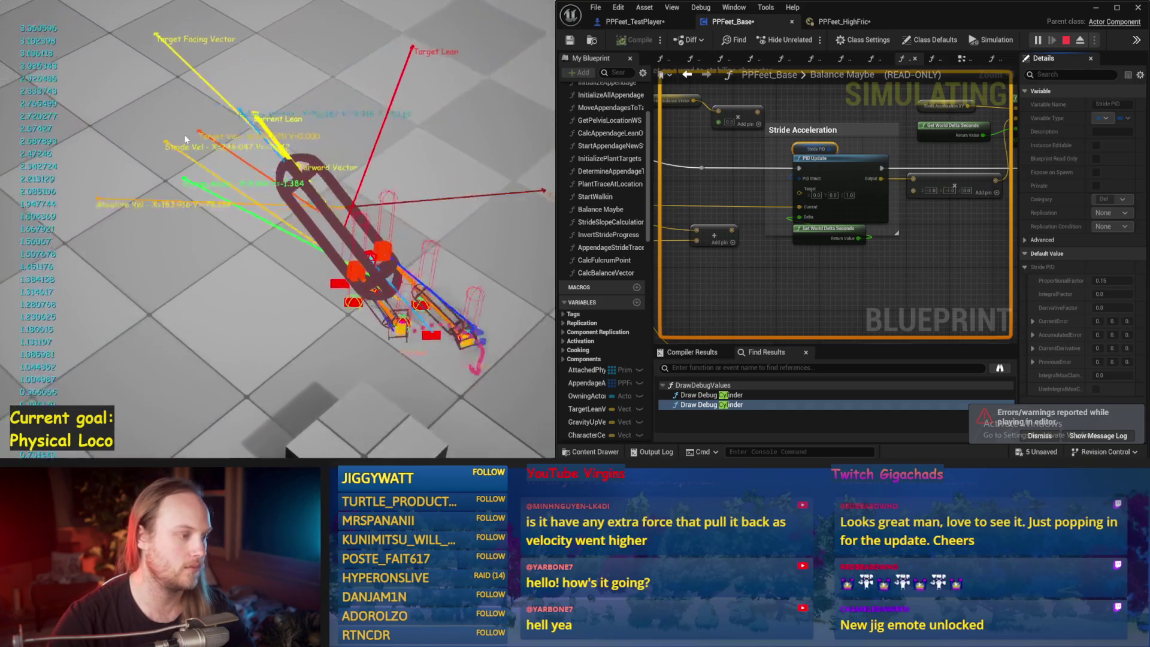
{"action": "key", "text": "Escape"}
{"action": "key", "text": "alt+p"}
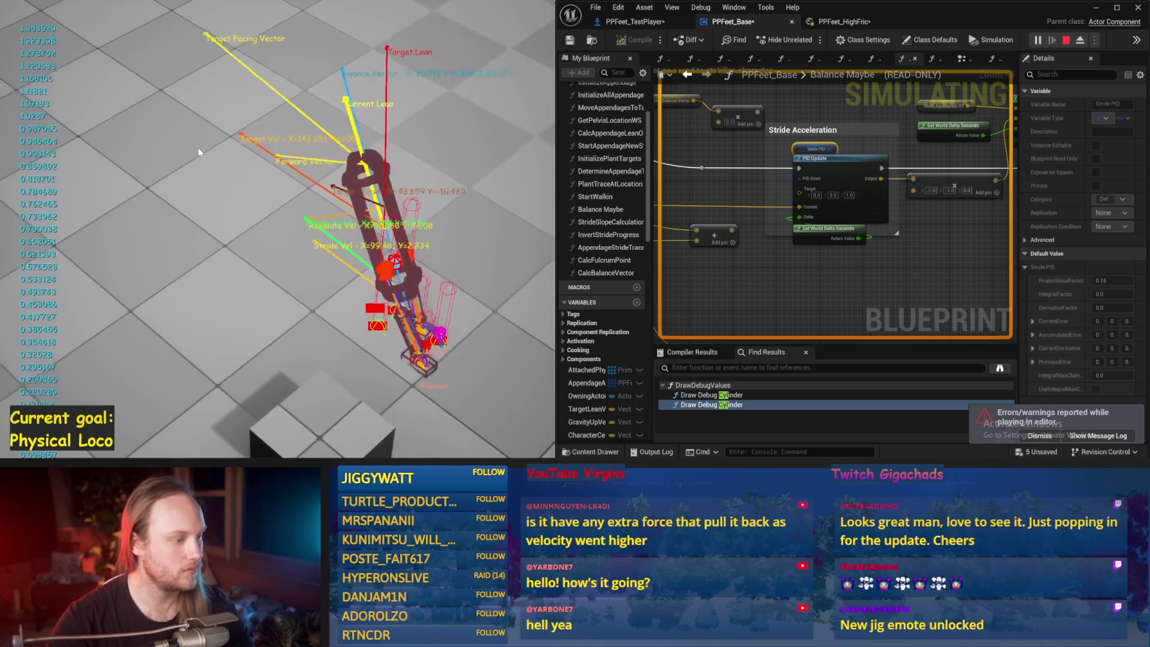
{"action": "key", "text": "Escape"}
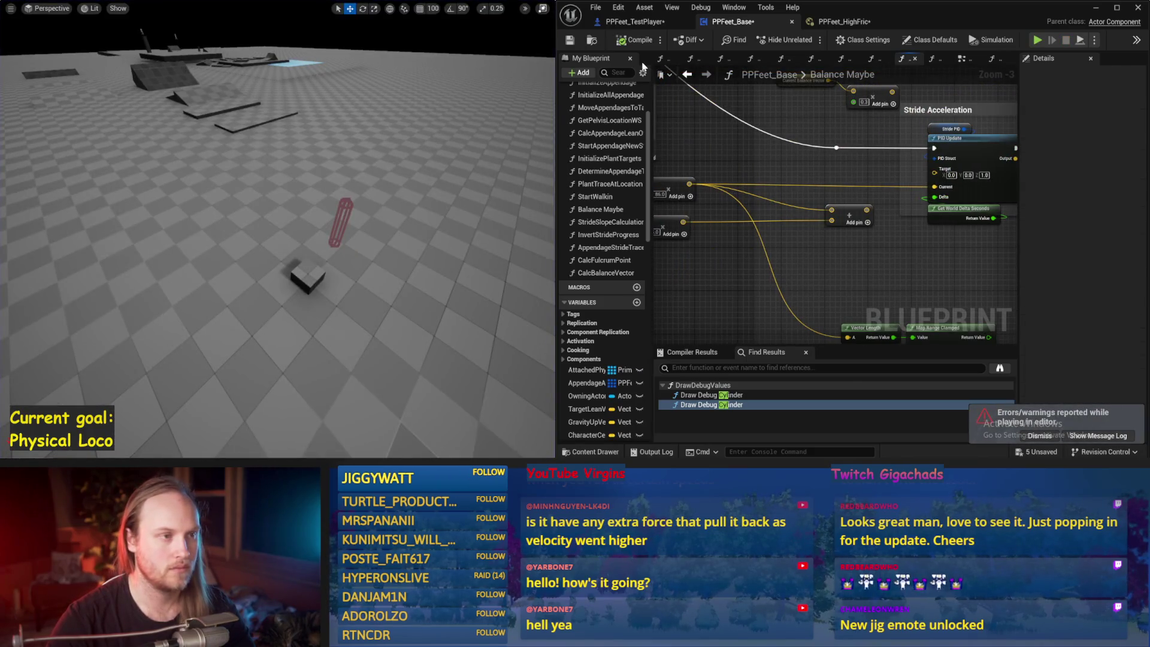
Survey the comment, up-vector and TODO nodes around Stride Acceleration, then save
{"action": "right_click", "coordinate": [806, 267]}
{"action": "mouse_move", "coordinate": [806, 268]}
{"action": "left_mouse_down"}
{"action": "mouse_move", "coordinate": [852, 264]}
{"action": "mouse_move", "coordinate": [790, 248]}
{"action": "mouse_move", "coordinate": [741, 265]}
{"action": "left_mouse_up"}
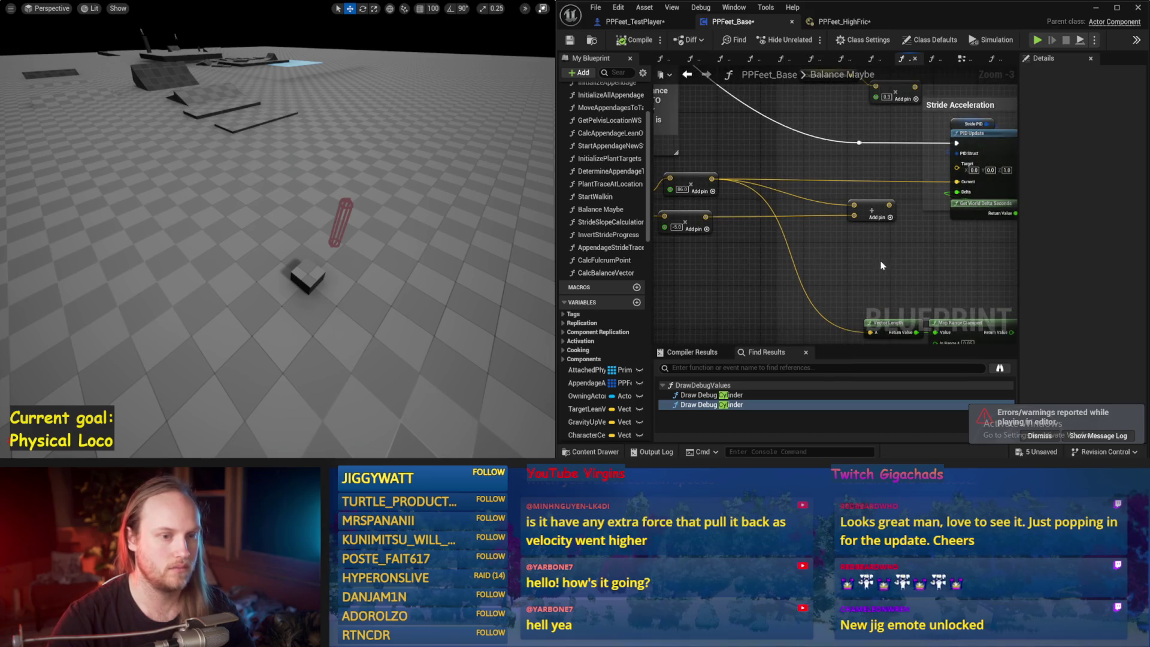
{"action": "left_click_drag", "start_coordinate": [854, 220], "coordinate": [774, 252]}
{"action": "scroll", "coordinate": [815, 237], "scroll_direction": "down", "scroll_amount": 1}
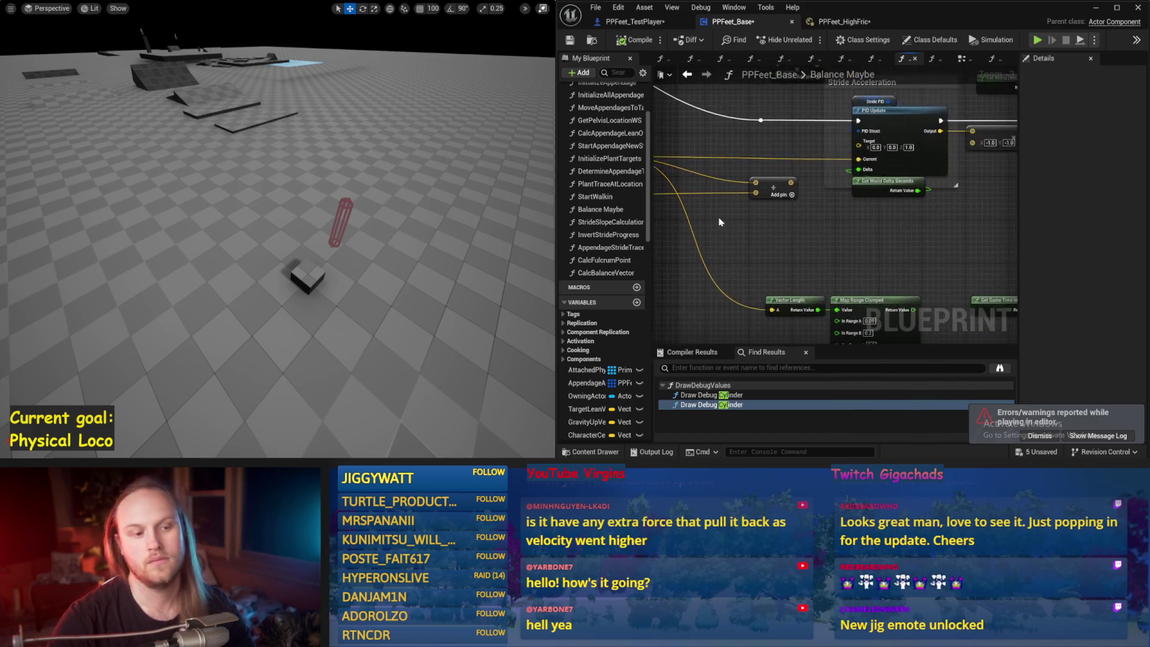
{"action": "mouse_move", "coordinate": [777, 220]}
{"action": "left_mouse_down"}
{"action": "mouse_move", "coordinate": [814, 237]}
{"action": "mouse_move", "coordinate": [976, 252]}
{"action": "left_mouse_up"}
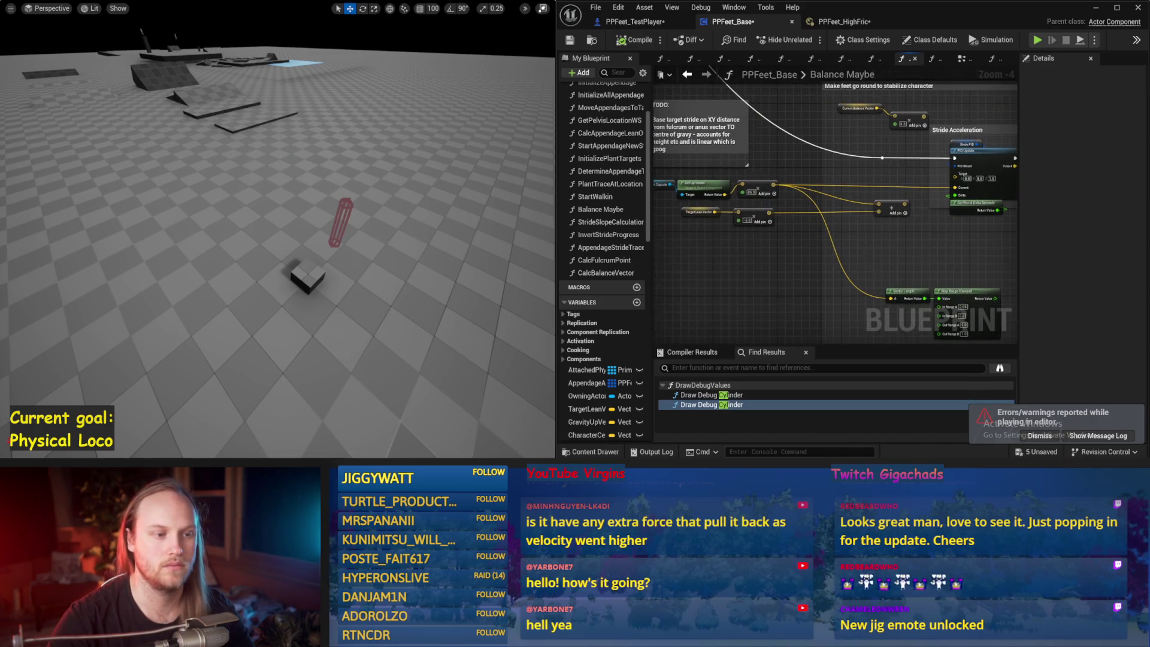
{"action": "left_click_drag", "start_coordinate": [760, 240], "coordinate": [655, 87]}
{"action": "key", "text": "ctrl+s"}
Frame the Stride Acceleration XY nodes and run a brief walker test with gain 0.15
{"action": "mouse_move", "coordinate": [772, 249]}
{"action": "left_mouse_down"}
{"action": "mouse_move", "coordinate": [911, 234]}
{"action": "mouse_move", "coordinate": [743, 261]}
{"action": "mouse_move", "coordinate": [797, 231]}
{"action": "left_mouse_up"}
{"action": "mouse_move", "coordinate": [801, 191]}
{"action": "left_mouse_down"}
{"action": "mouse_move", "coordinate": [710, 229]}
{"action": "mouse_move", "coordinate": [724, 228]}
{"action": "left_mouse_up"}
{"action": "scroll", "coordinate": [891, 179], "scroll_direction": "up", "scroll_amount": 1}
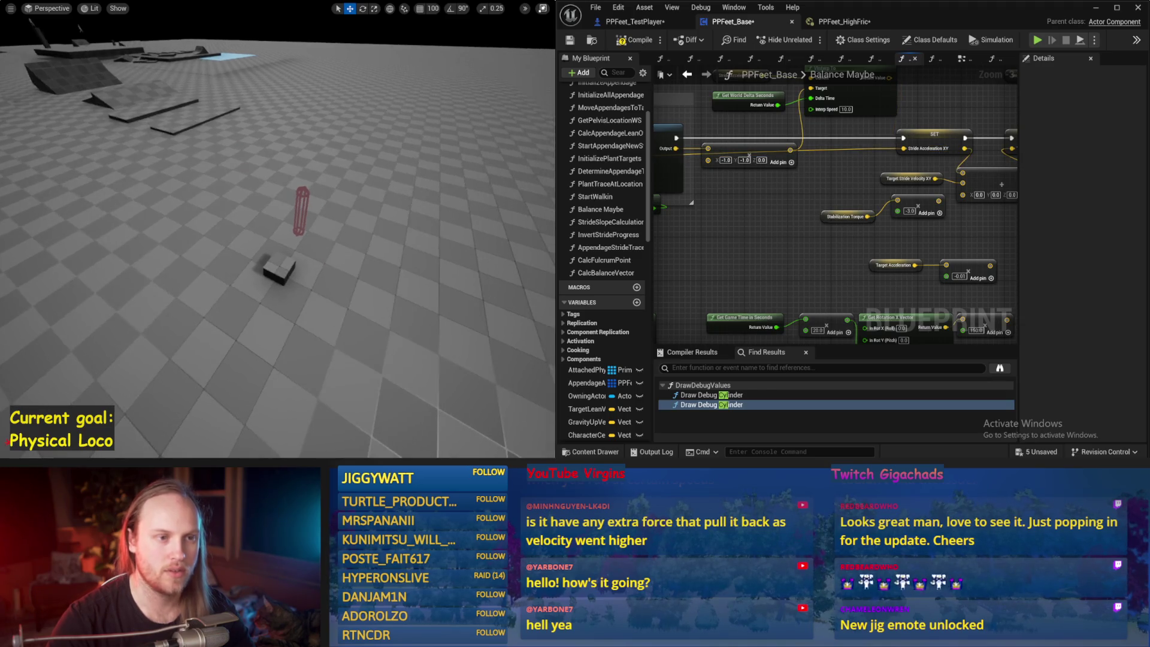
{"action": "key", "text": "alt+s"}
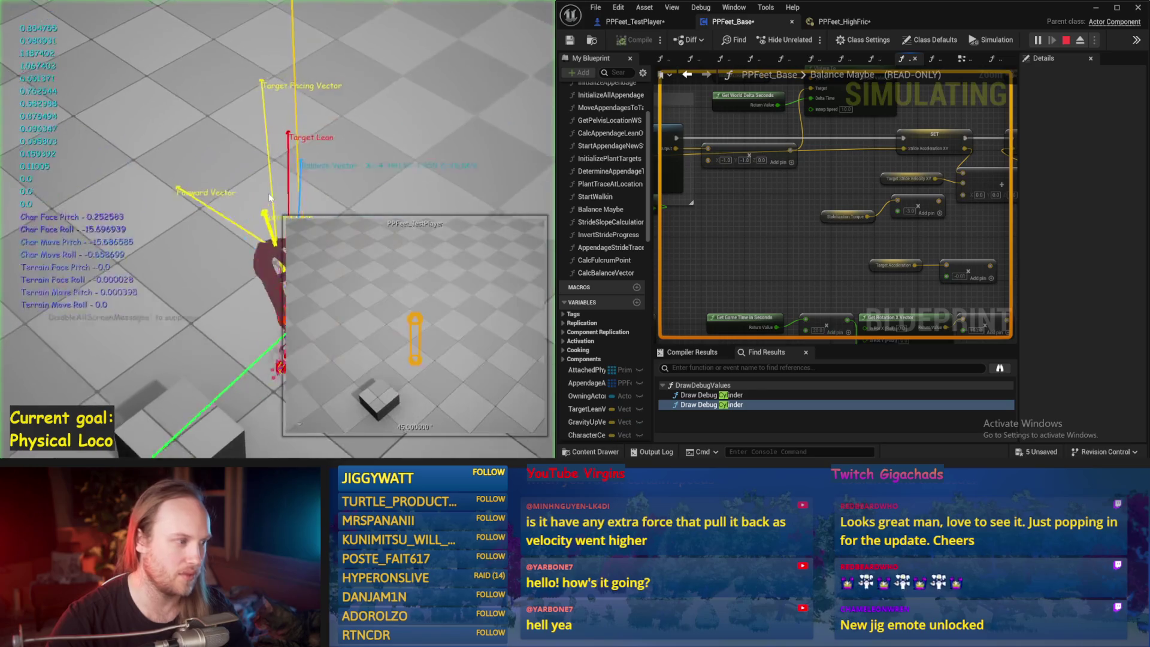
{"action": "key", "text": "Escape"}
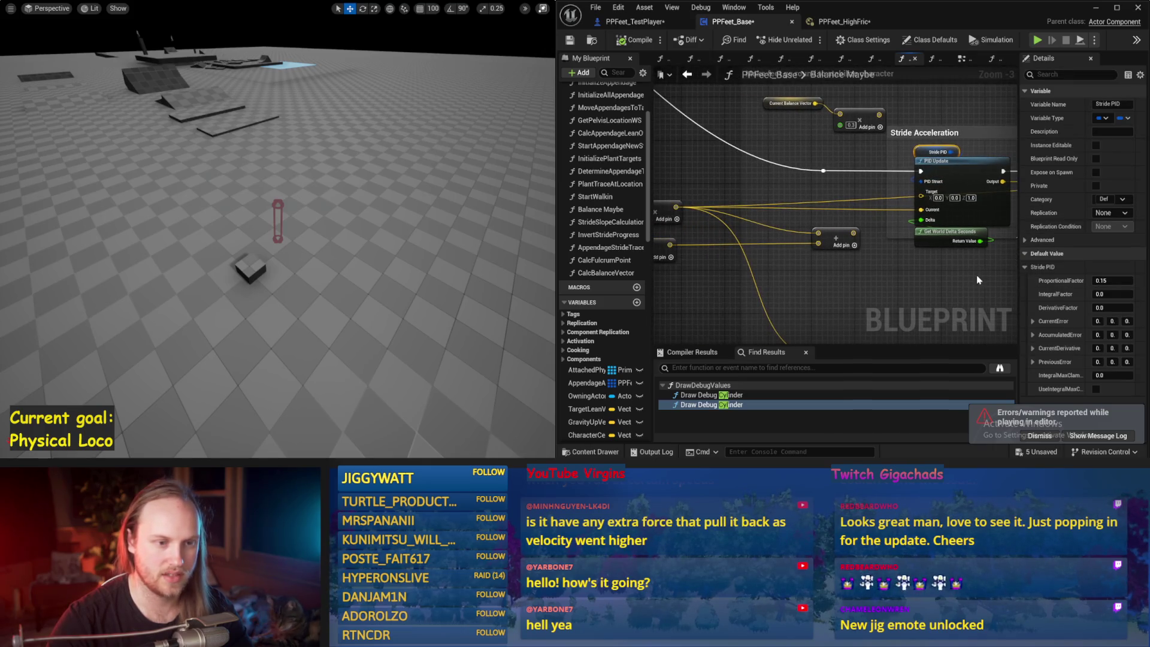
Compile and save the blueprint, then run one walker test
{"action": "left_click", "coordinate": [890, 237]}
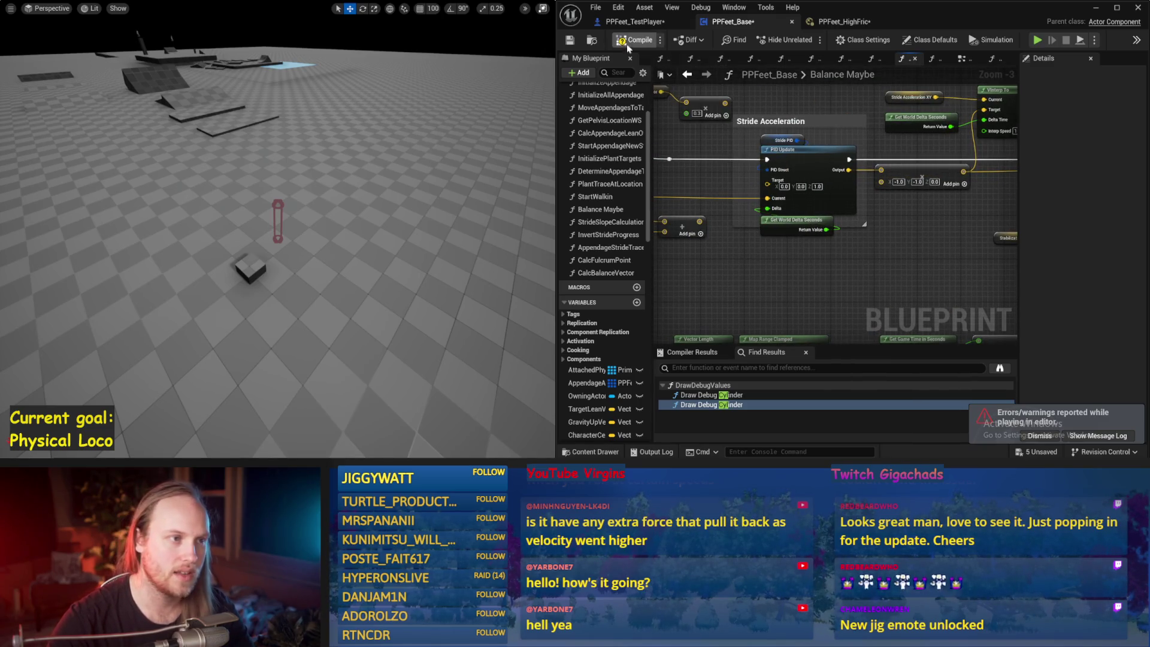
{"action": "left_click", "coordinate": [570, 41]}
{"action": "key", "text": "alt+p"}
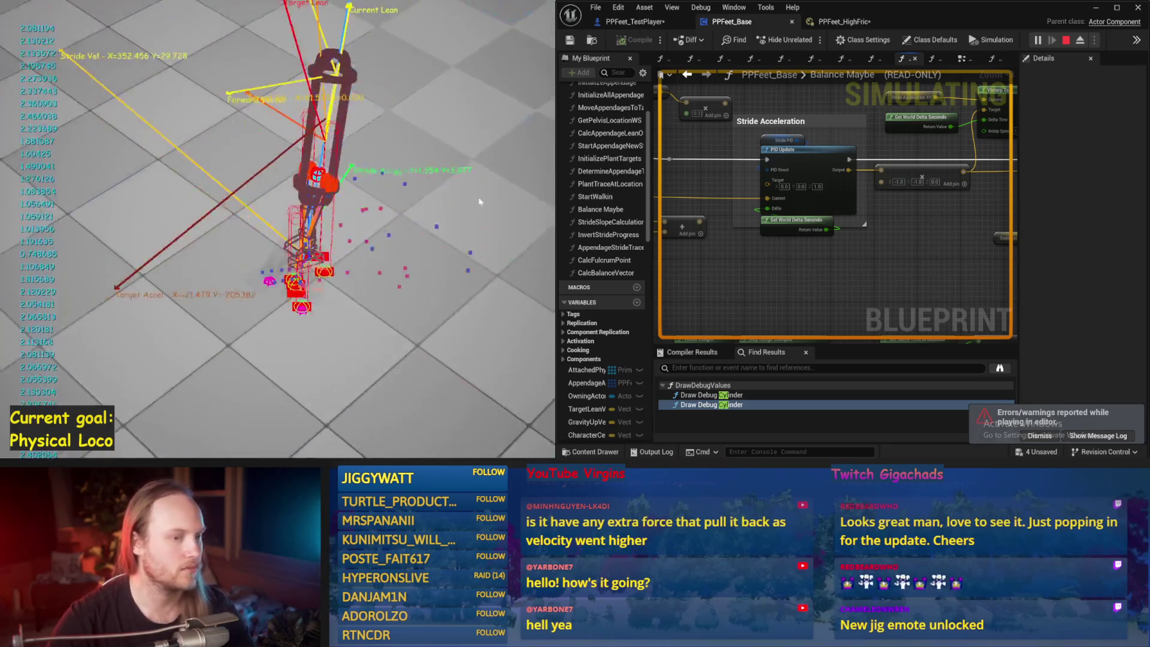
{"action": "key", "text": "Escape"}
Run three more walker tests, stopping each after the character falls
{"action": "left_click_drag", "start_coordinate": [1011, 280], "coordinate": [728, 248]}
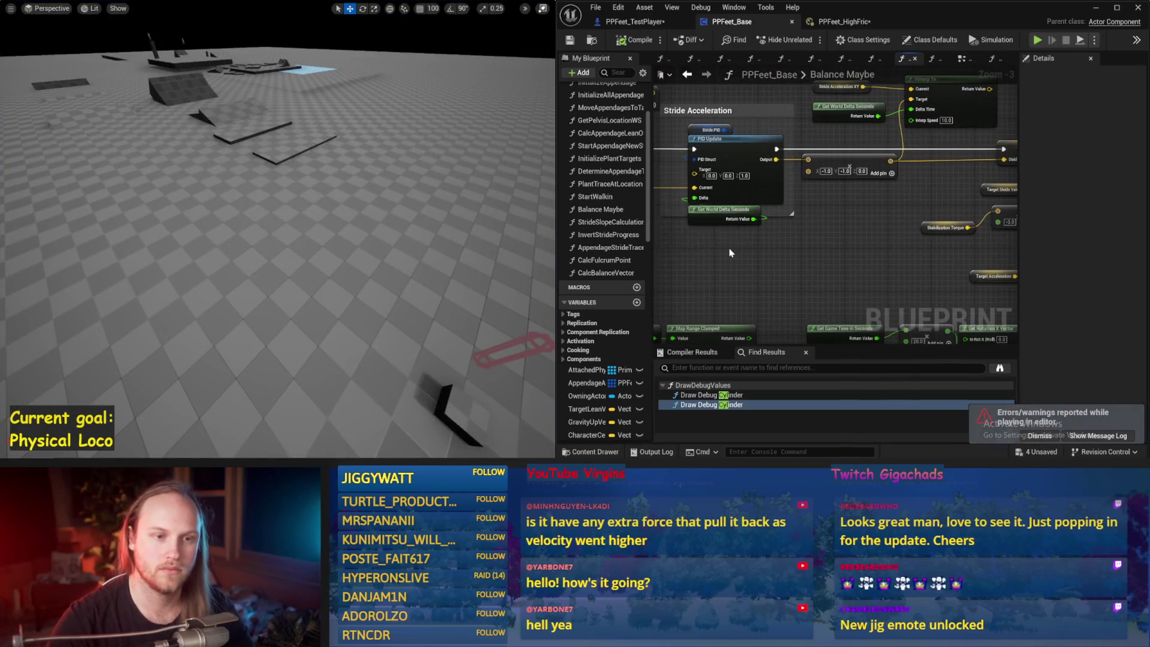
{"action": "key", "text": "alt+p"}
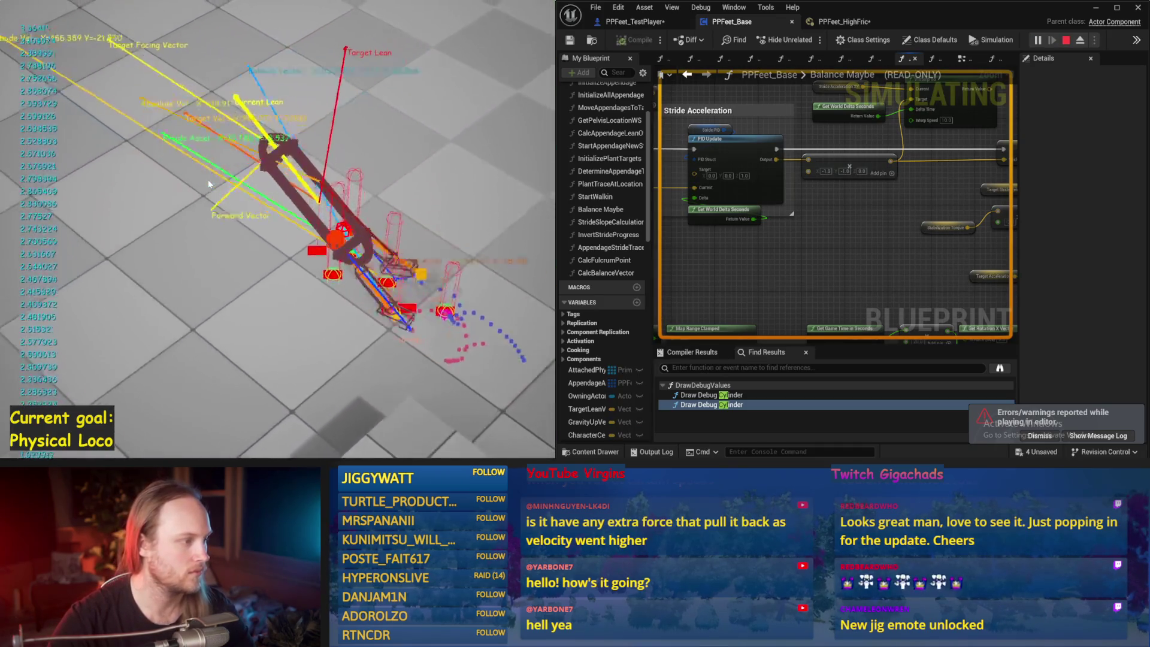
{"action": "key", "text": "Escape"}
{"action": "key", "text": "alt+p"}
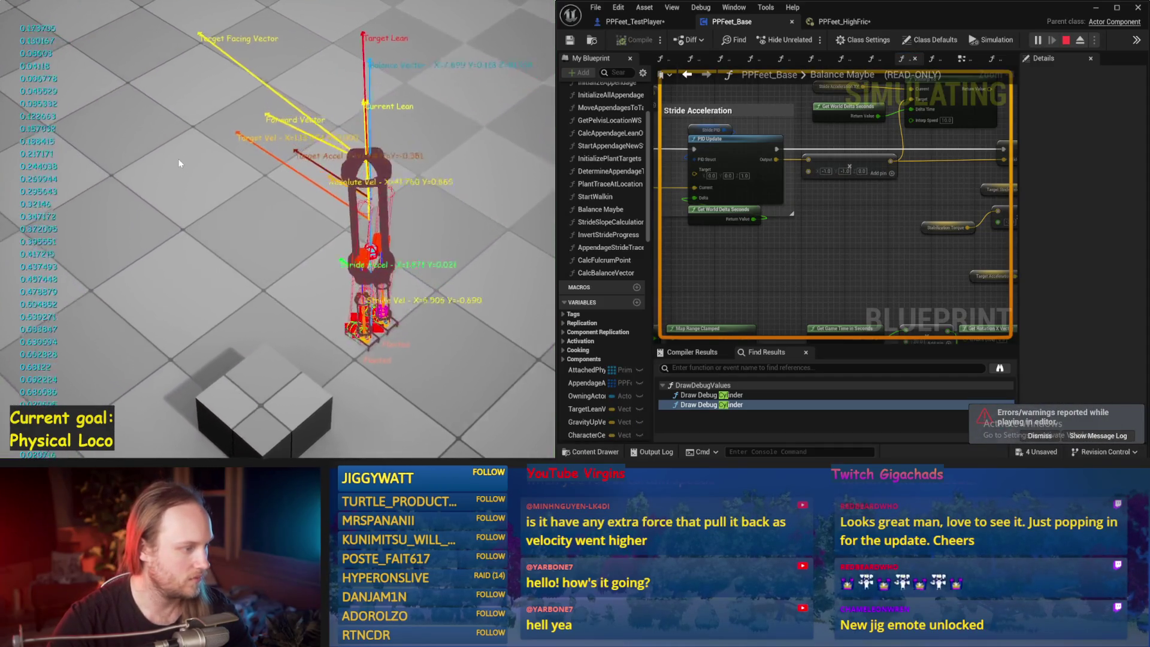
{"action": "key", "text": "Escape"}
{"action": "key", "text": "alt+p"}
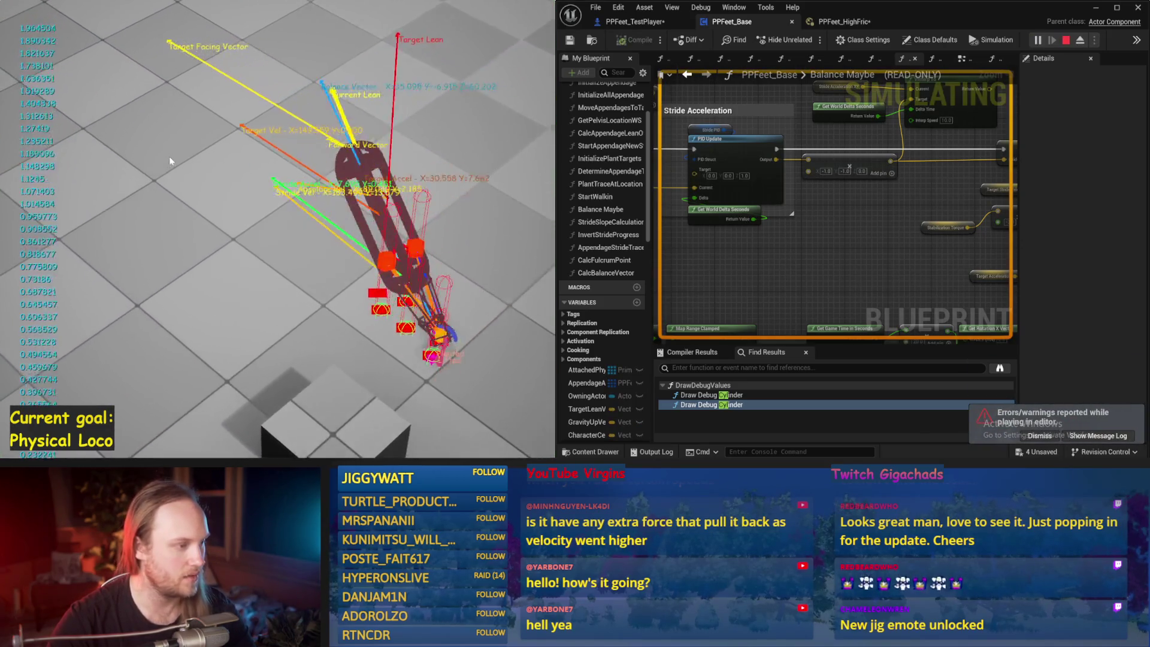
{"action": "key", "text": "Escape"}
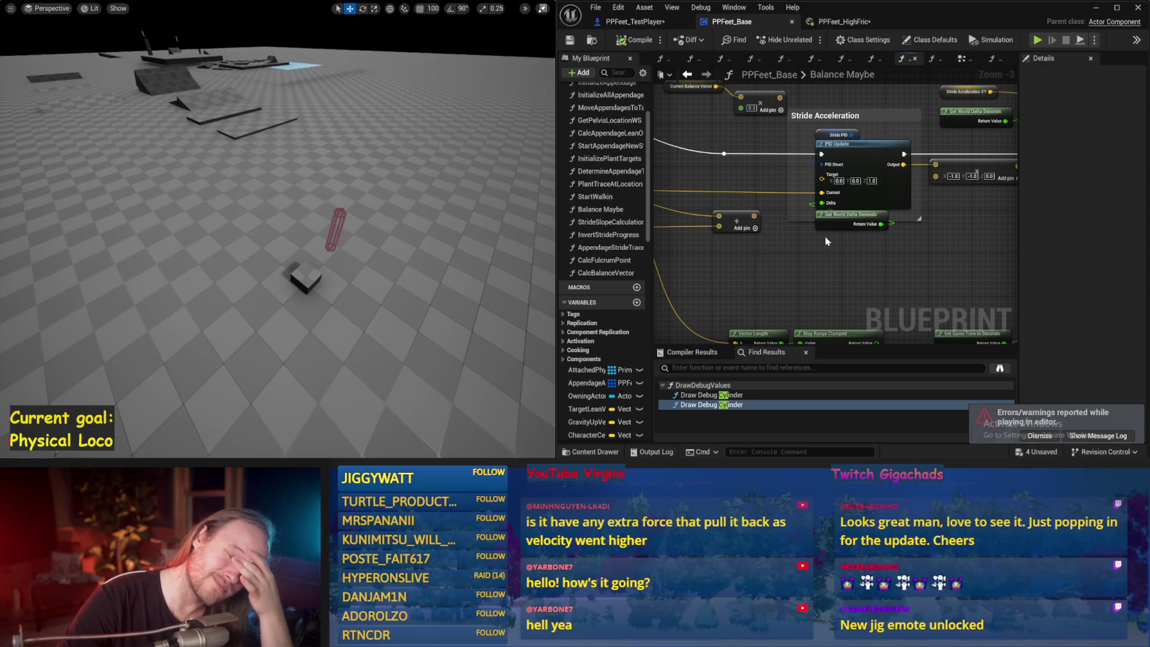
Stop the current run and run two more walker tests while reviewing the Stride Acceleration graph
{"action": "mouse_move", "coordinate": [750, 275]}
{"action": "left_mouse_down"}
{"action": "mouse_move", "coordinate": [907, 259]}
{"action": "mouse_move", "coordinate": [993, 269]}
{"action": "left_mouse_up"}
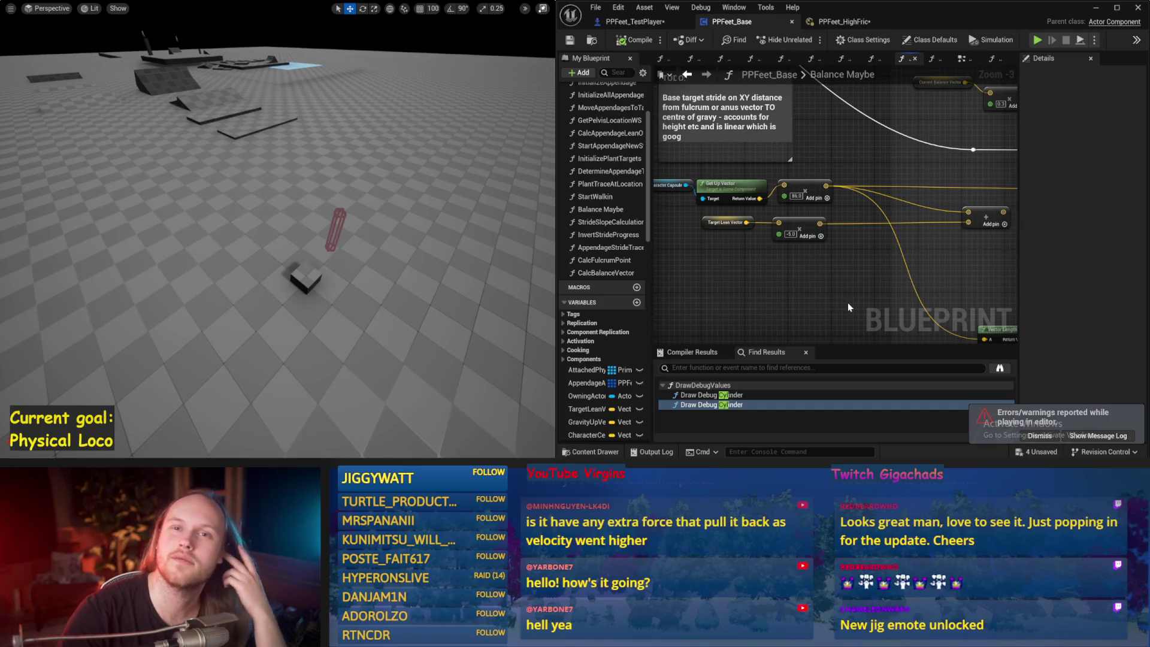
{"action": "left_click_drag", "start_coordinate": [341, 278], "coordinate": [340, 282]}
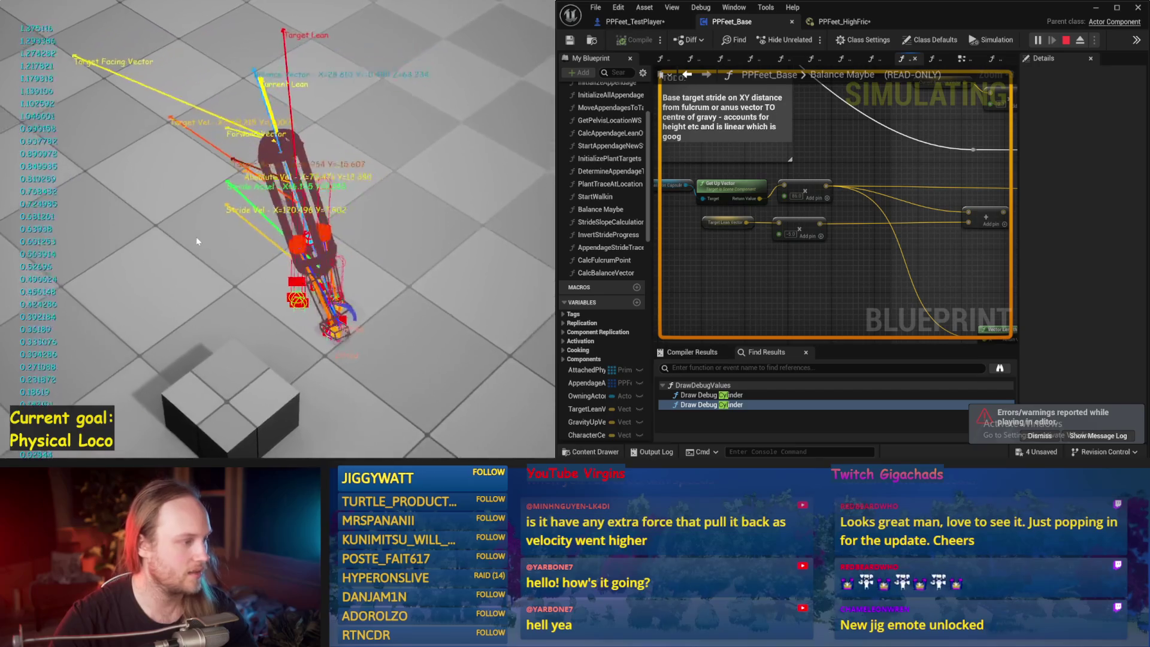
{"action": "key", "text": "Escape"}
{"action": "left_click_drag", "start_coordinate": [868, 174], "coordinate": [674, 205]}
{"action": "key", "text": "alt+s"}
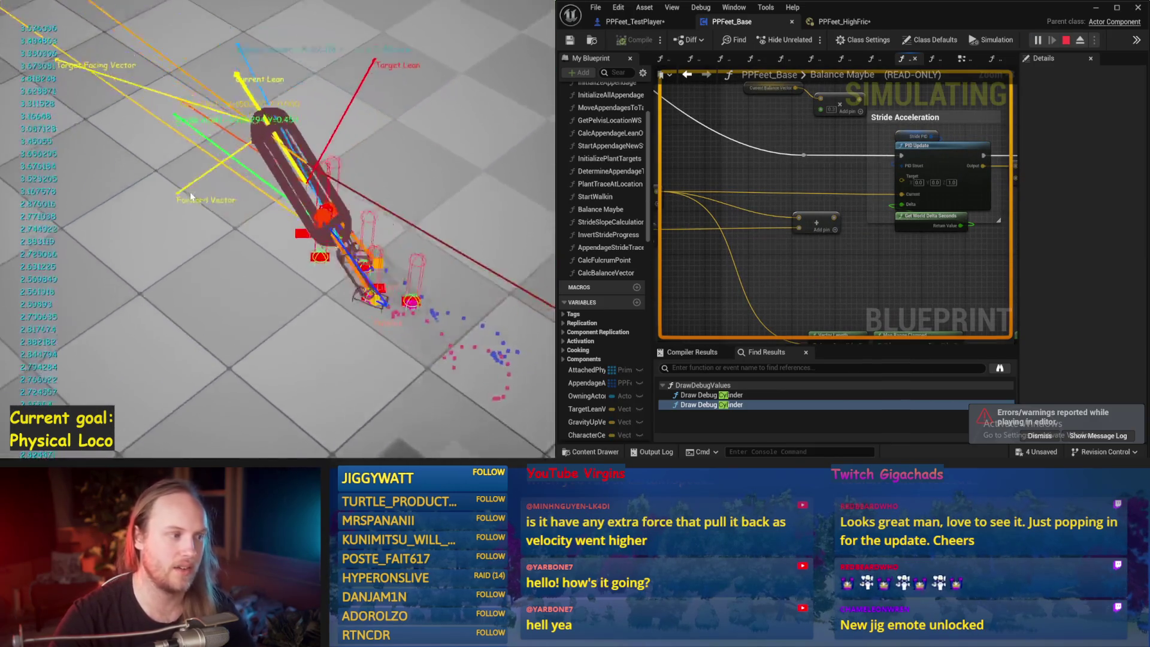
{"action": "key", "text": "Escape"}
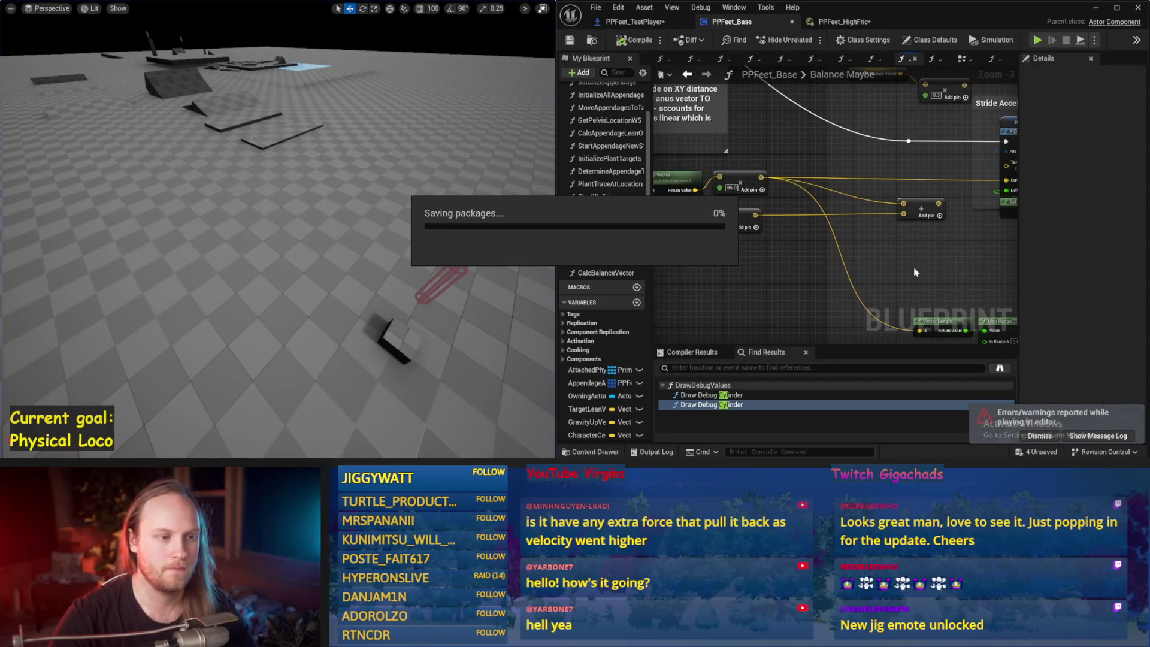
{"action": "left_click_drag", "start_coordinate": [813, 290], "coordinate": [966, 293]}
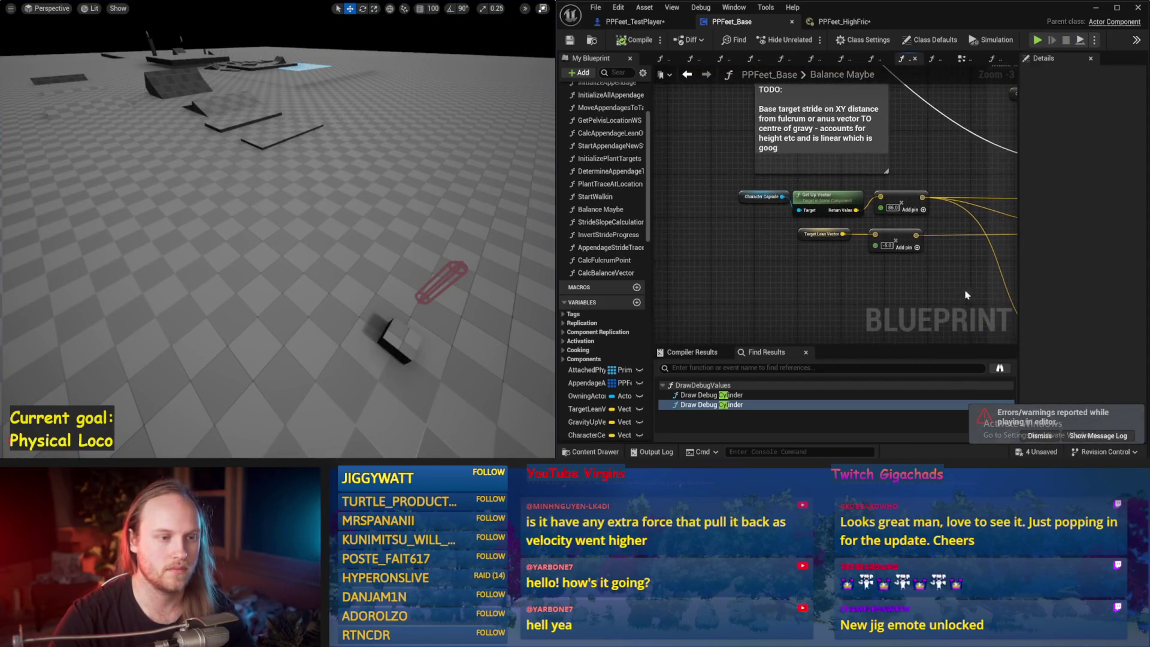
{"action": "key", "text": "alt+s"}
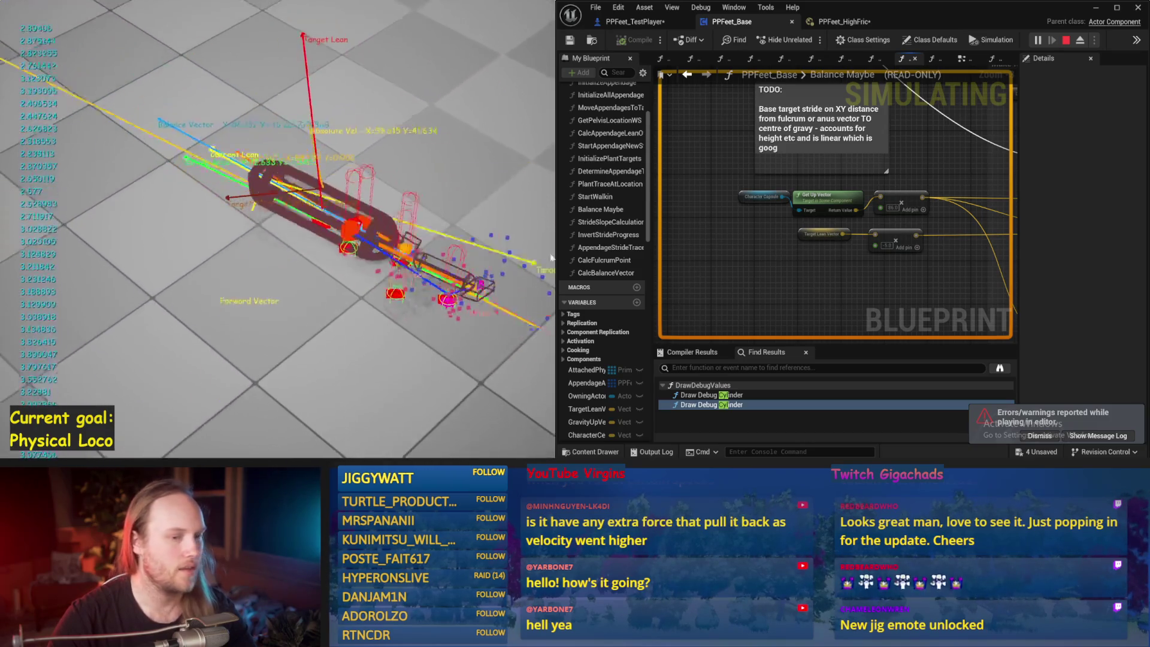
{"action": "key", "text": "Escape"}
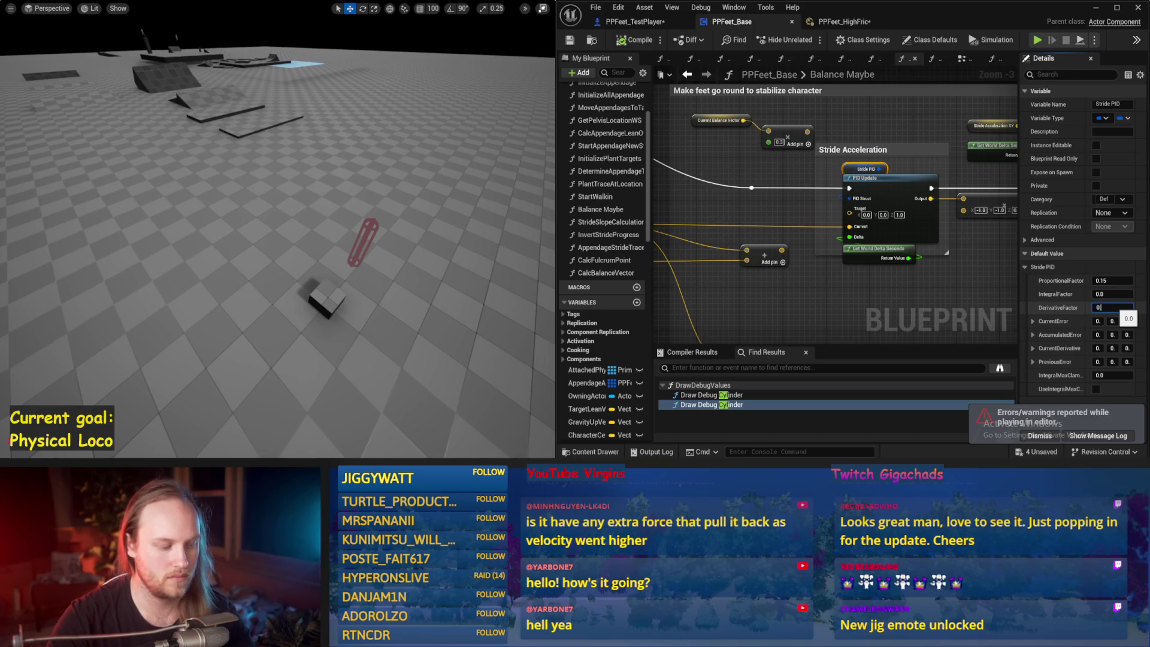
Test the changed derivative factor, then set the Stride PID derivative factor to 0.01 and test it
{"action": "left_click_drag", "start_coordinate": [360, 240], "coordinate": [384, 208]}
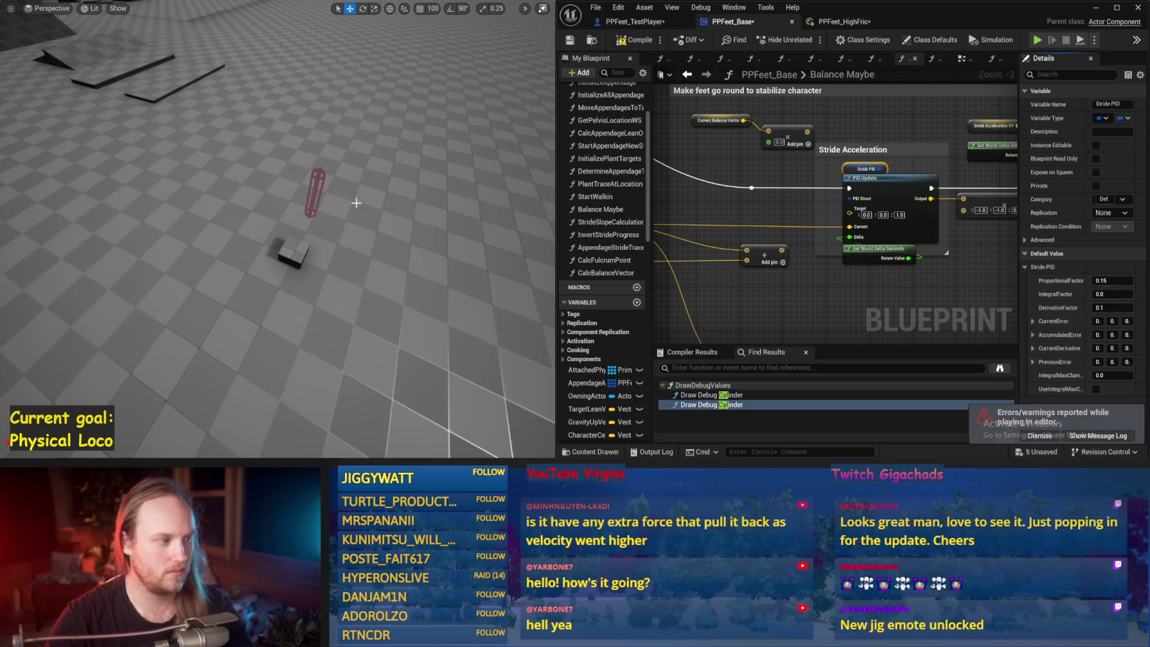
{"action": "key", "text": "alt+s"}
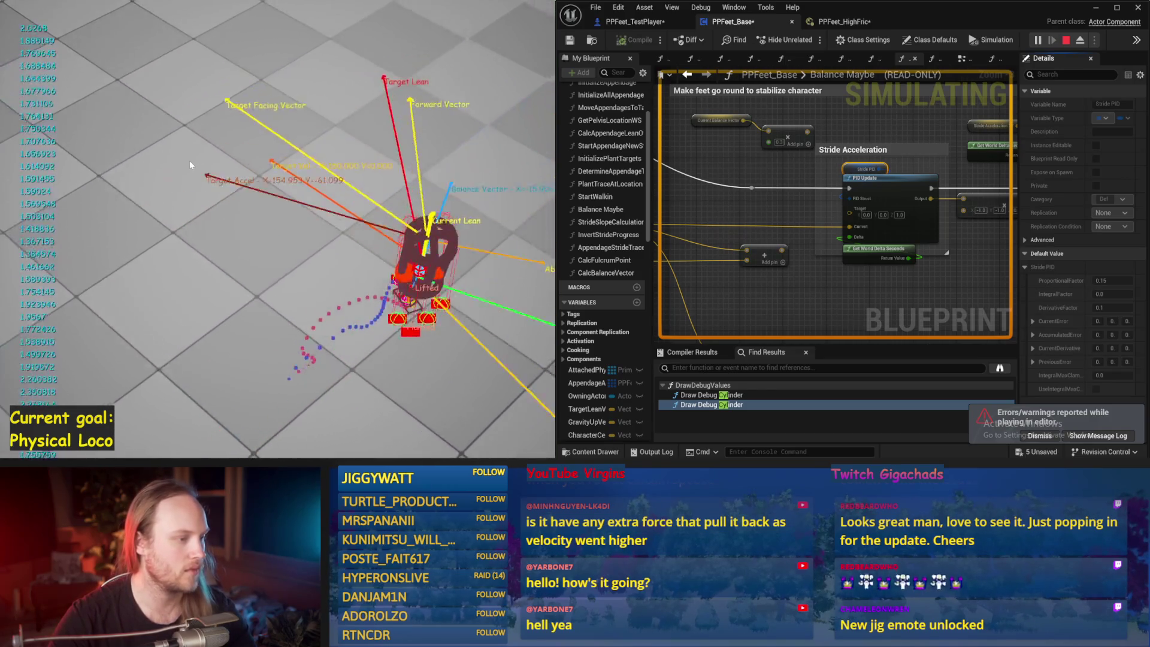
{"action": "key", "text": "Escape"}
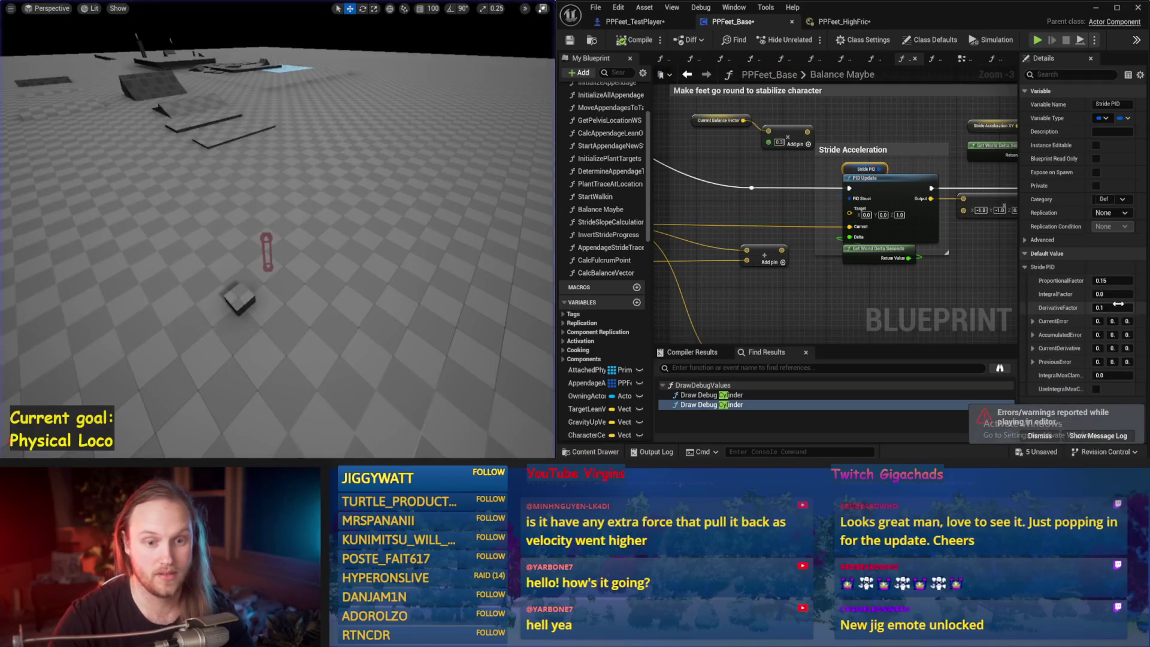
{"action": "type", "text": "0.01"}
{"action": "key", "text": "Return"}
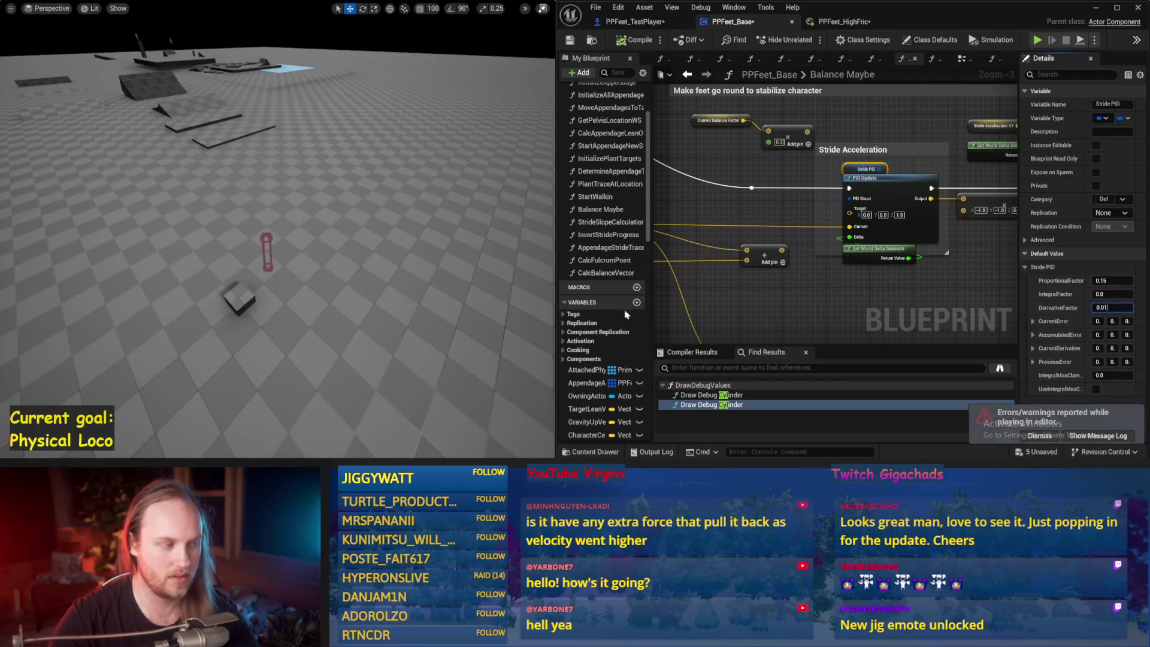
{"action": "left_click_drag", "start_coordinate": [381, 269], "coordinate": [381, 247]}
{"action": "key", "text": "alt+s"}
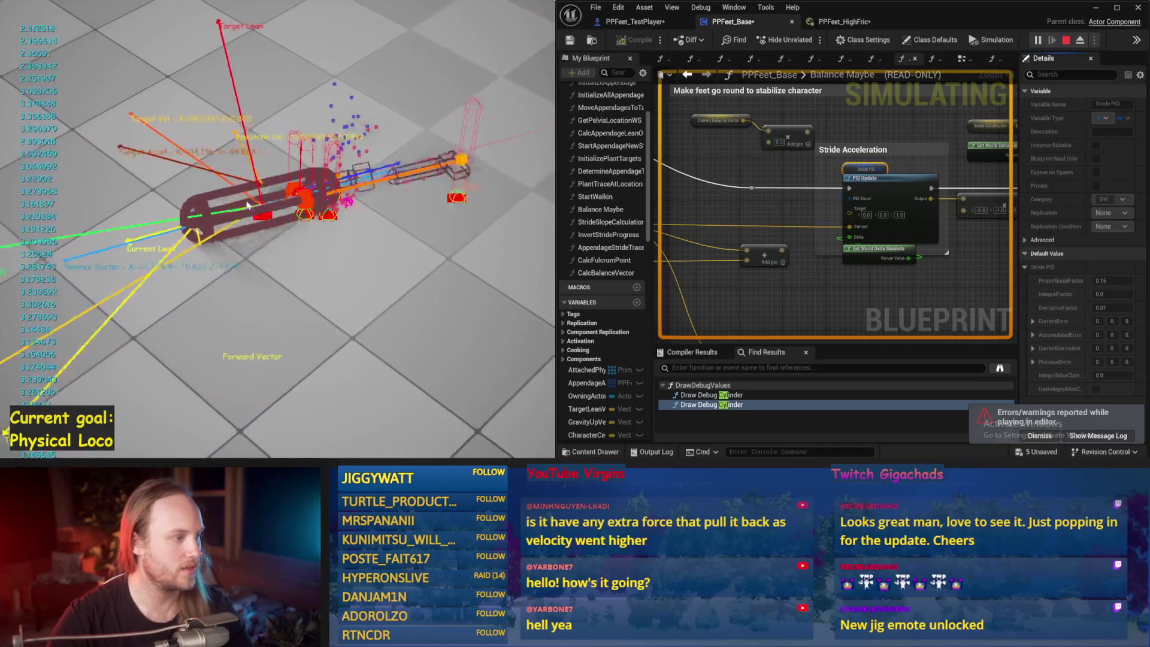
{"action": "key", "text": "Escape"}
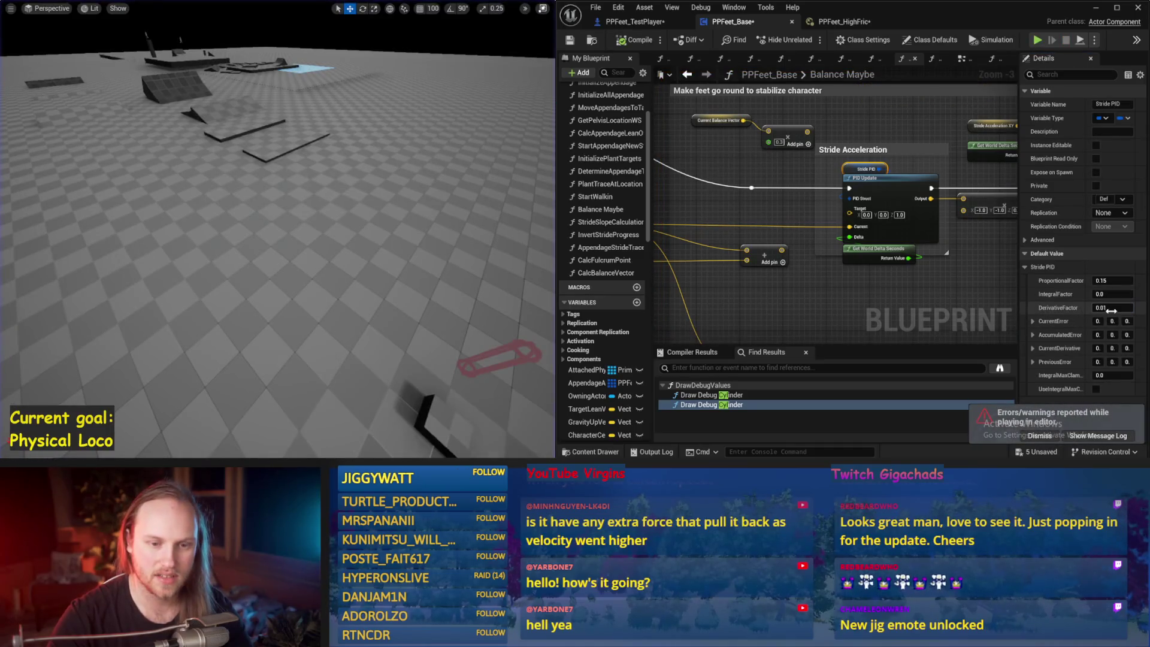
Run two test simulations of the walker with the 0.03 derivative factor
{"action": "left_click_drag", "start_coordinate": [260, 217], "coordinate": [261, 239]}
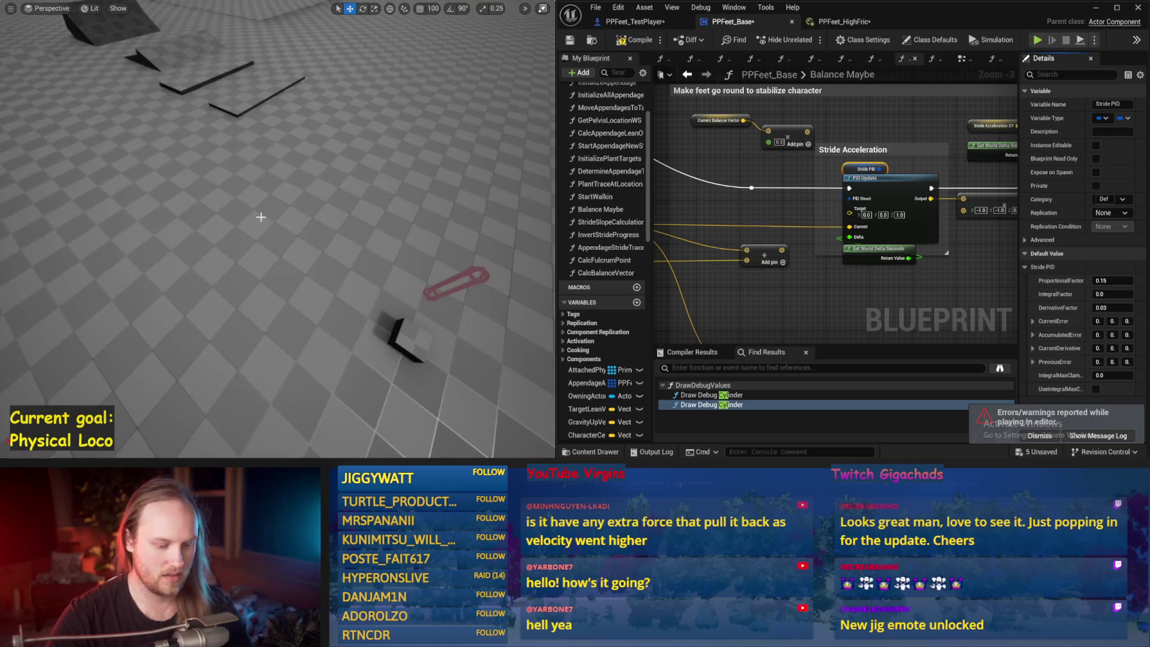
{"action": "key", "text": "alt+s"}
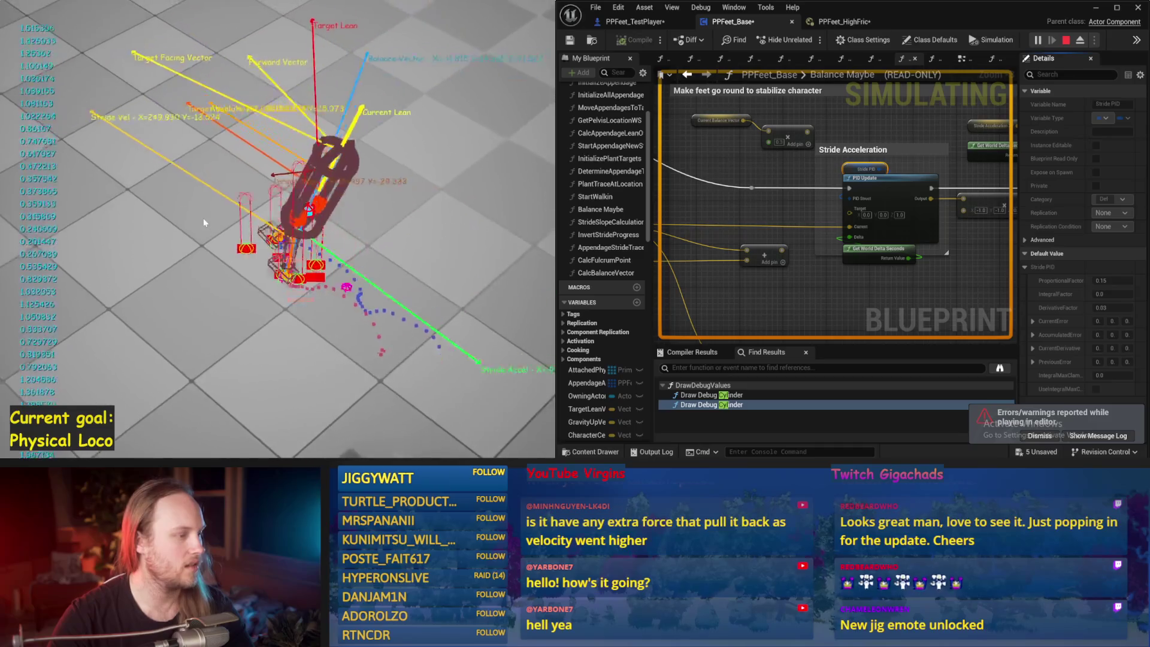
{"action": "key", "text": "Escape"}
{"action": "key", "text": "alt+s"}
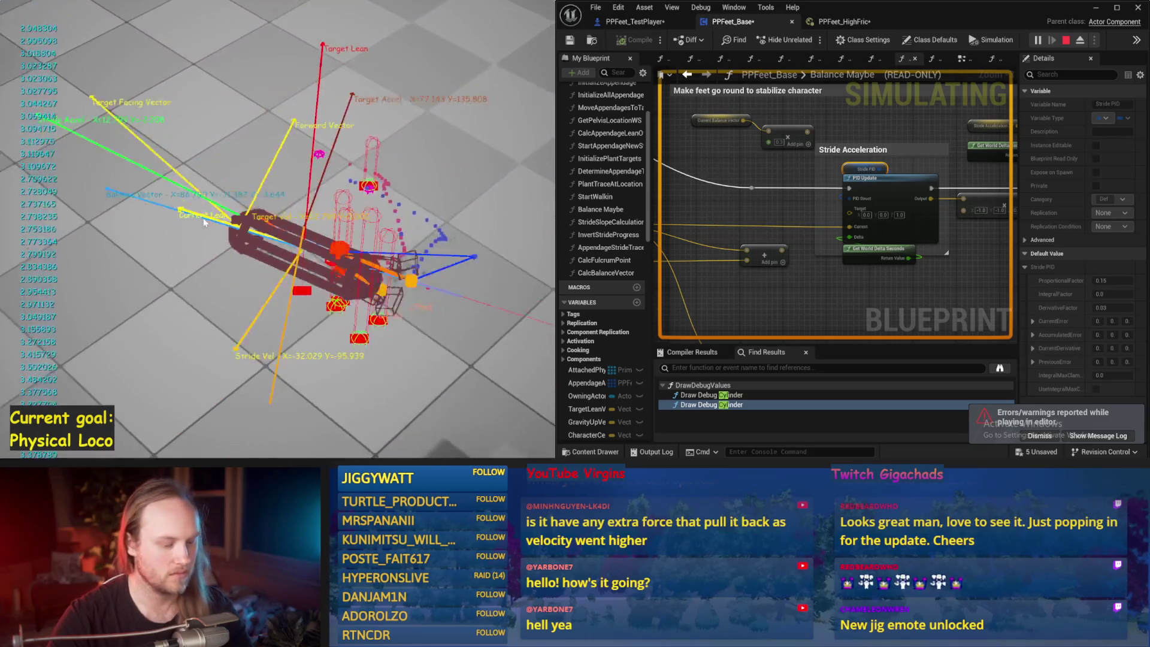
{"action": "key", "text": "Escape"}
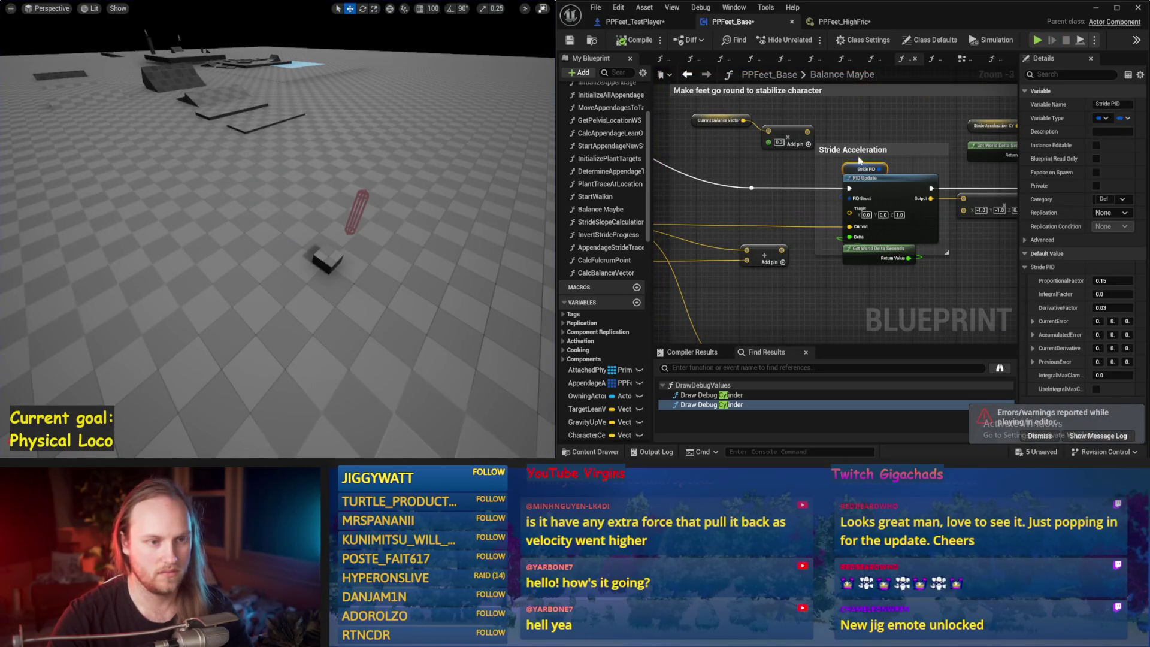
Set the Stride PID proportional factor to 0.1 and test it in simulation
{"action": "left_click", "coordinate": [892, 164]}
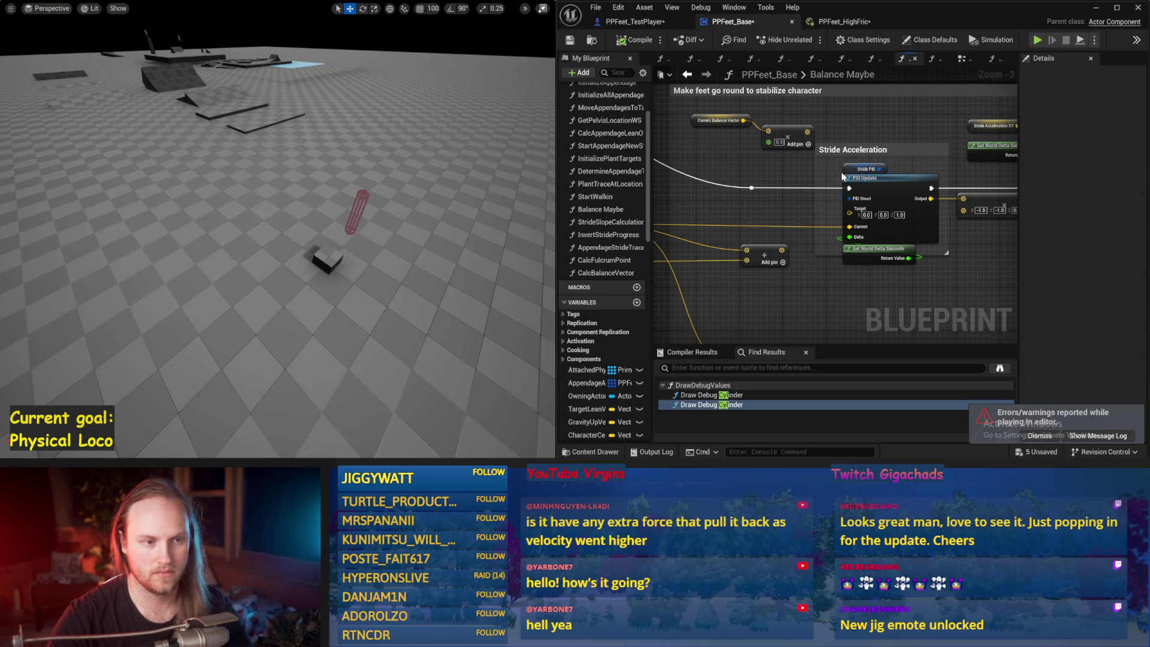
{"action": "key", "text": "BackSpace"}
{"action": "key", "text": "Return"}
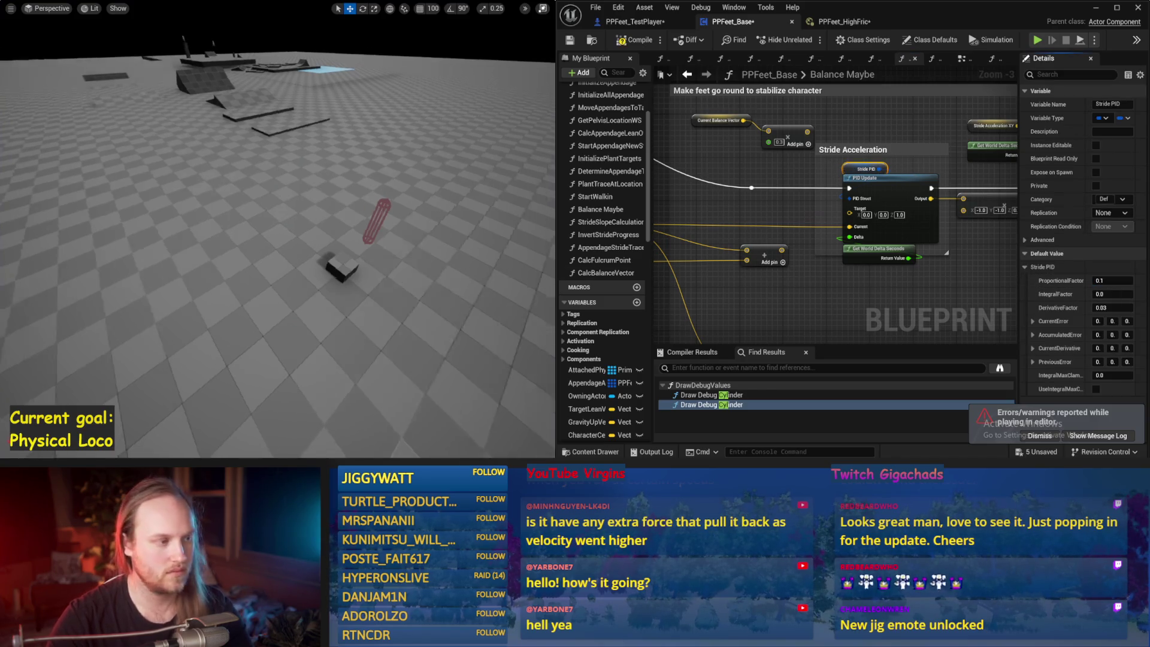
{"action": "key", "text": "alt+s"}
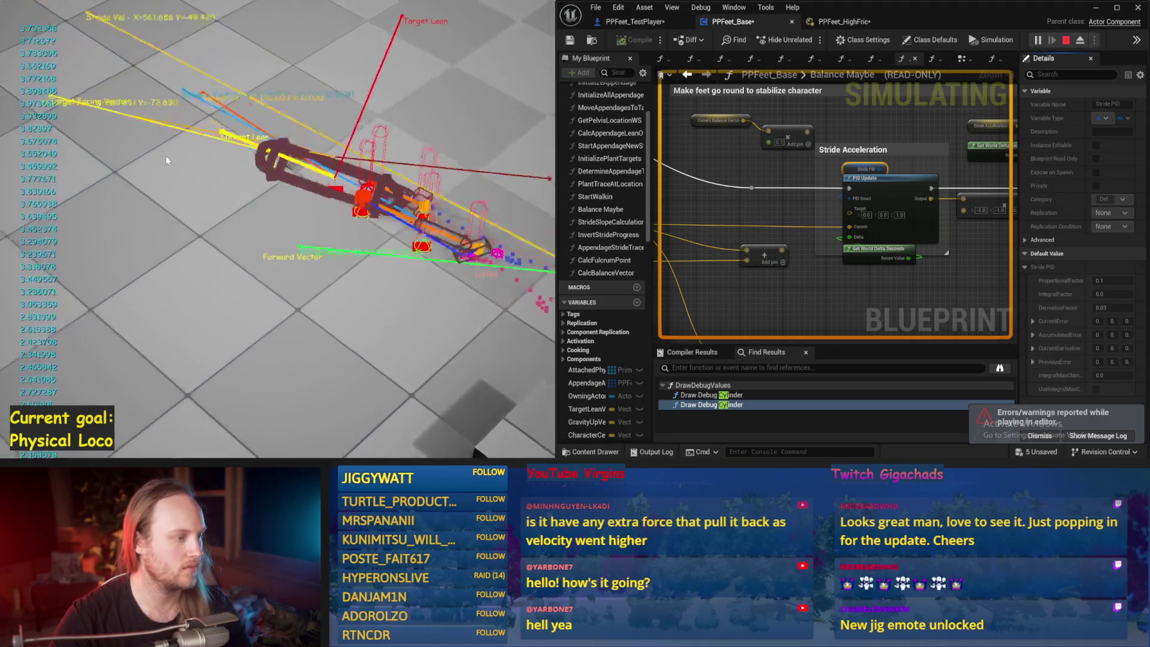
{"action": "key", "text": "Escape"}
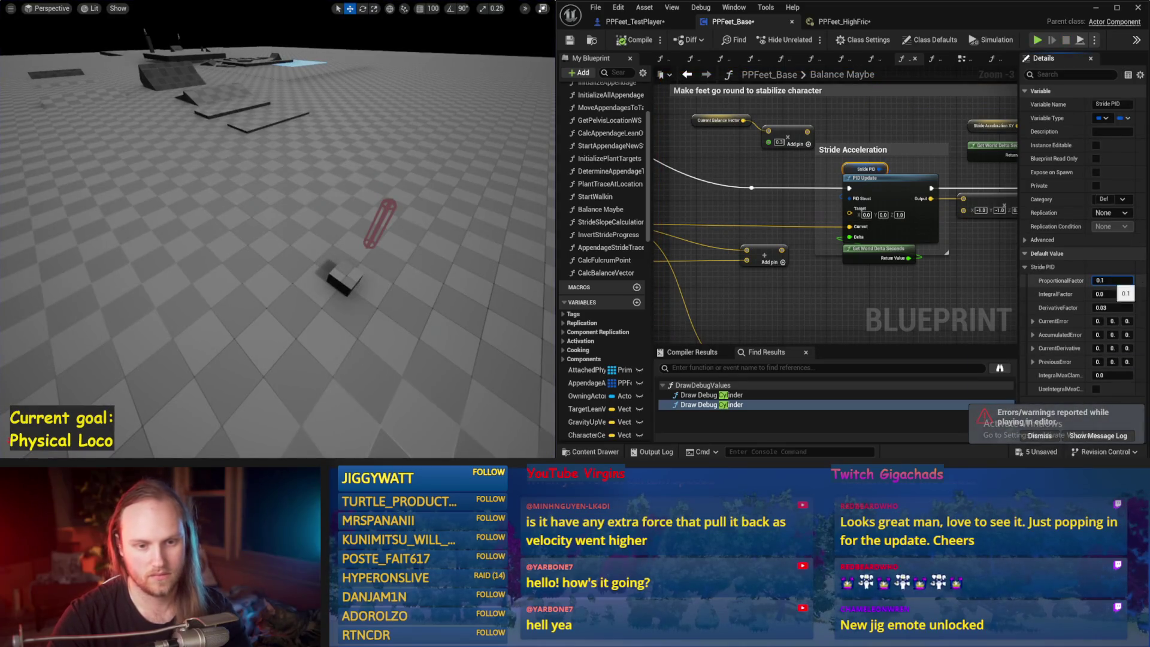
Raise the proportional factor to 0.13 and test the walker
{"action": "type", "text": "3"}
{"action": "key", "text": "Return"}
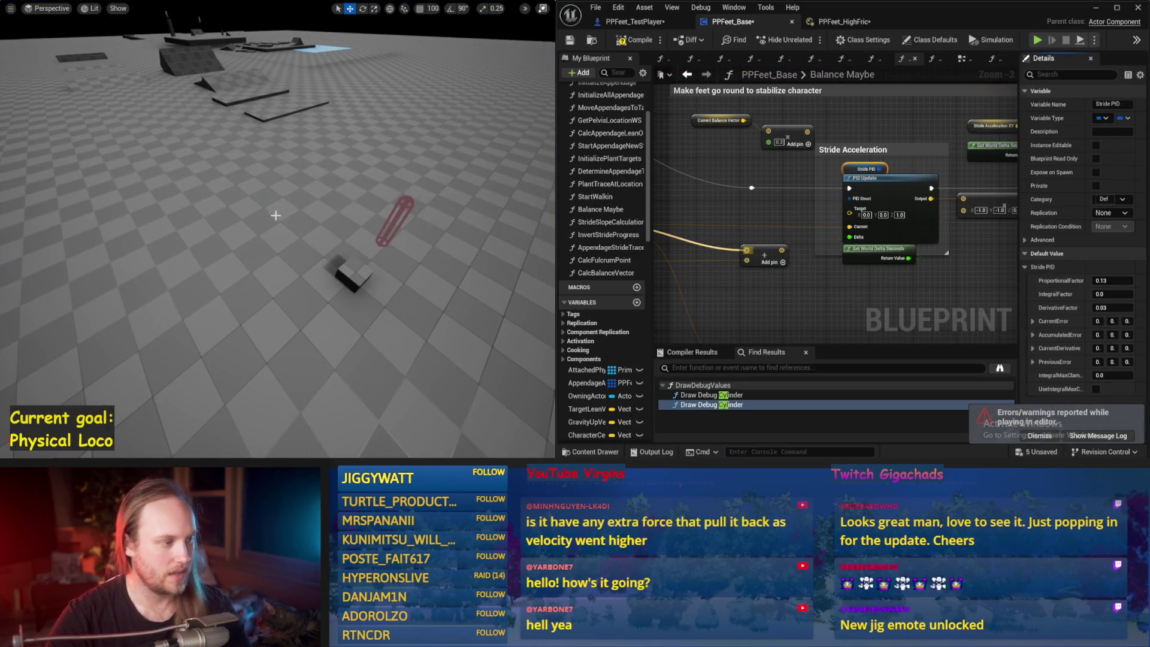
{"action": "key", "text": "alt+s"}
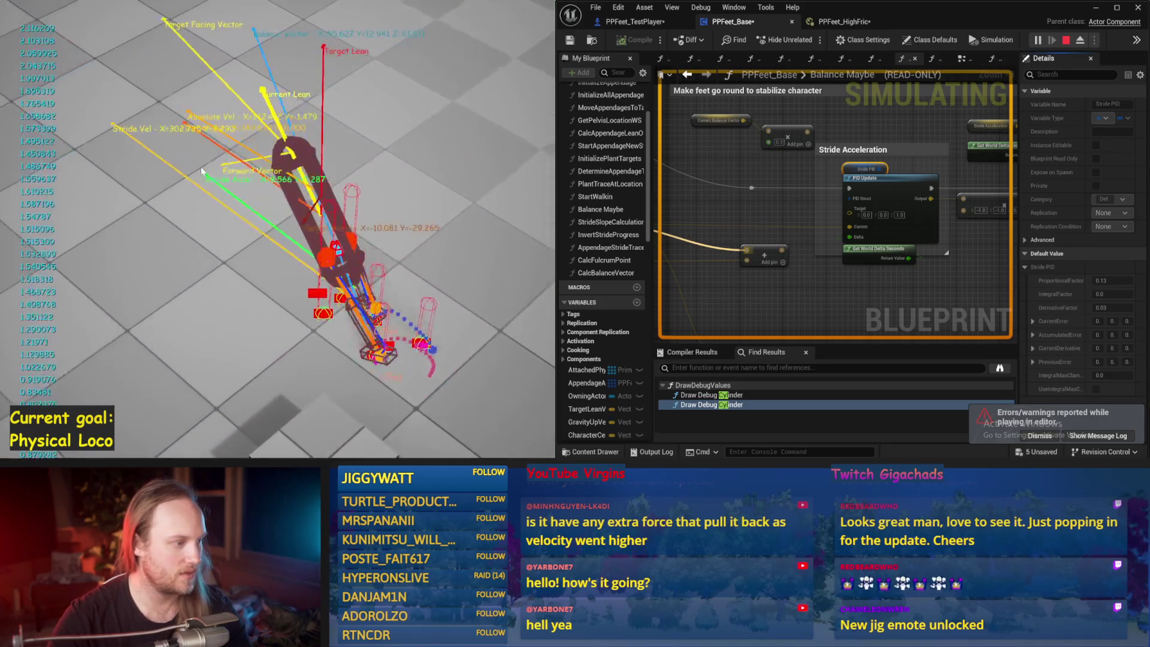
{"action": "key", "text": "Escape"}
Restart the walker simulation several times, leaving a fresh upright run going
{"action": "key", "text": "alt+s"}
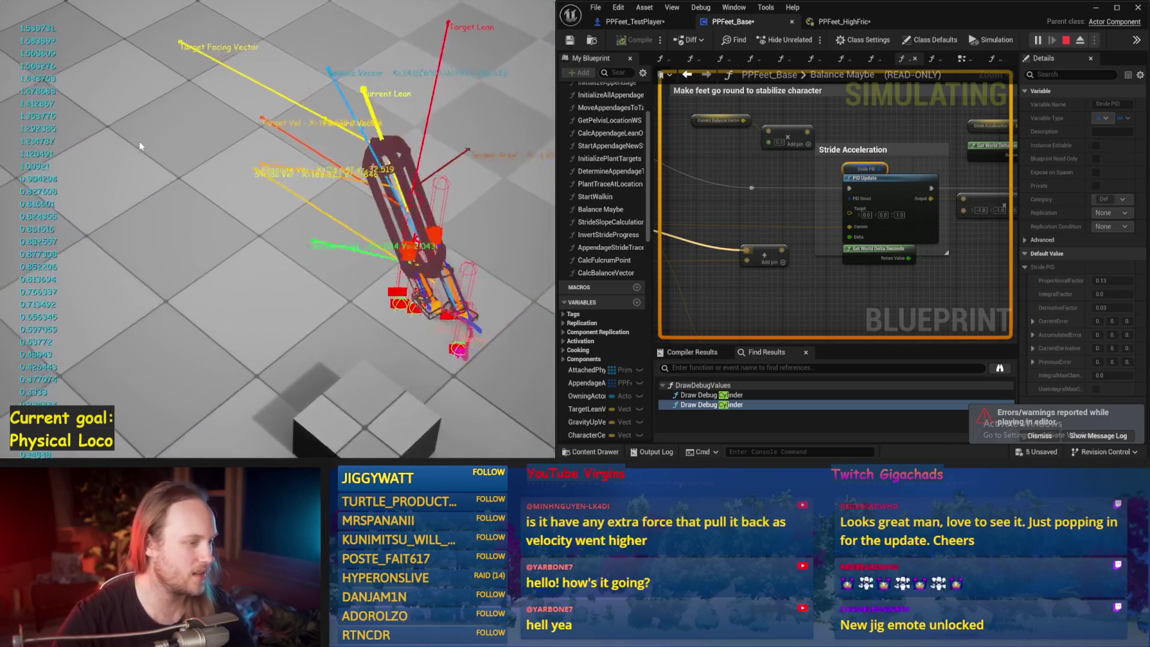
{"action": "key", "text": "Escape"}
{"action": "key", "text": "alt+s"}
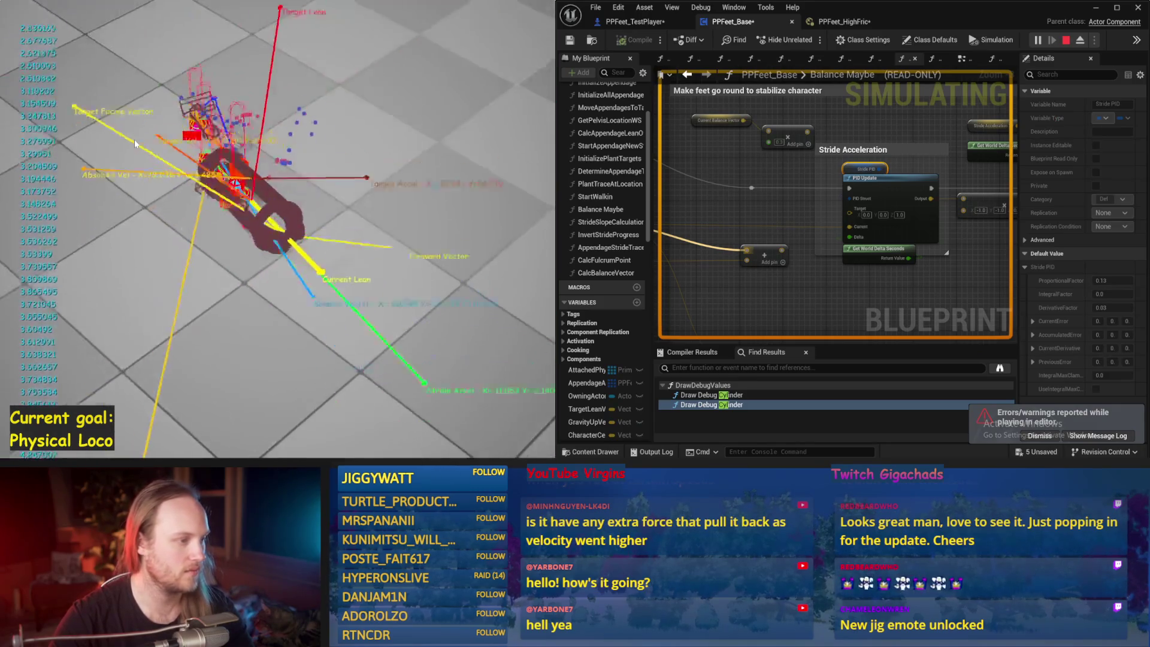
{"action": "key", "text": "Escape"}
{"action": "key", "text": "alt+s"}
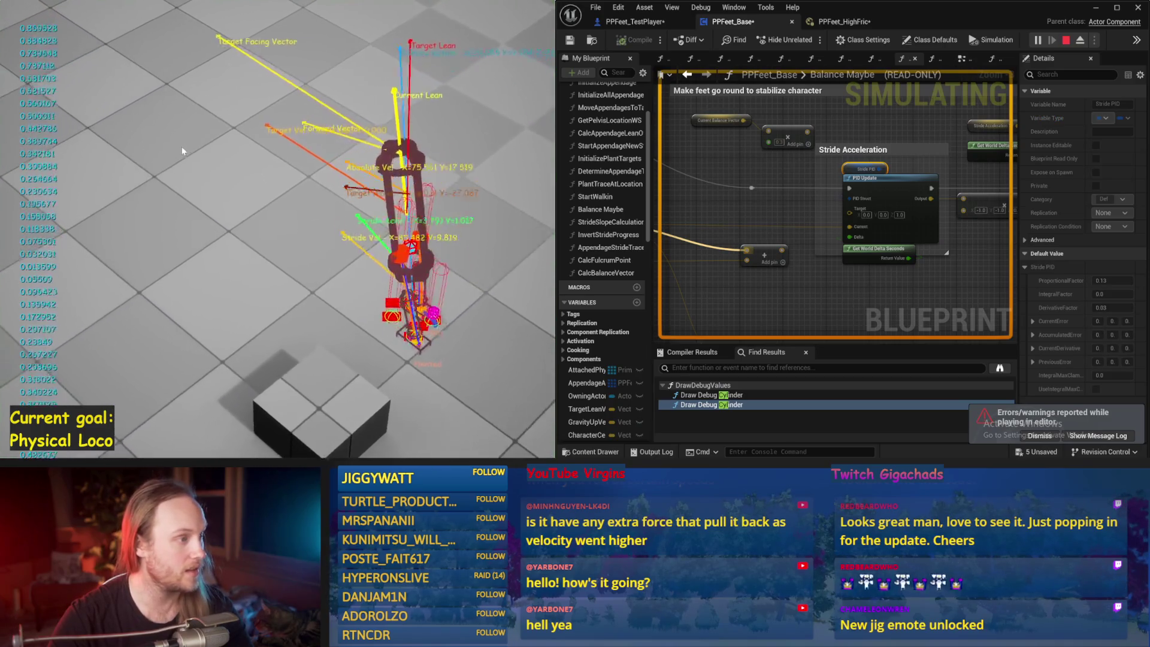
{"action": "key", "text": "Escape"}
{"action": "key", "text": "alt+s"}
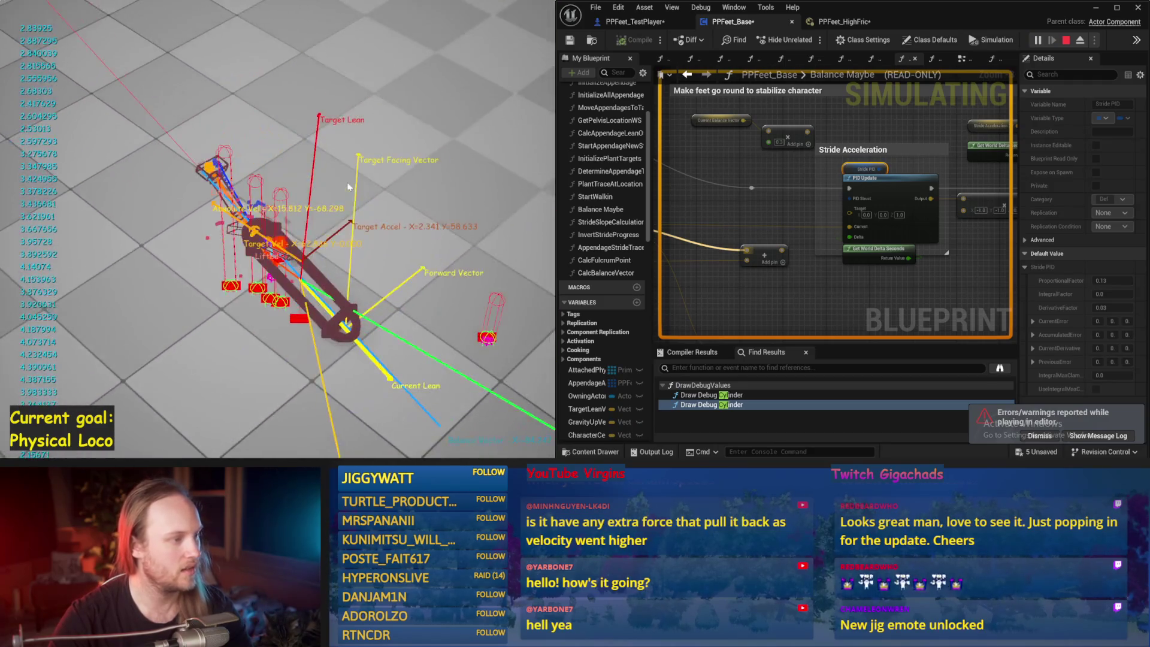
{"action": "key", "text": "Escape"}
{"action": "key", "text": "alt+s"}
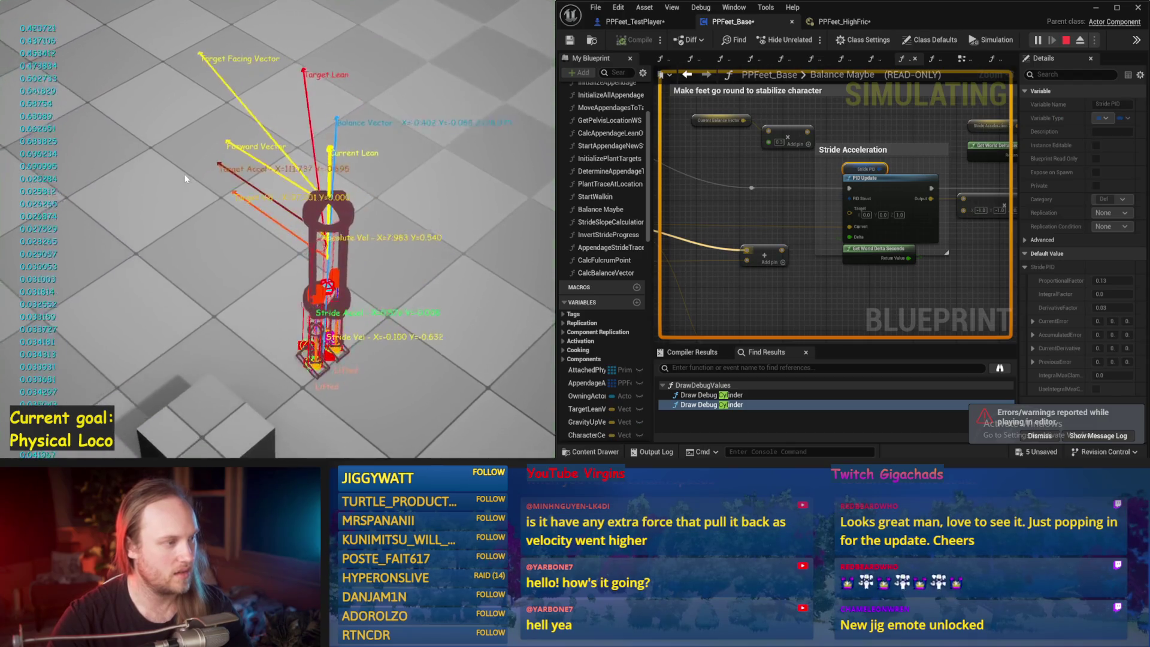
Wire a value into the Stride PID update's Current input and save PPFeet_Base
{"action": "key", "text": "Escape"}
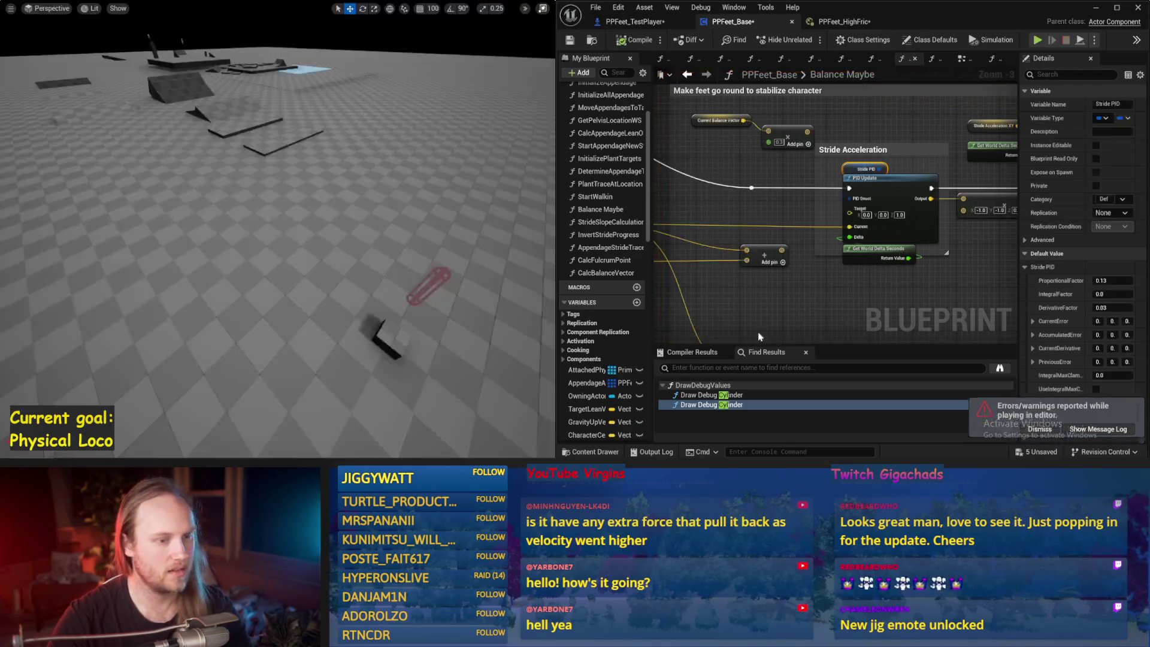
{"action": "scroll", "coordinate": [911, 277], "scroll_direction": "up", "scroll_amount": 2}
{"action": "scroll", "coordinate": [861, 231], "scroll_direction": "up", "scroll_amount": 1}
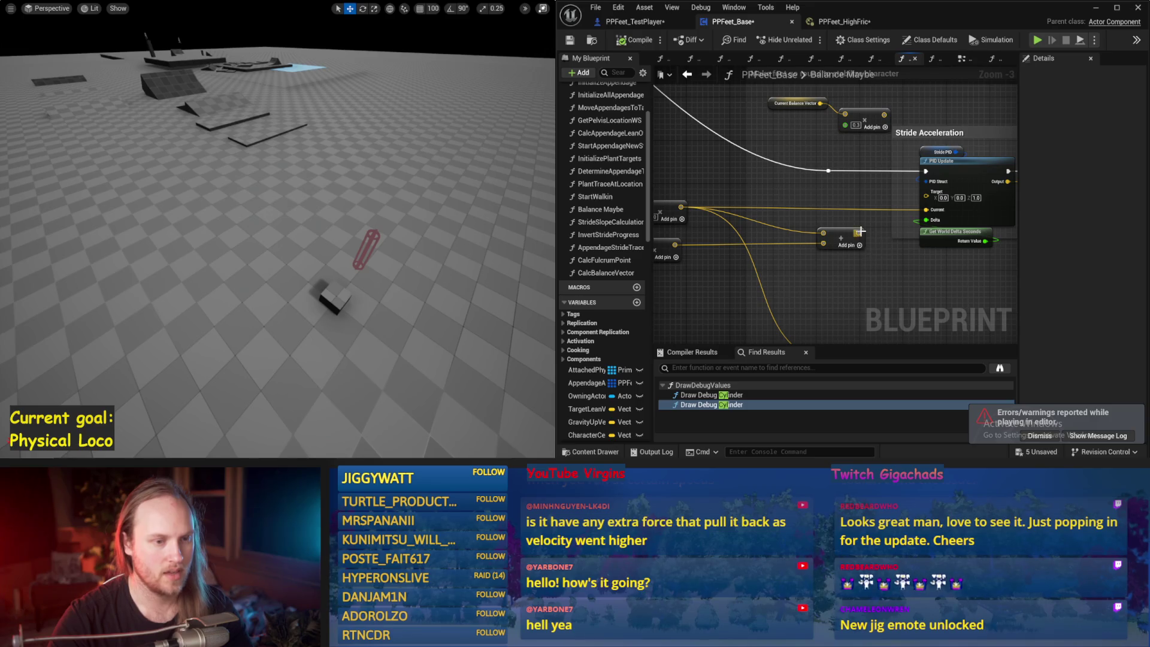
{"action": "left_click_drag", "start_coordinate": [926, 211], "coordinate": [925, 211]}
{"action": "left_click_drag", "start_coordinate": [756, 243], "coordinate": [783, 227]}
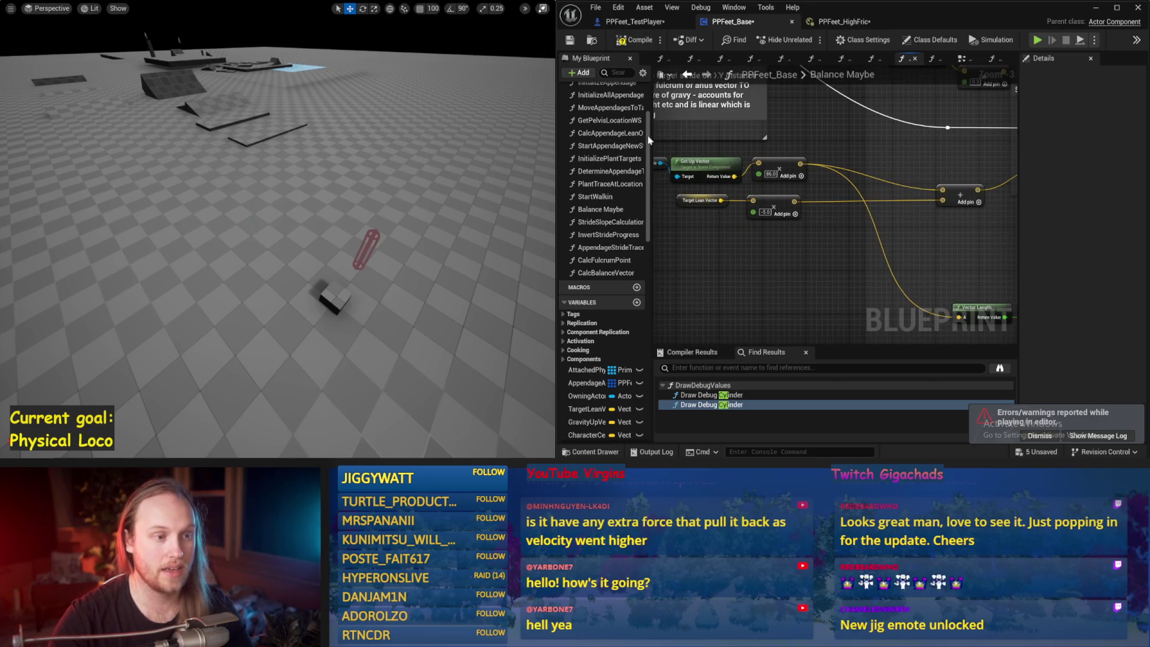
{"action": "left_click", "coordinate": [577, 41]}
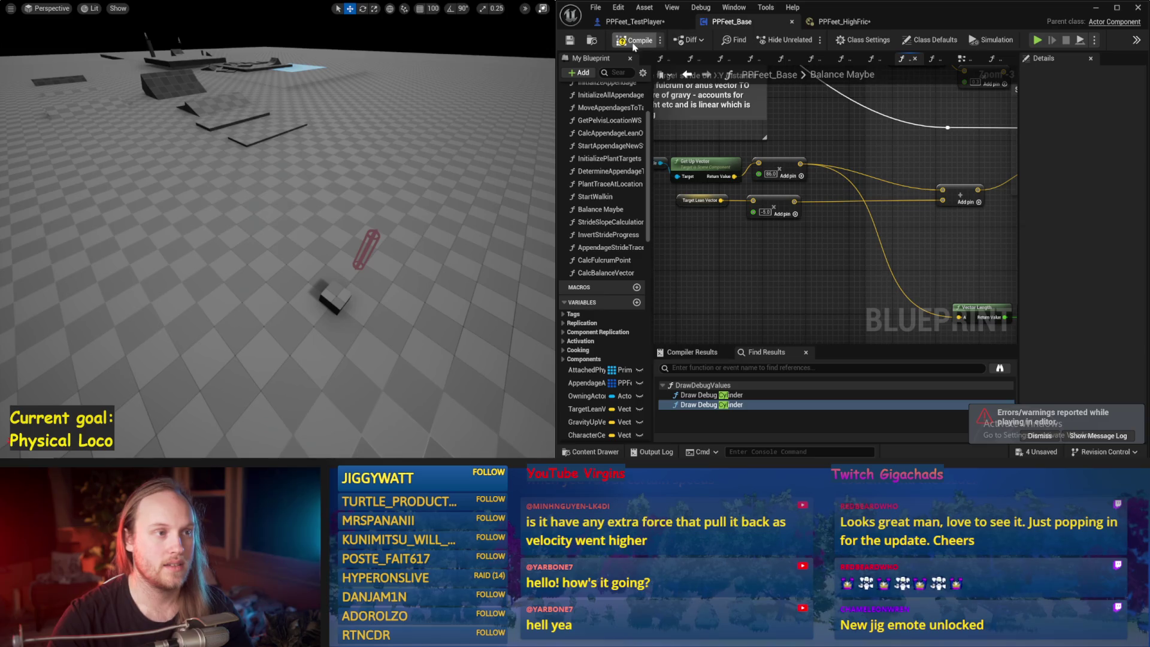
Test the walker, then bring the stabilization torque nodes into view and simulate again
{"action": "left_click_drag", "start_coordinate": [359, 160], "coordinate": [347, 156]}
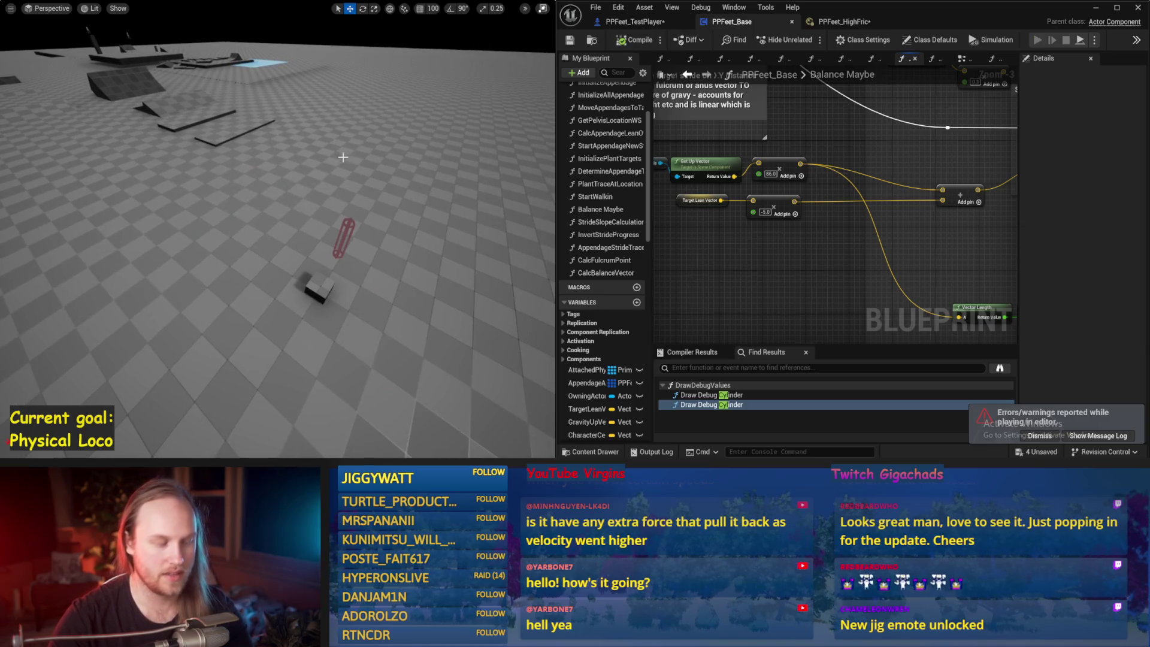
{"action": "key", "text": "alt+s"}
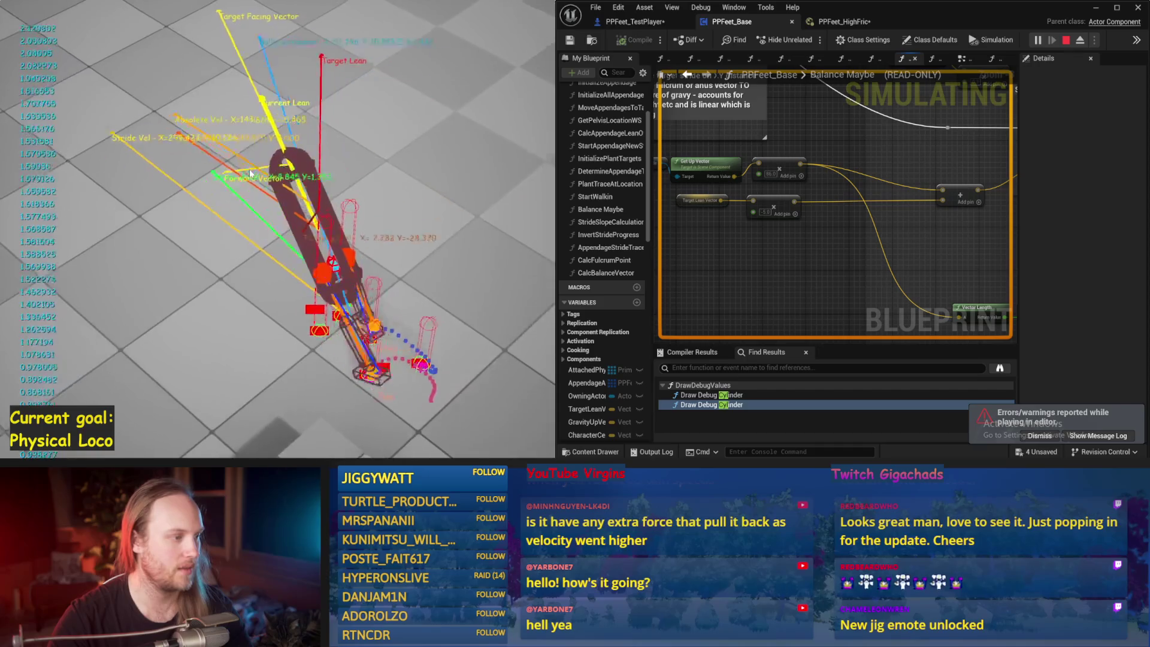
{"action": "key", "text": "Escape"}
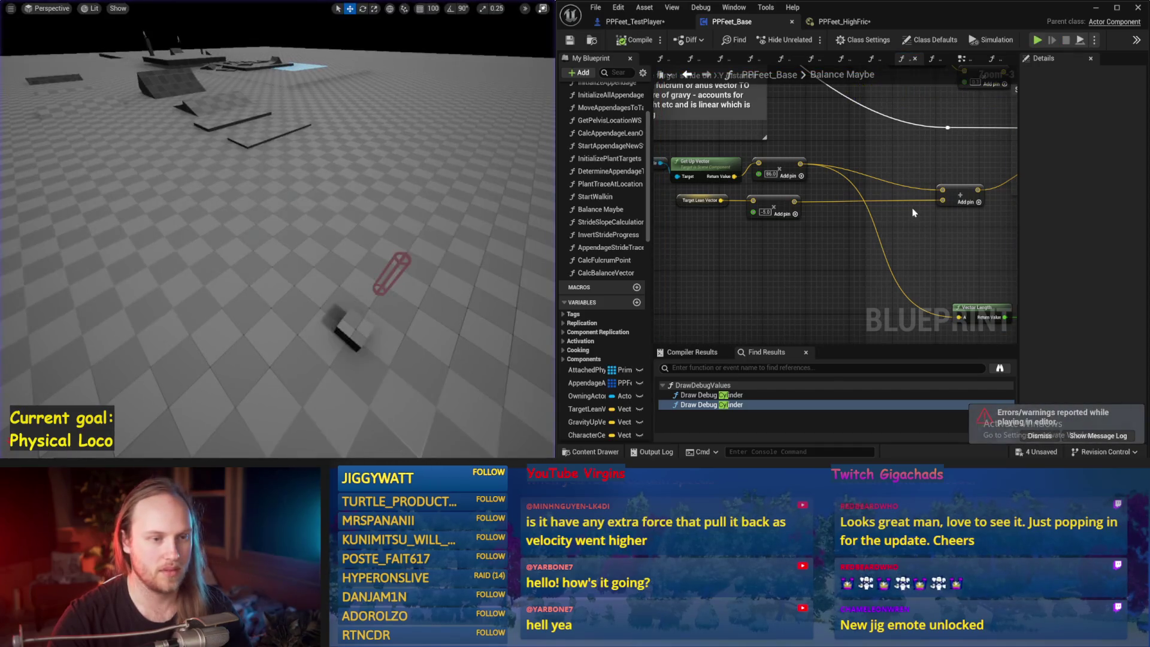
{"action": "left_click_drag", "start_coordinate": [915, 212], "coordinate": [854, 208]}
{"action": "mouse_move", "coordinate": [990, 165]}
{"action": "left_mouse_down"}
{"action": "mouse_move", "coordinate": [919, 245]}
{"action": "mouse_move", "coordinate": [684, 217]}
{"action": "left_mouse_up"}
{"action": "left_click_drag", "start_coordinate": [805, 177], "coordinate": [782, 208]}
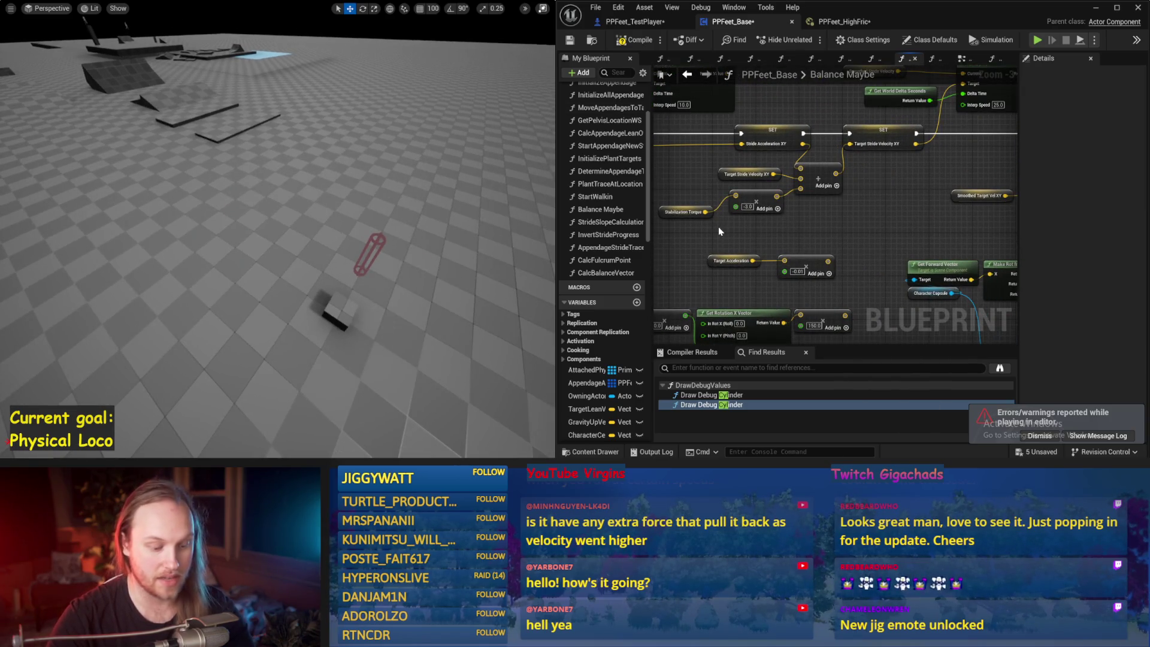
{"action": "key", "text": "alt+p"}
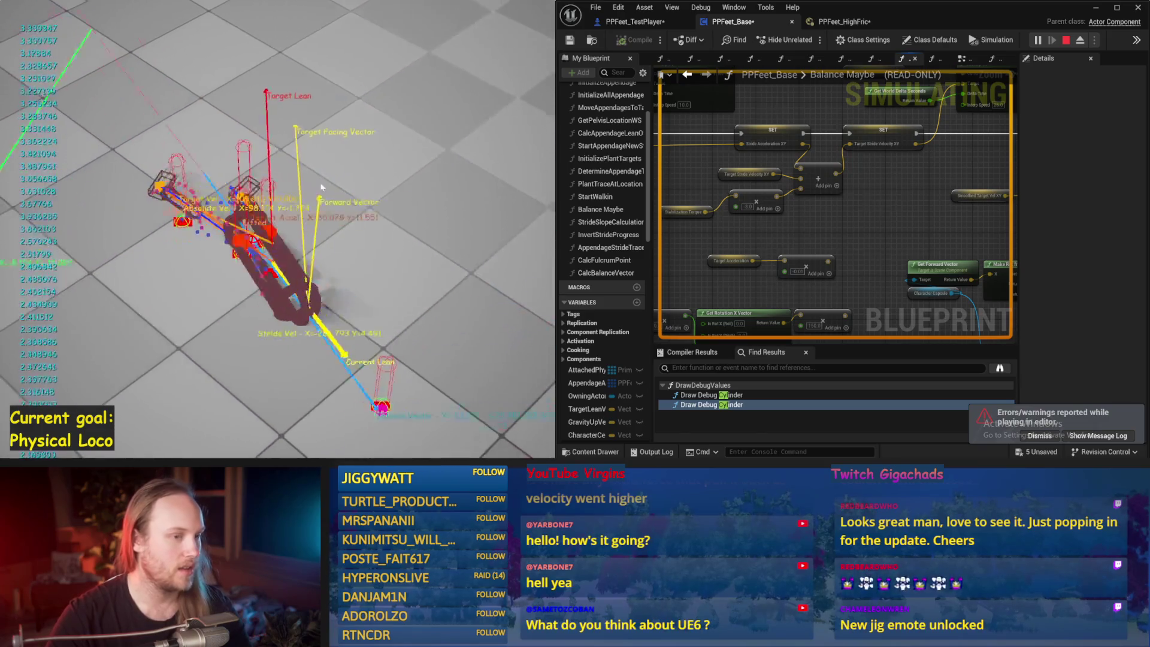
{"action": "key", "text": "Escape"}
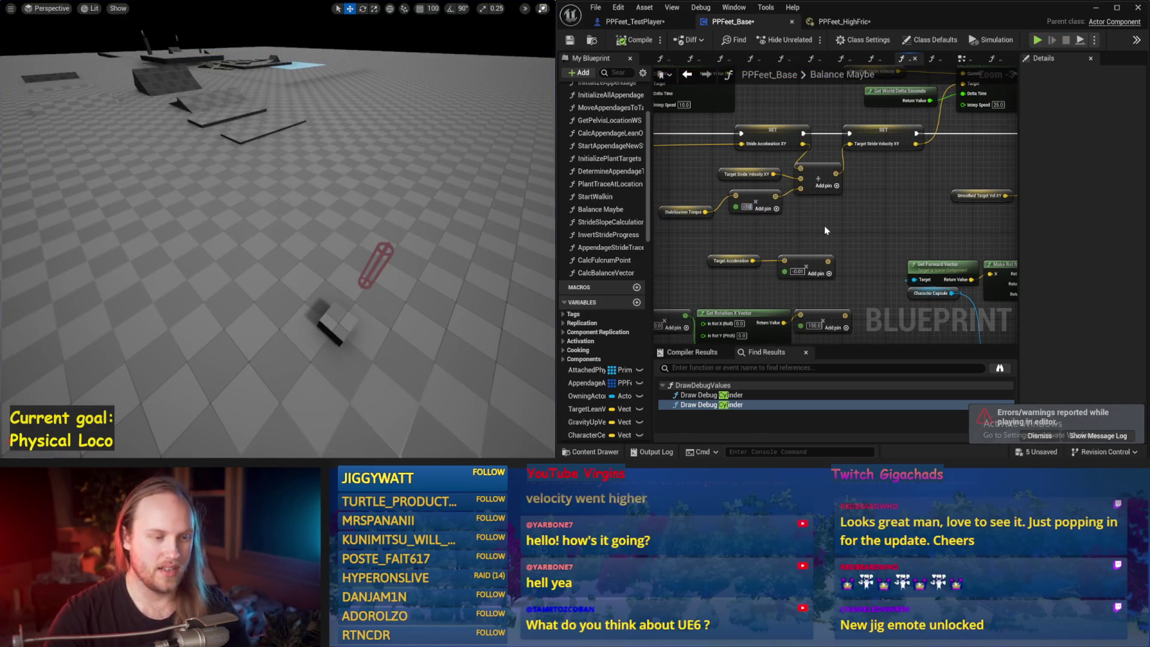
Keep the stabilization torque multiplier at -10 and test the walker twice
{"action": "left_click_drag", "start_coordinate": [342, 202], "coordinate": [344, 198]}
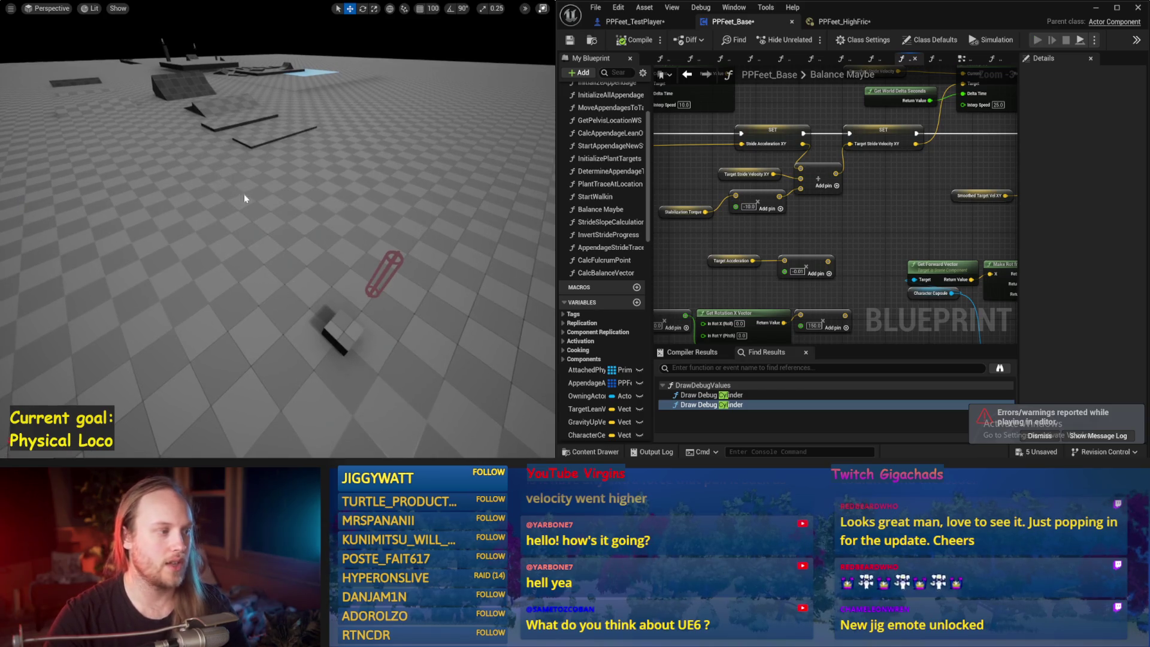
{"action": "key", "text": "alt+p"}
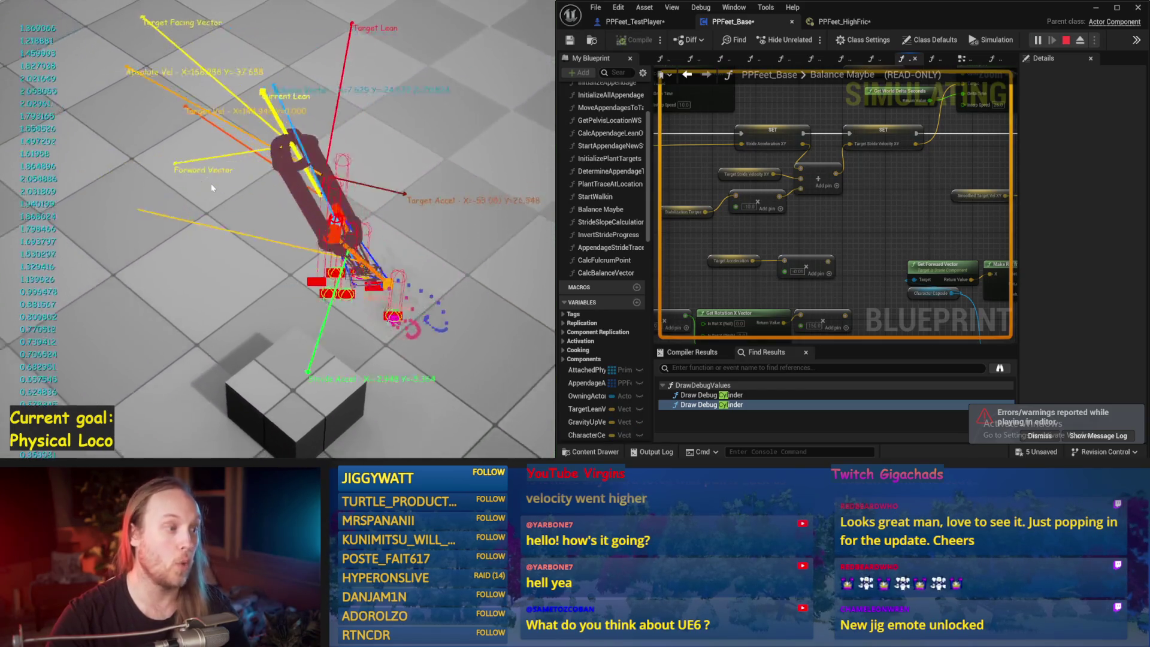
{"action": "key", "text": "Escape"}
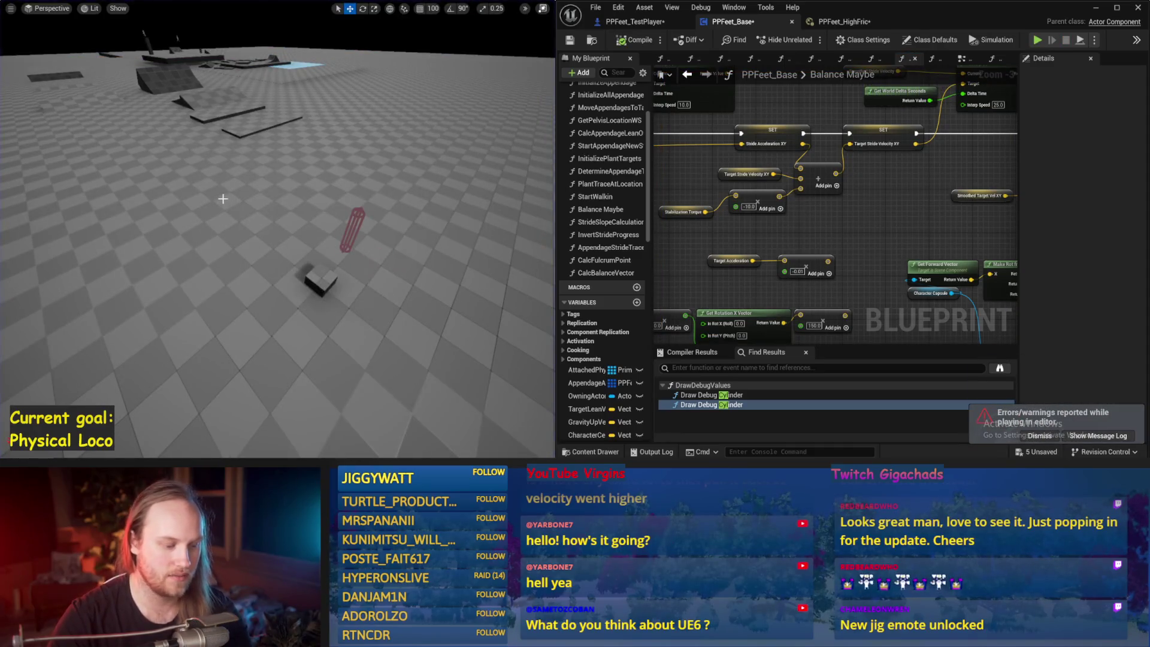
{"action": "key", "text": "alt+p"}
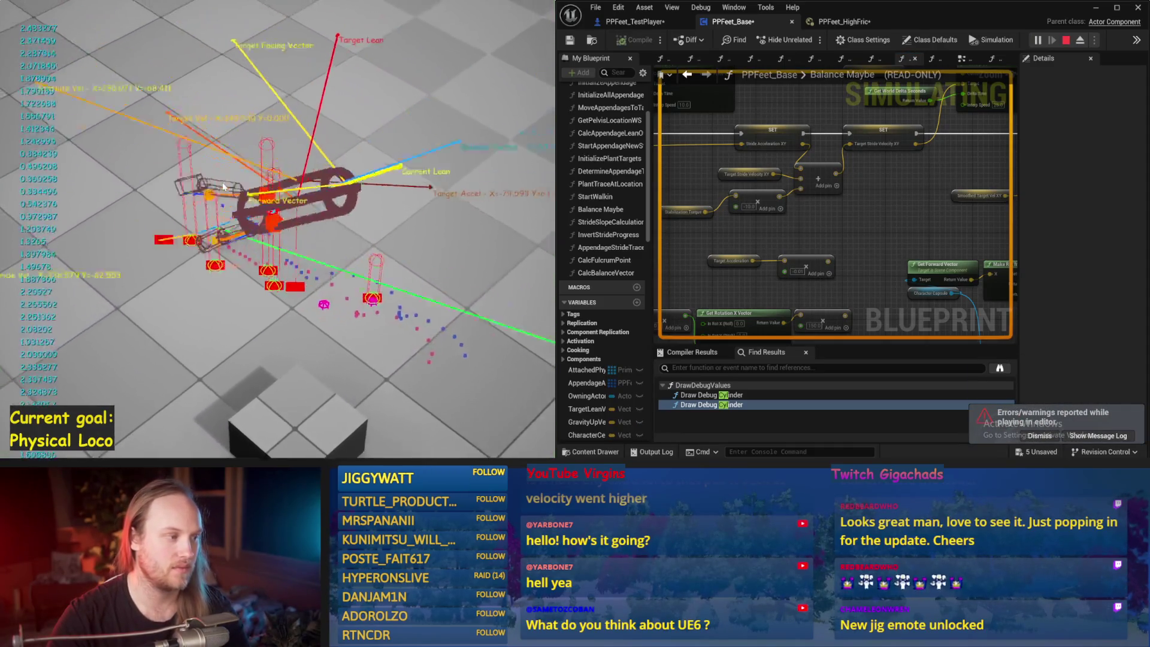
{"action": "key", "text": "Escape"}
Change the stabilization torque multiplier to -1.0 and test the walker
{"action": "double_click", "coordinate": [749, 206]}
{"action": "type", "text": "-1"}
{"action": "key", "text": "Return"}
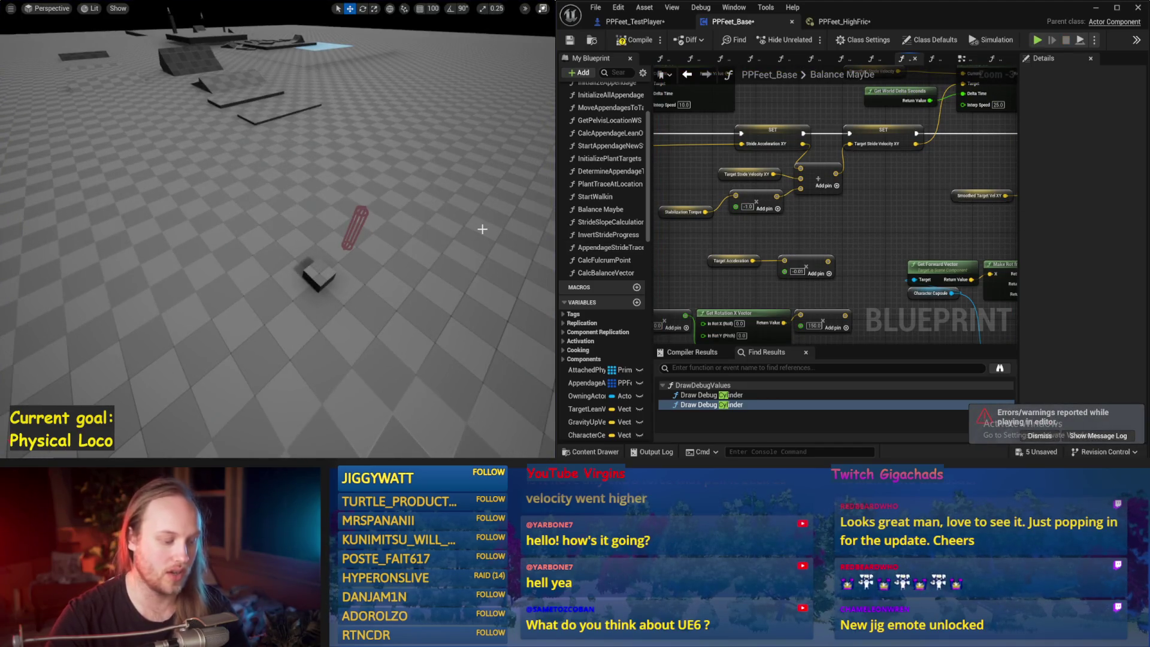
{"action": "key", "text": "alt+p"}
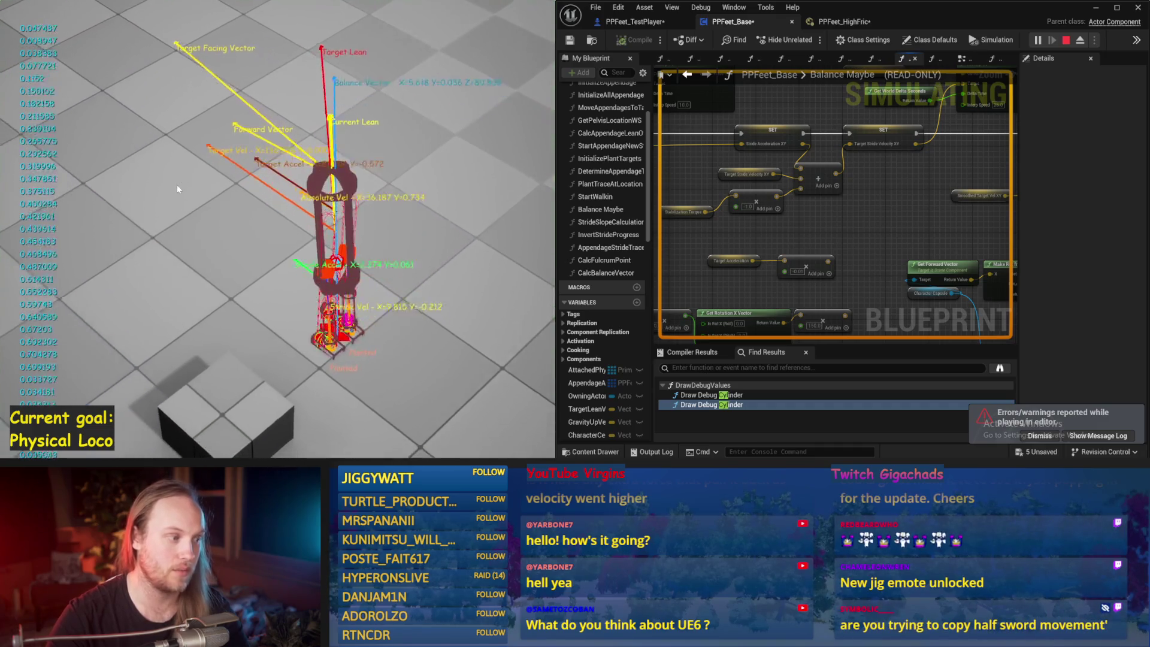
{"action": "key", "text": "Escape"}
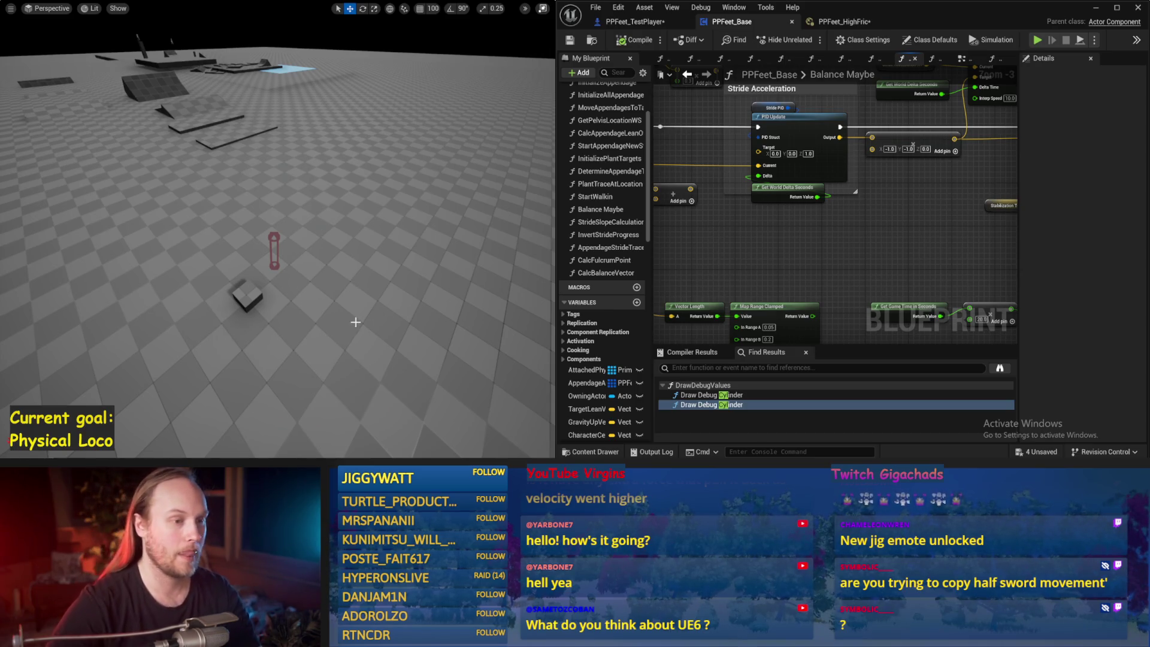
Run two more test simulations of the walker with the -1.0 multiplier
{"action": "key", "text": "alt+s"}
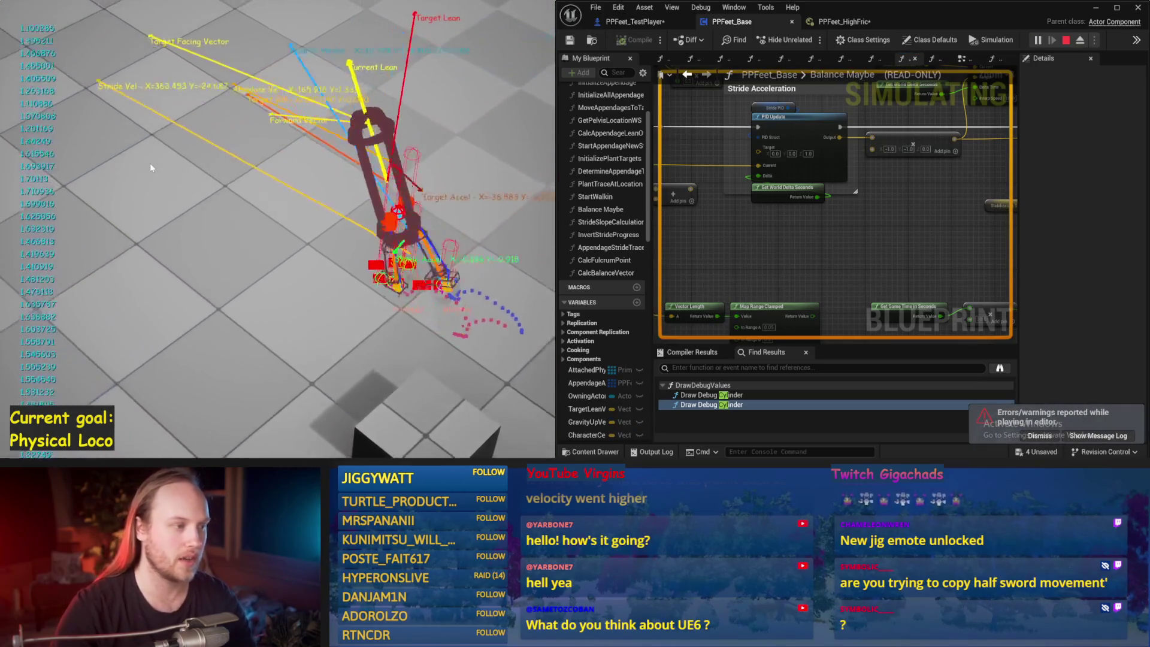
{"action": "key", "text": "Escape"}
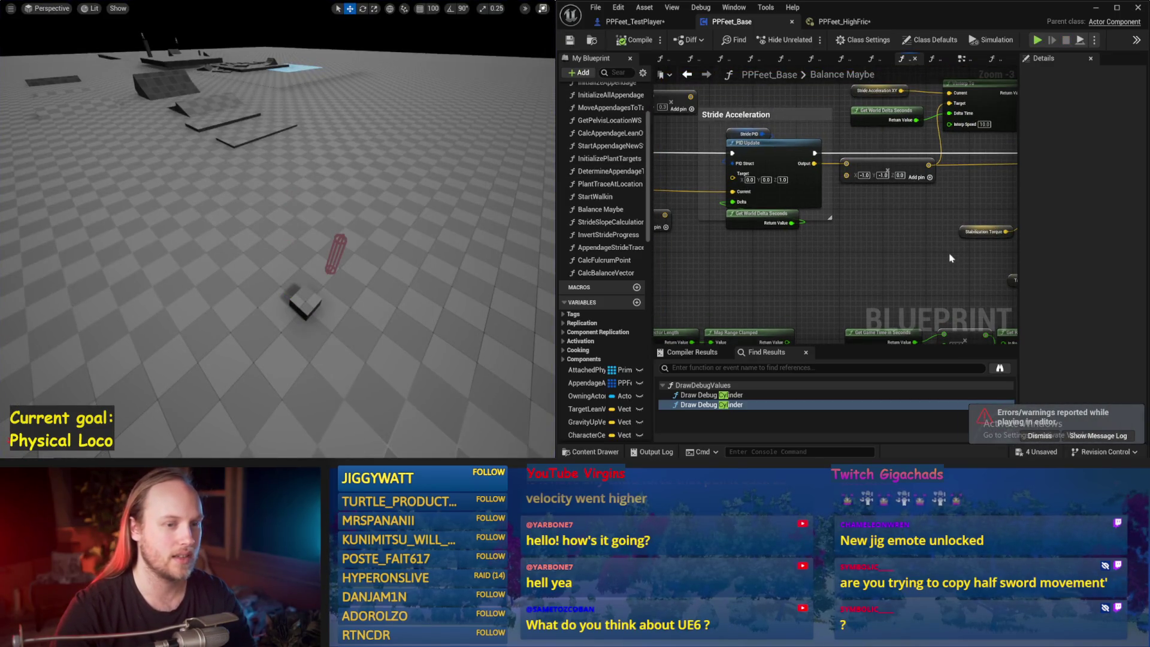
{"action": "left_click_drag", "start_coordinate": [931, 247], "coordinate": [896, 260]}
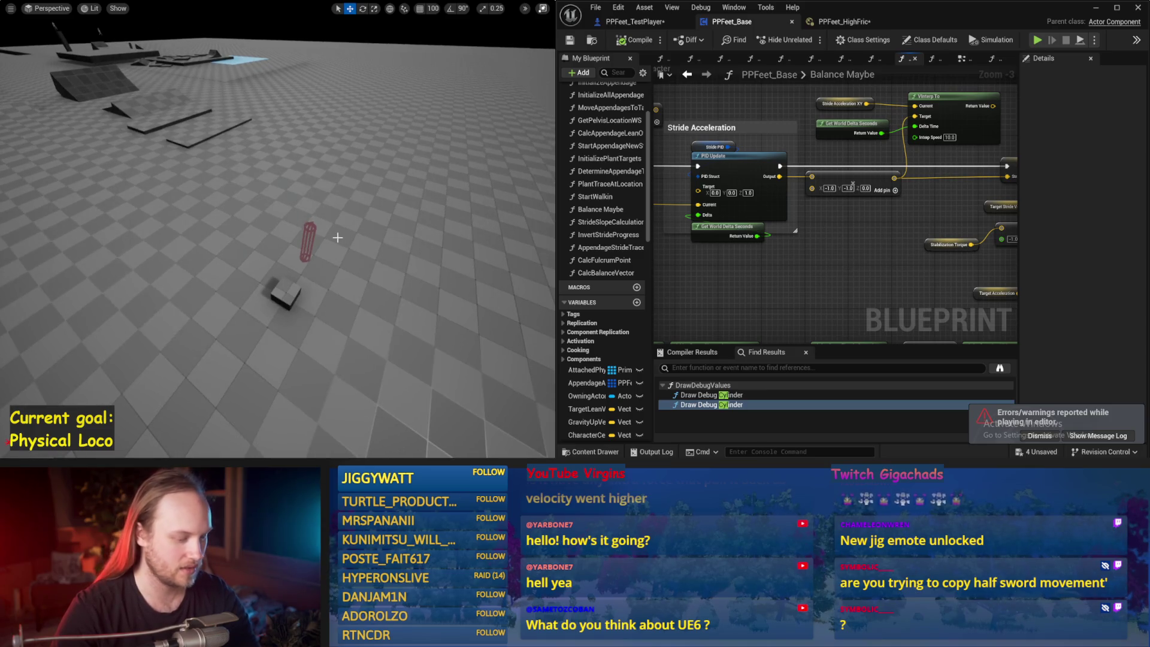
{"action": "key", "text": "alt+s"}
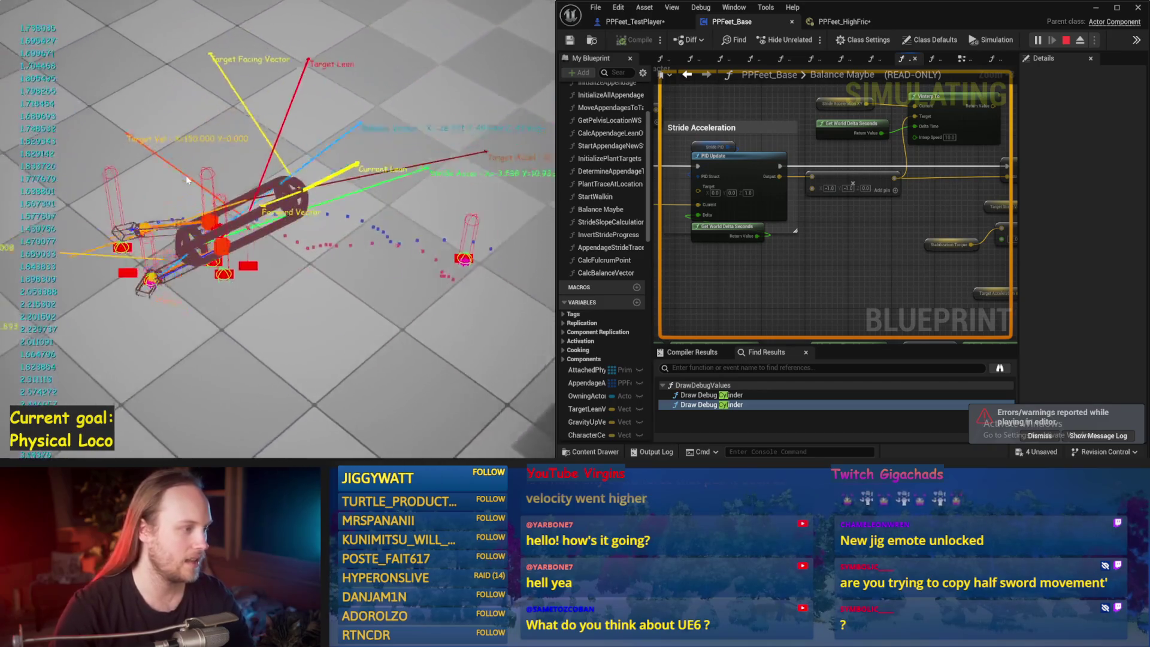
{"action": "key", "text": "Escape"}
Nudge the -1.0 multiply node slightly lower and save PPFeet_Base
{"action": "mouse_move", "coordinate": [918, 279]}
{"action": "left_mouse_down"}
{"action": "mouse_move", "coordinate": [1019, 347]}
{"action": "mouse_move", "coordinate": [1055, 258]}
{"action": "mouse_move", "coordinate": [697, 266]}
{"action": "left_mouse_up"}
{"action": "left_click_drag", "start_coordinate": [797, 235], "coordinate": [797, 251]}
{"action": "key", "text": "ctrl+s"}
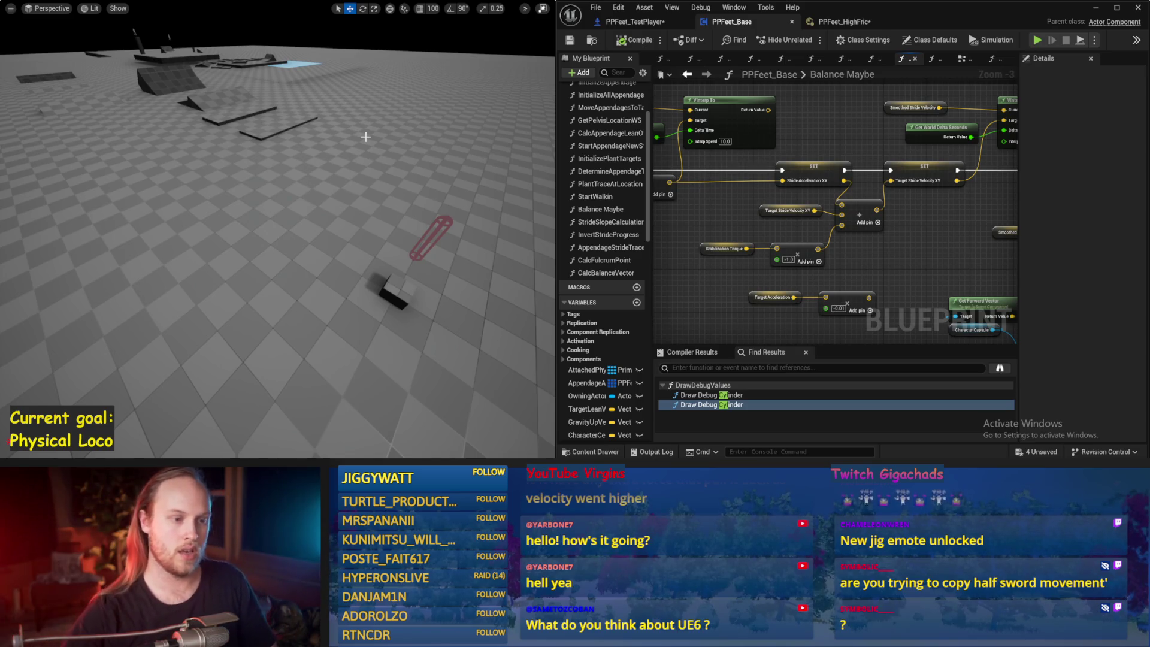
{"action": "left_click_drag", "start_coordinate": [854, 250], "coordinate": [825, 268]}
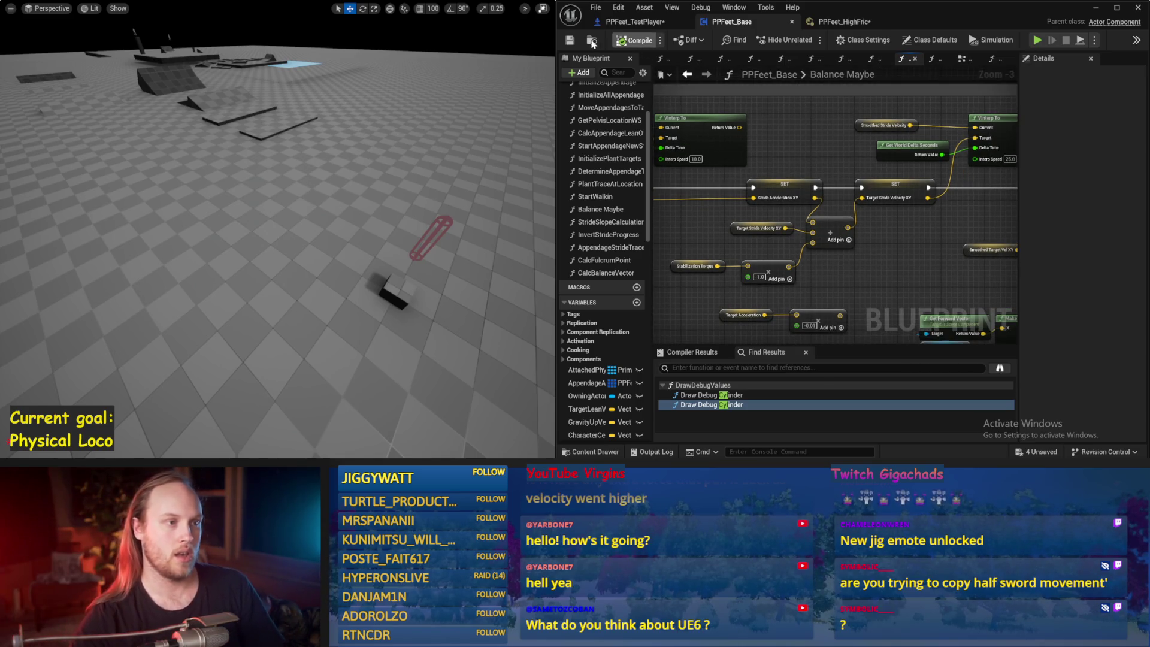